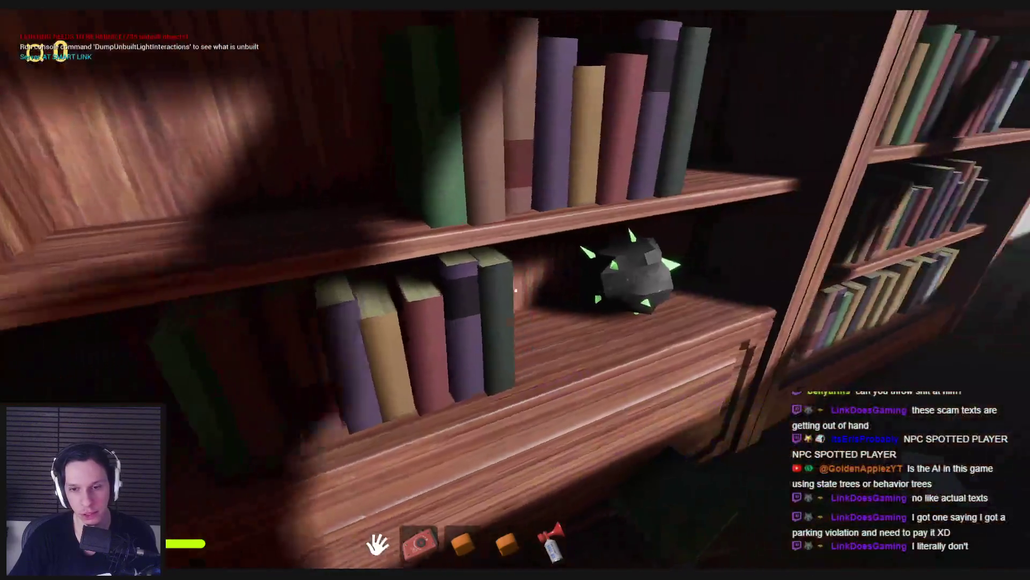
# Step: Grab the glowstick from the library bookshelf, open three doors, and briefly equip the glowstick (key 7)
pyautogui.hotkey('shift', 'w')
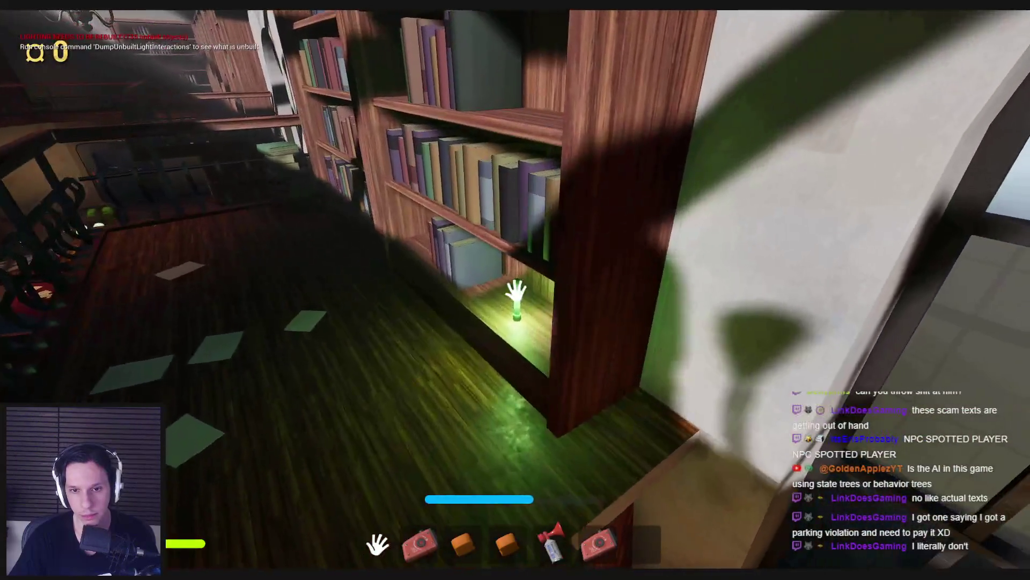
pyautogui.click(516, 290)
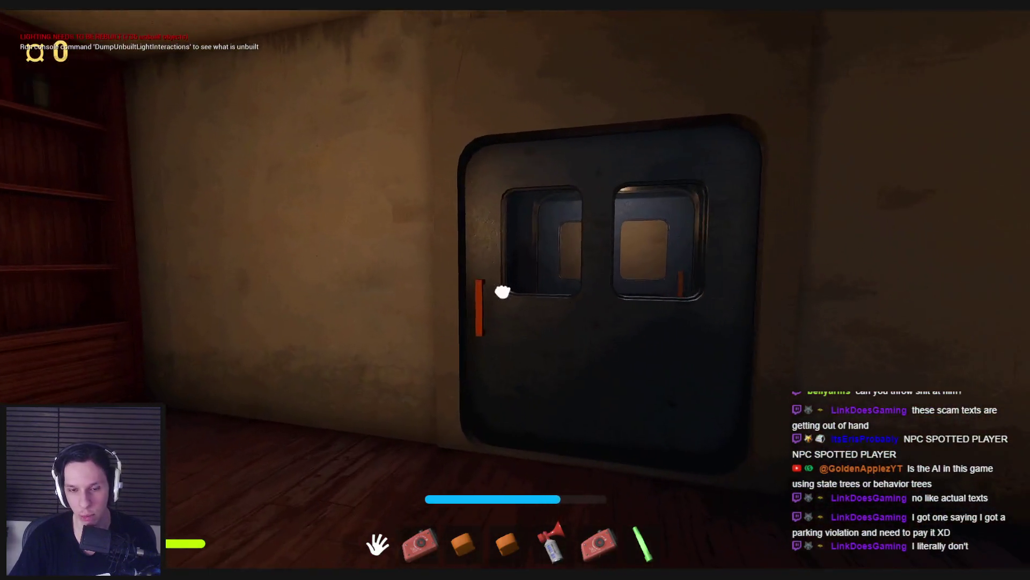
pyautogui.click(503, 291)
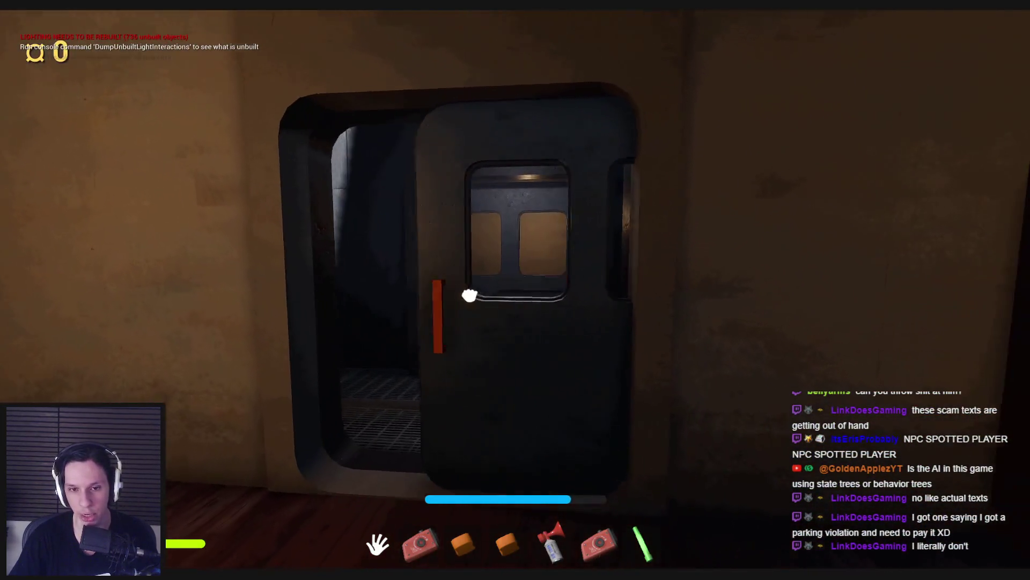
pyautogui.click(516, 291)
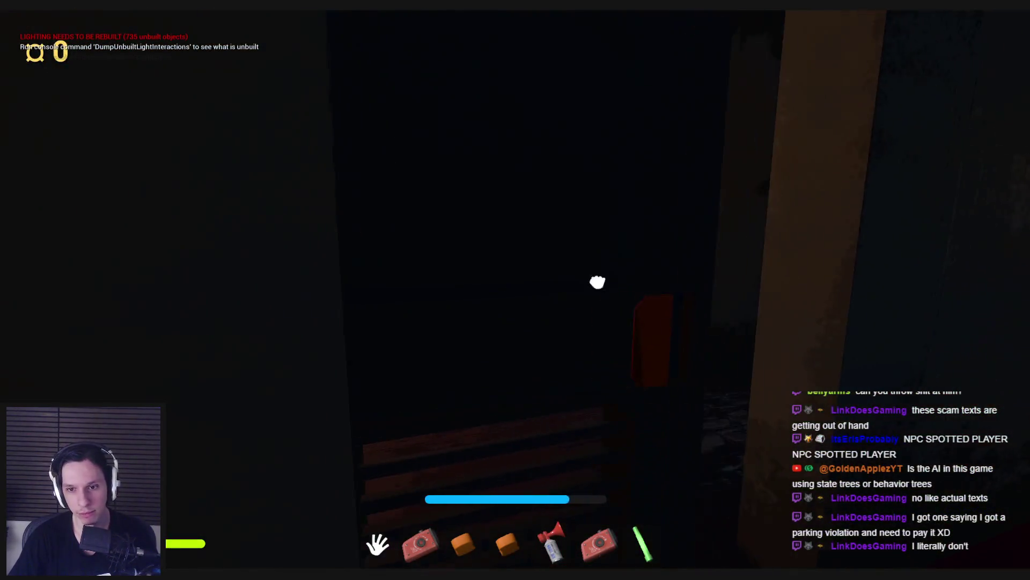
pyautogui.click(598, 281)
pyautogui.press('7')
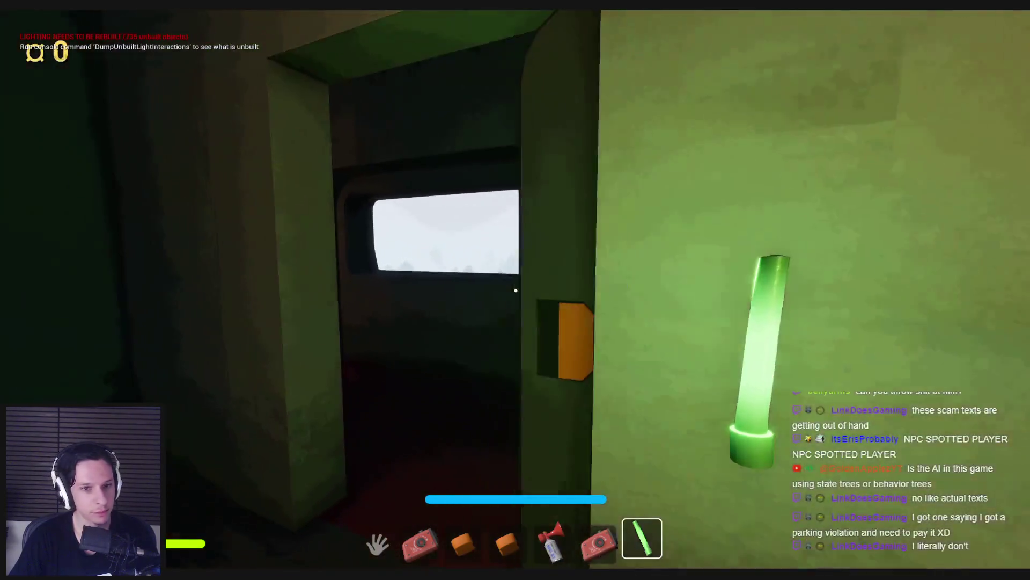
pyautogui.press('7')
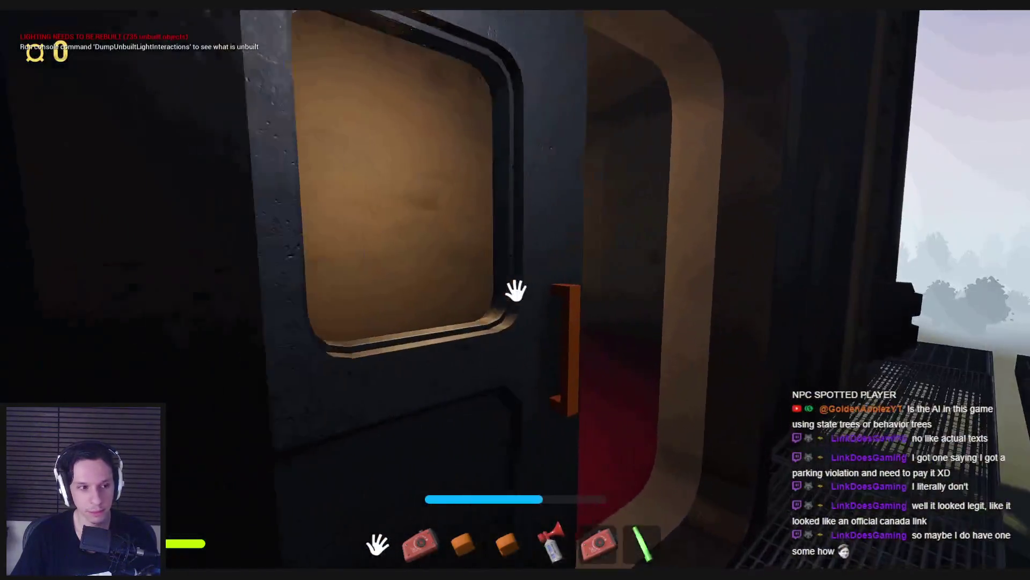
# Step: Open the hotel corridor and container yard doors, then walk through the containers to the lit doorway
pyautogui.click(516, 291)
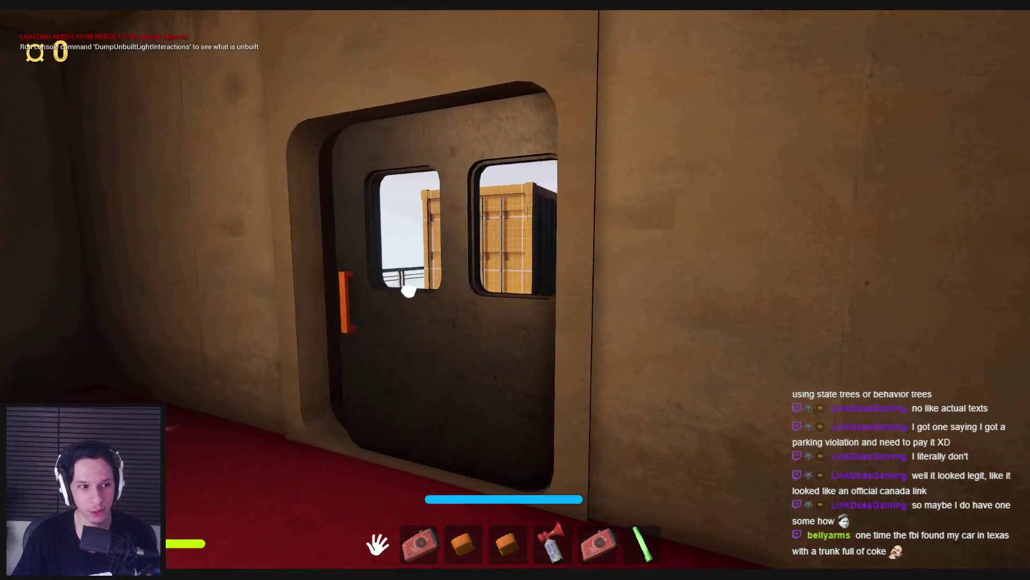
pyautogui.click(516, 291)
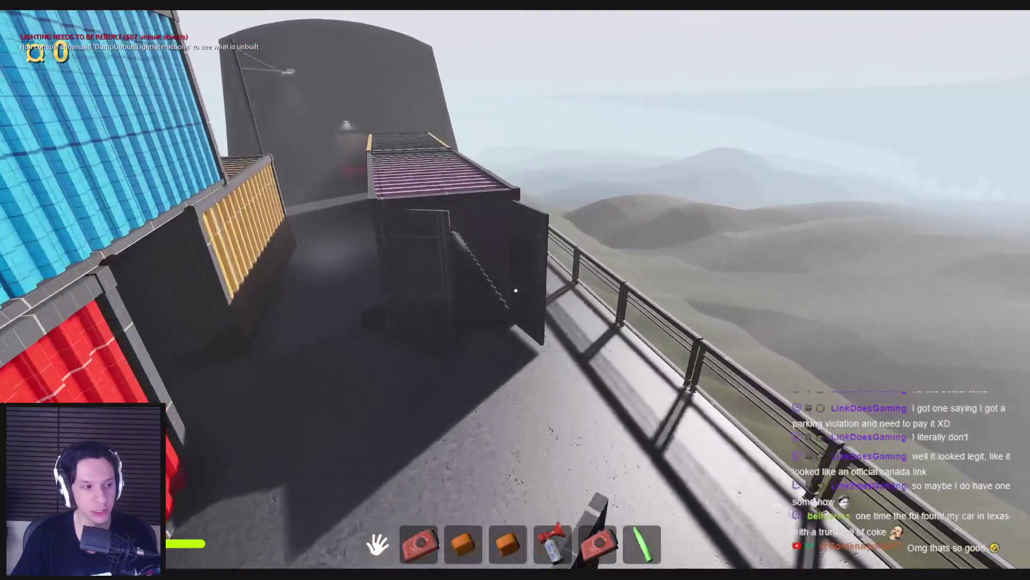
pyautogui.press('w')
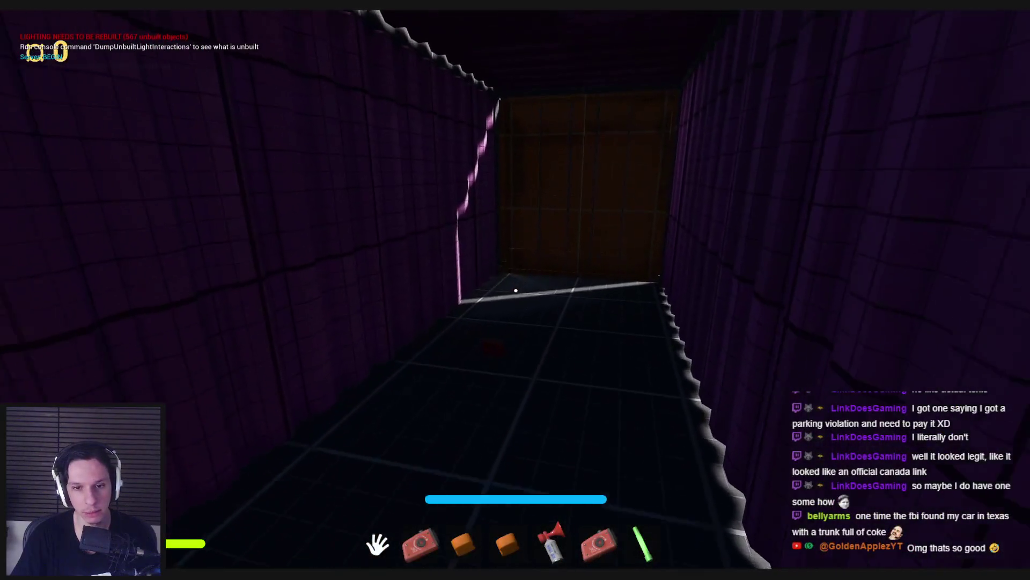
pyautogui.press('w')
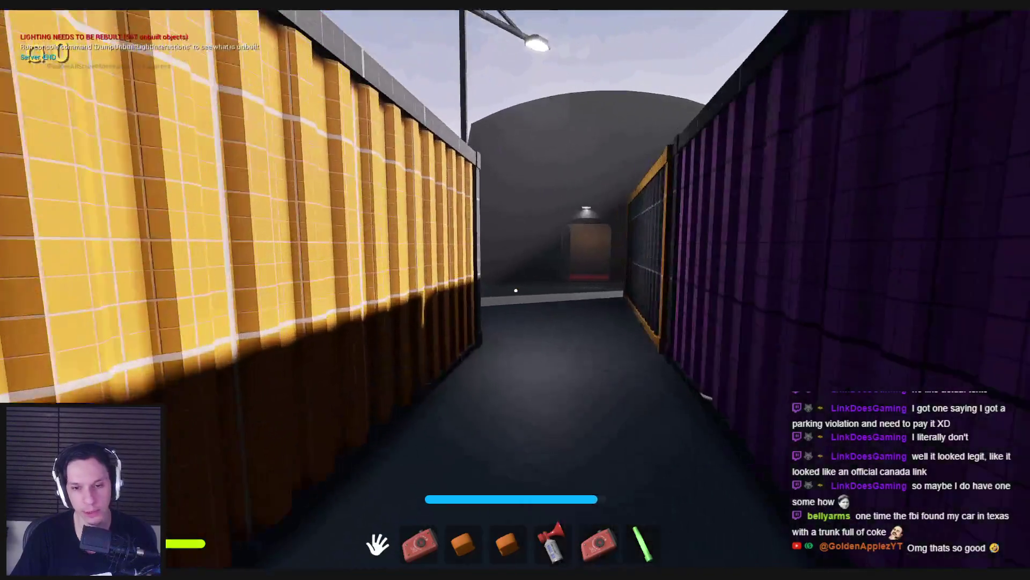
pyautogui.press('w')
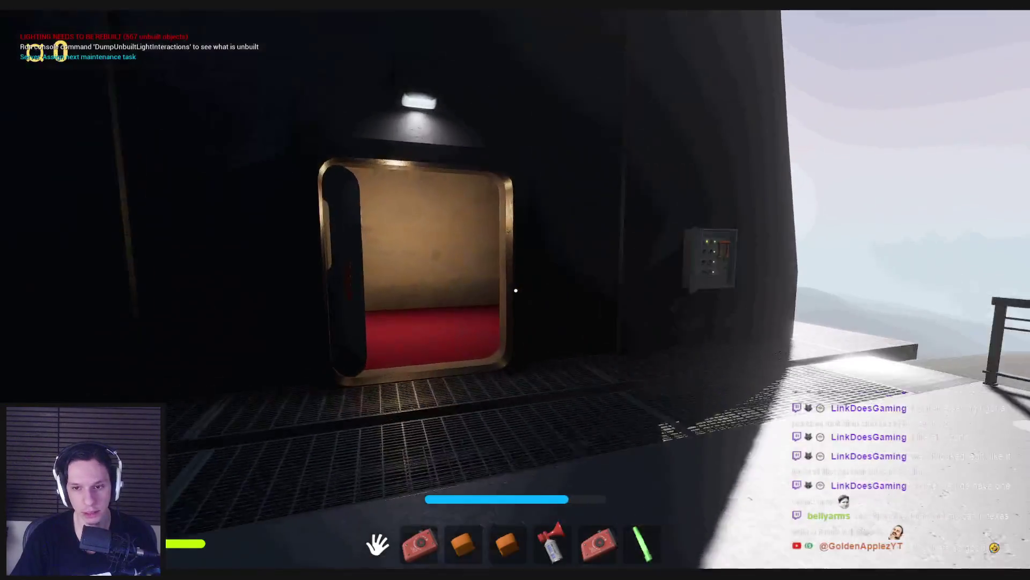
pyautogui.press('w')
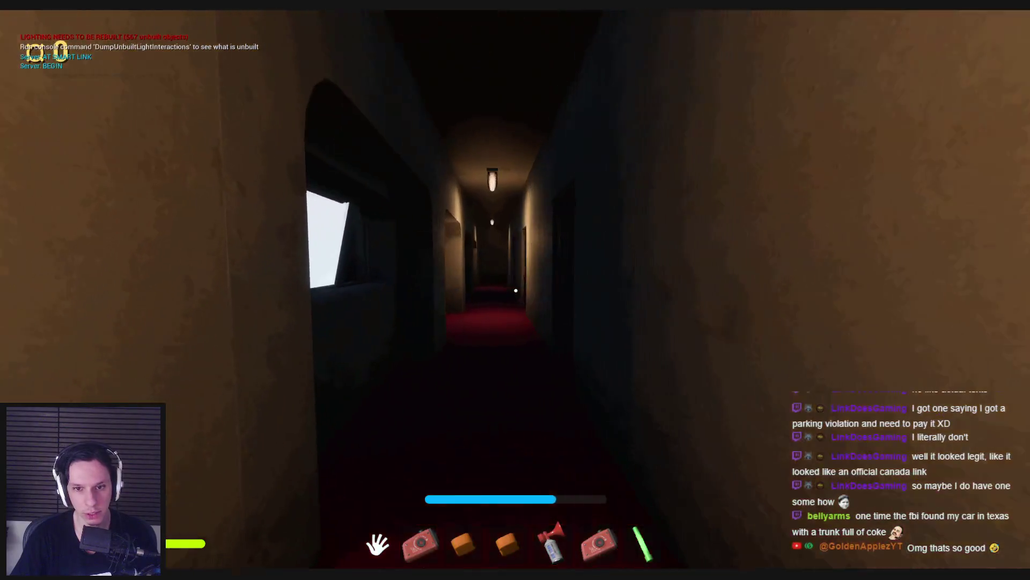
# Step: Walk through the library hall and reading room, out the metal door into the container alley
pyautogui.press('w')
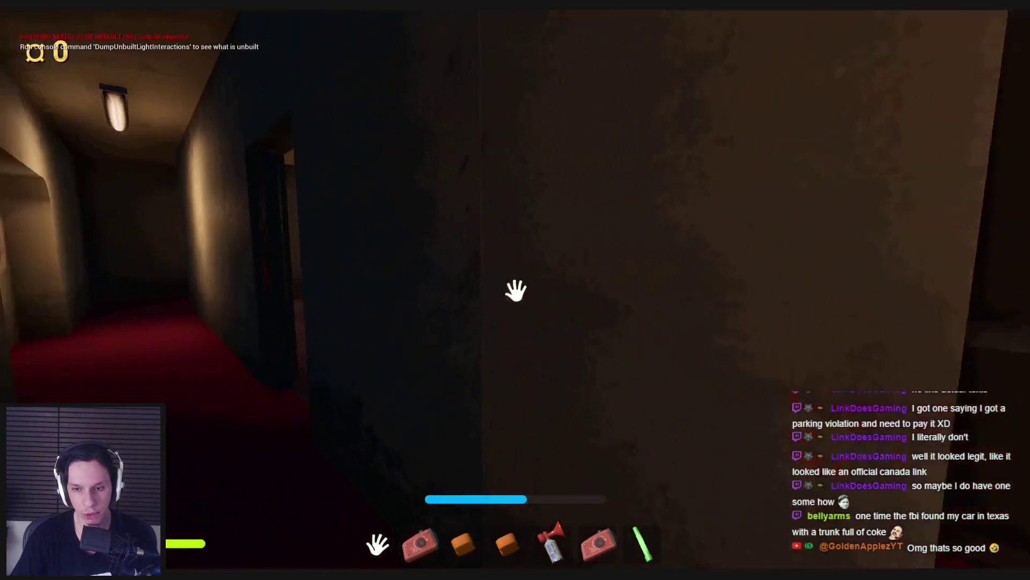
pyautogui.press('w')
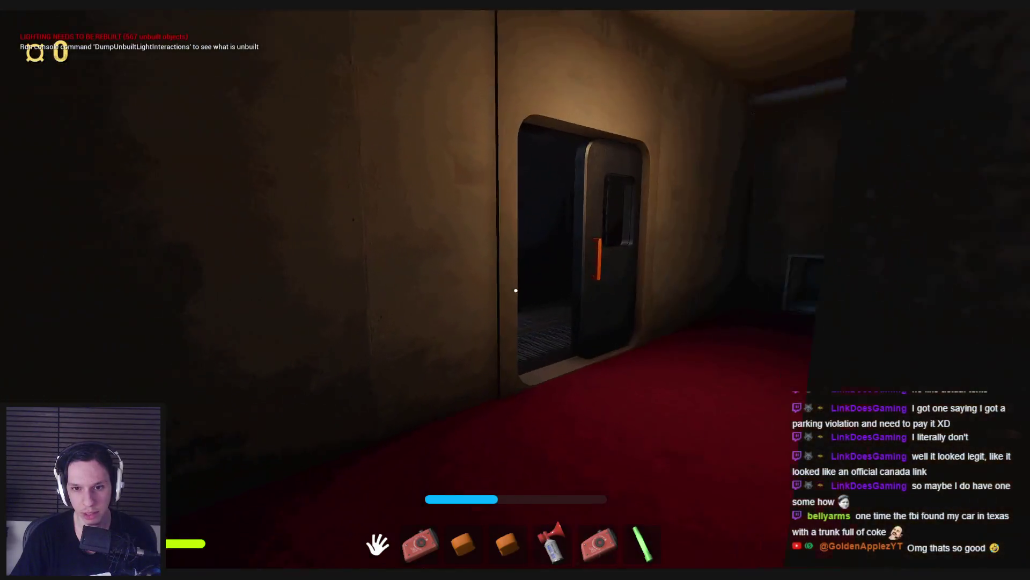
pyautogui.press('w')
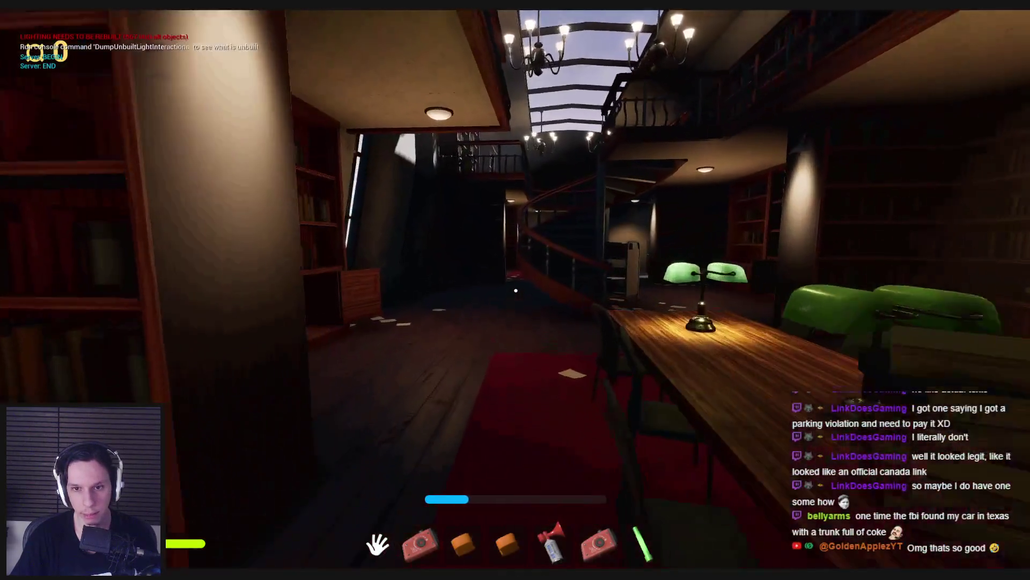
pyautogui.press('w')
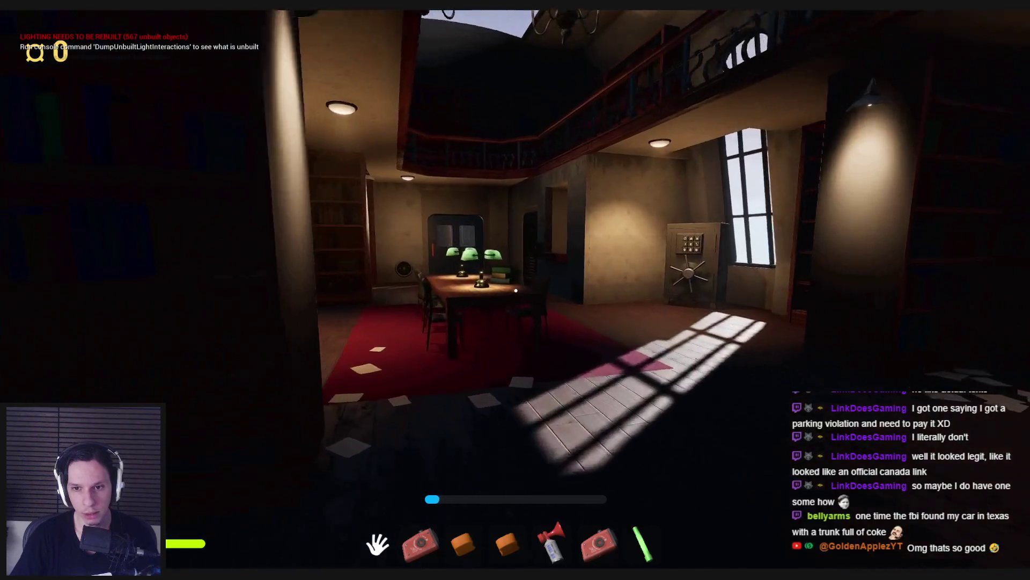
pyautogui.press('w')
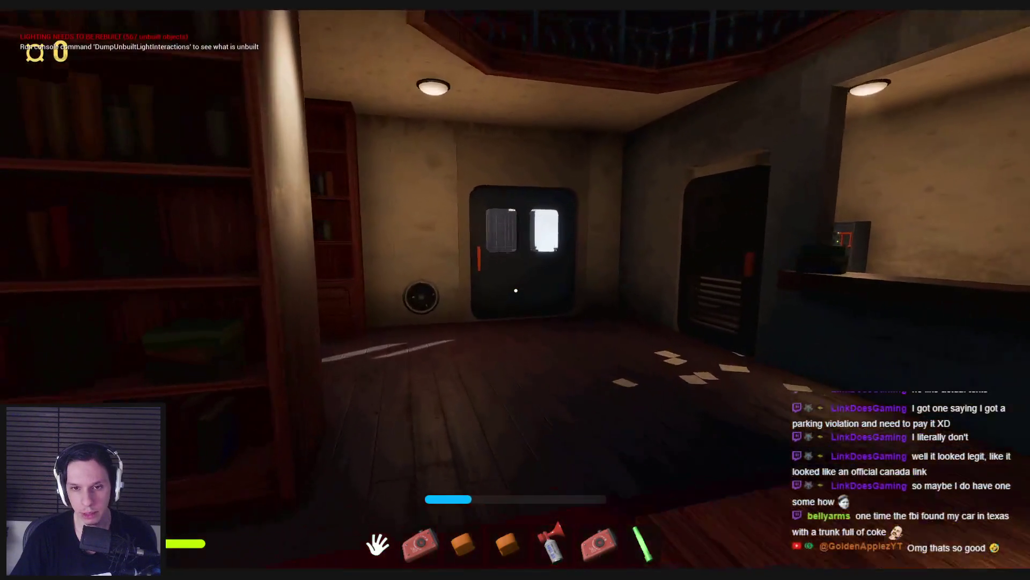
pyautogui.press('w')
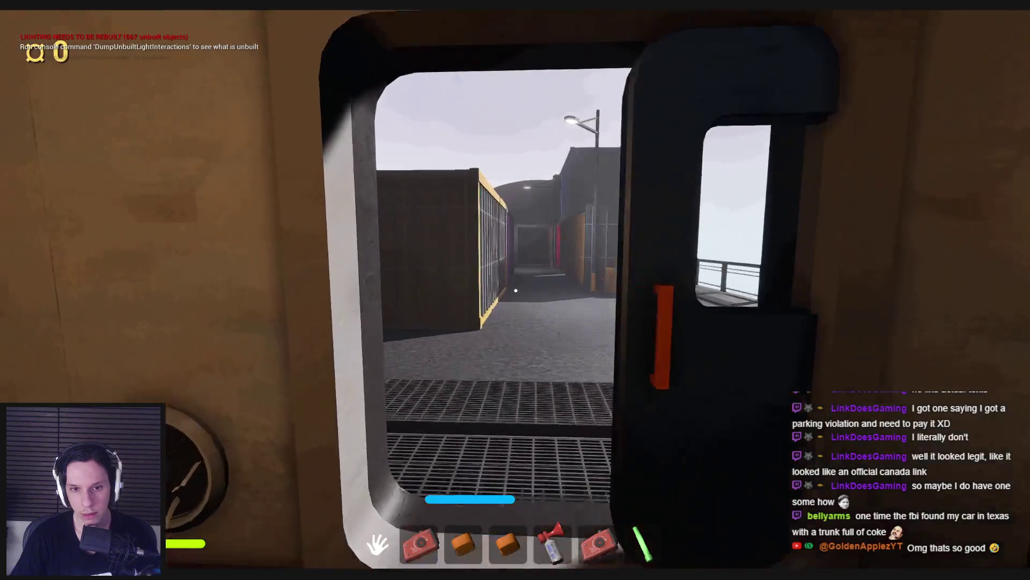
pyautogui.press('w')
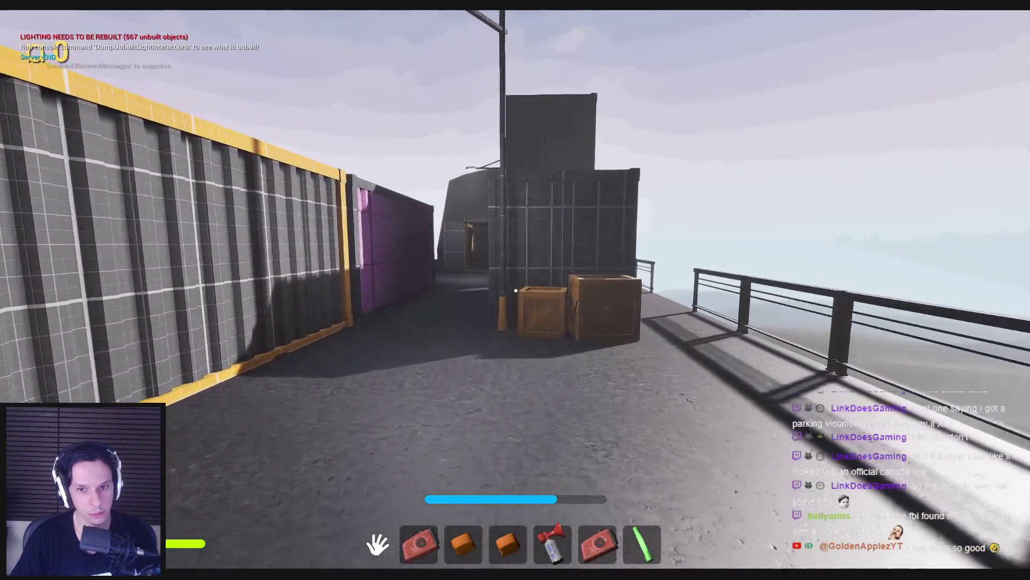
# Step: Equip the air horn (key 5), go back along the rooftop and dark corridor, and use the plunger on the toilet
pyautogui.press('5')
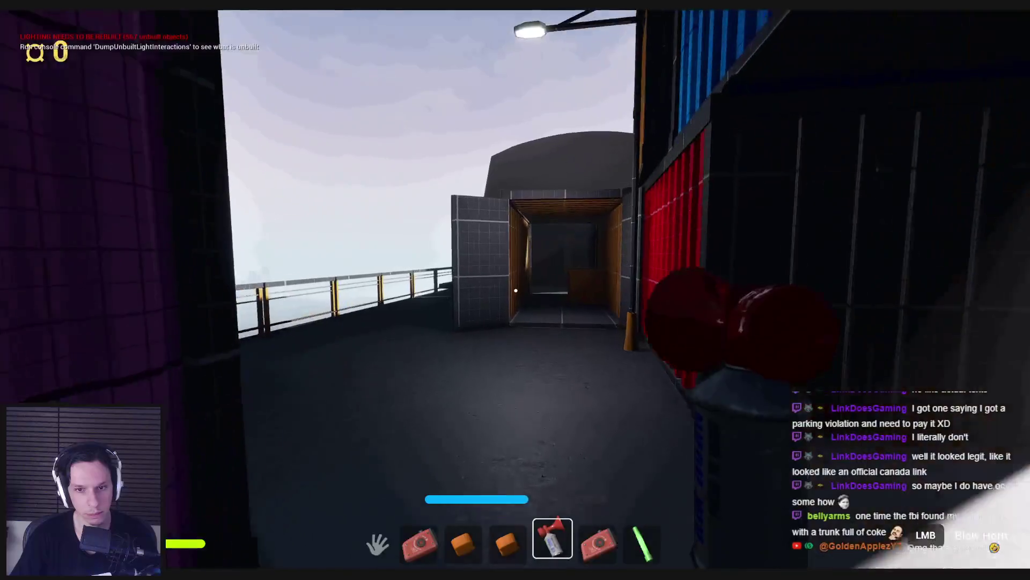
pyautogui.press('w')
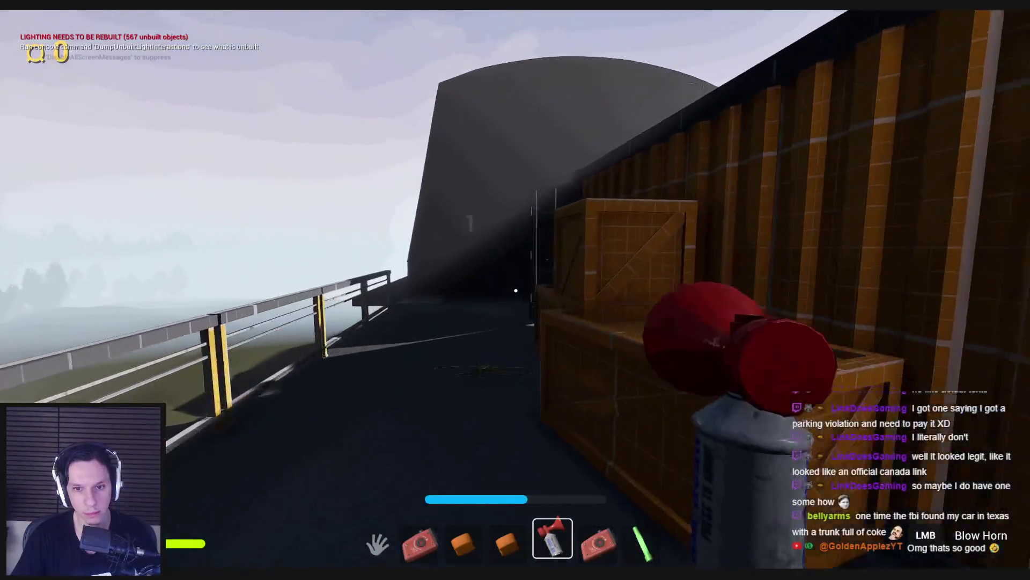
pyautogui.press('5')
pyautogui.press('5')
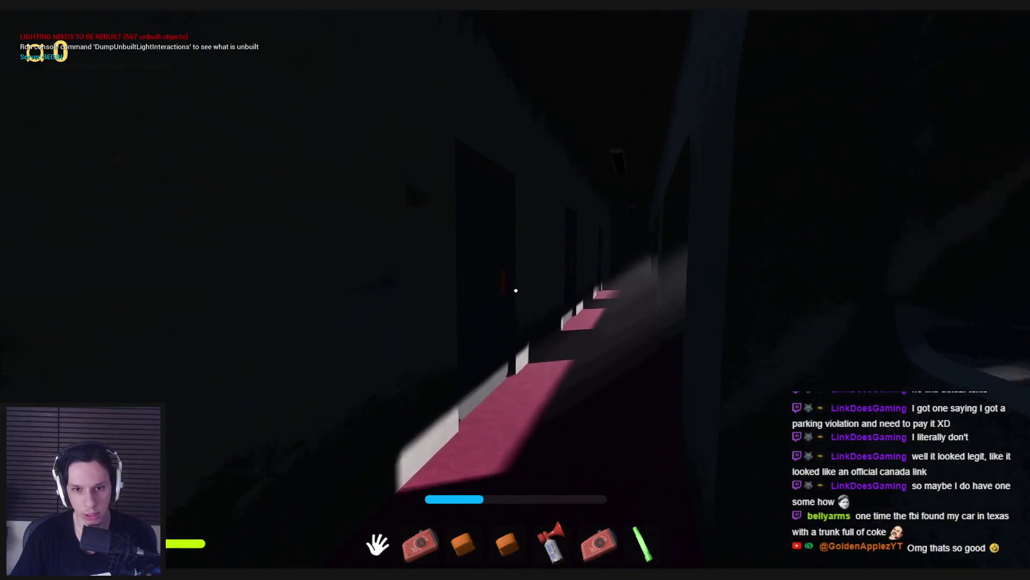
pyautogui.press('w')
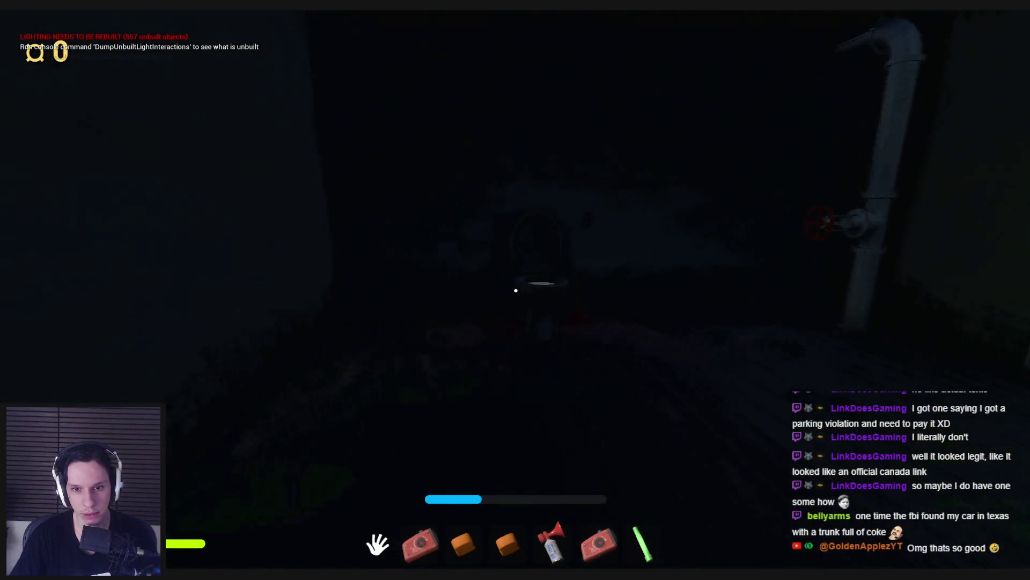
pyautogui.press('w')
pyautogui.click(578, 337)
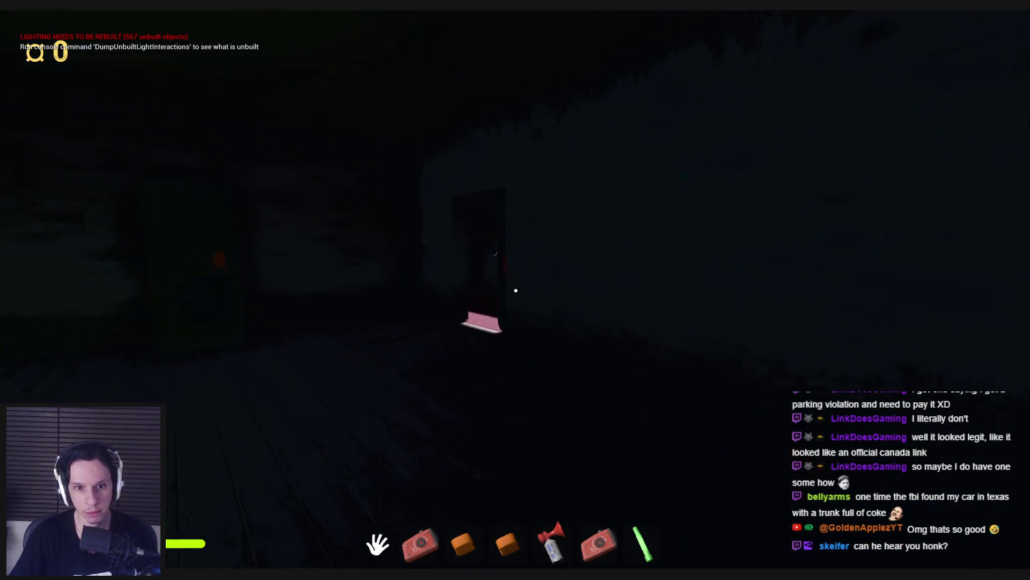
# Step: Walk into the train corridor, raise and lower the air horn, and head out along the grated walkway
pyautogui.press('w')
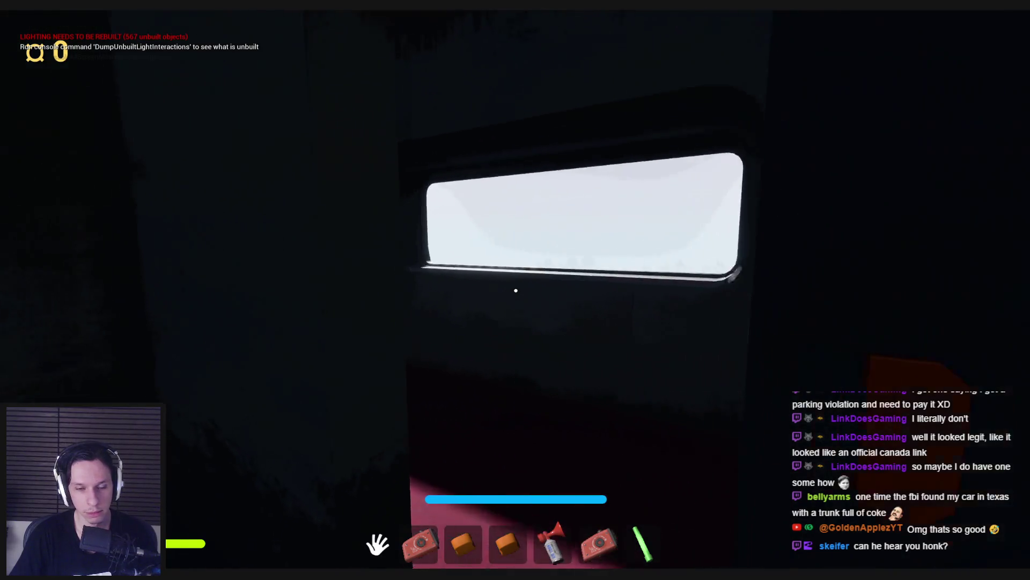
pyautogui.press('5')
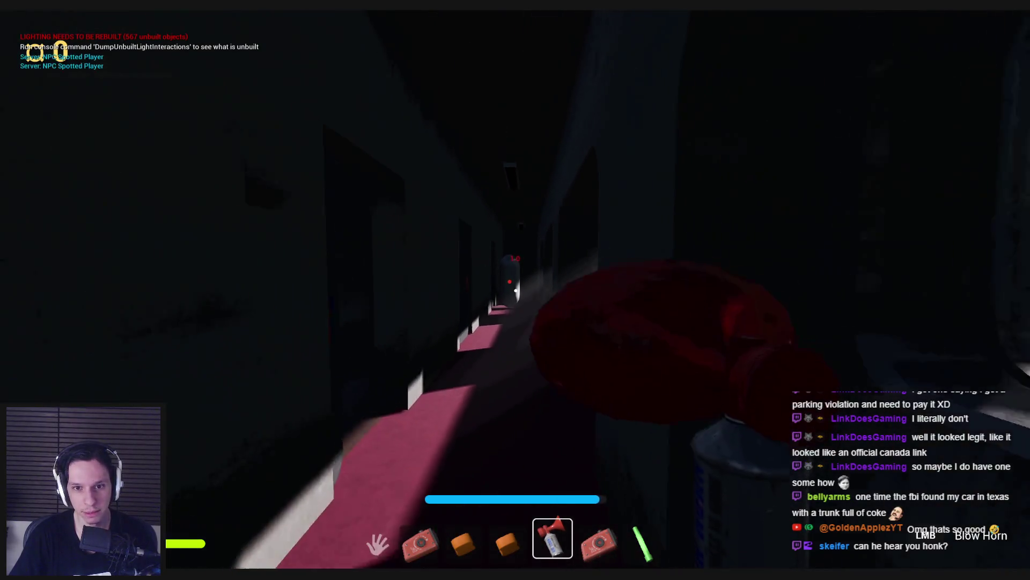
pyautogui.press('5')
pyautogui.press('w')
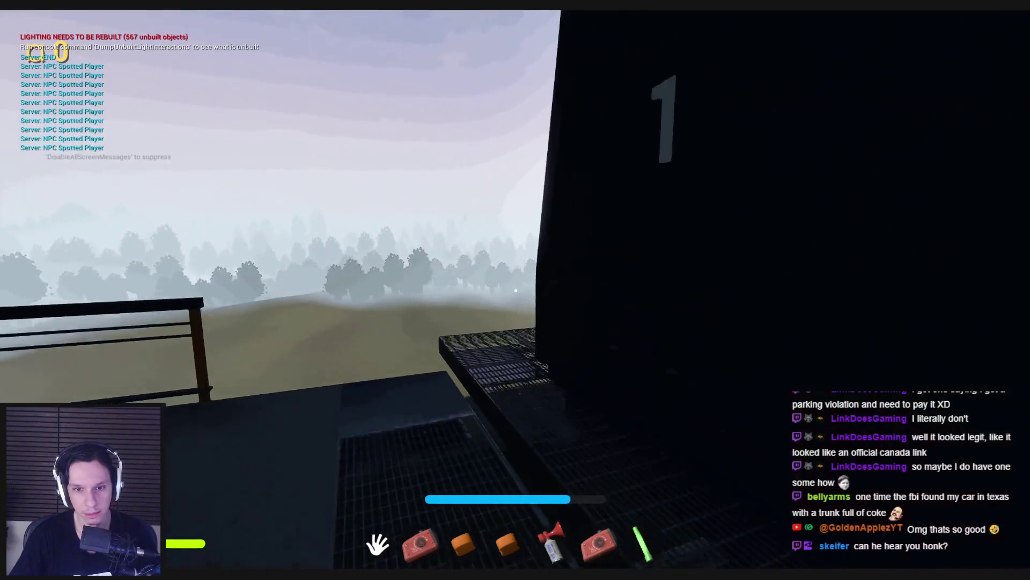
pyautogui.press('w')
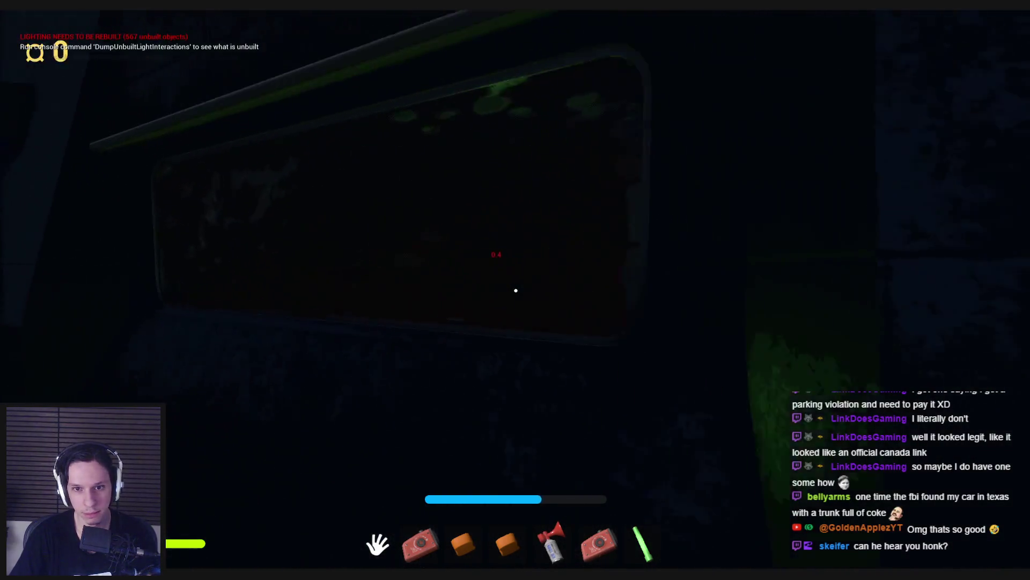
pyautogui.press('w')
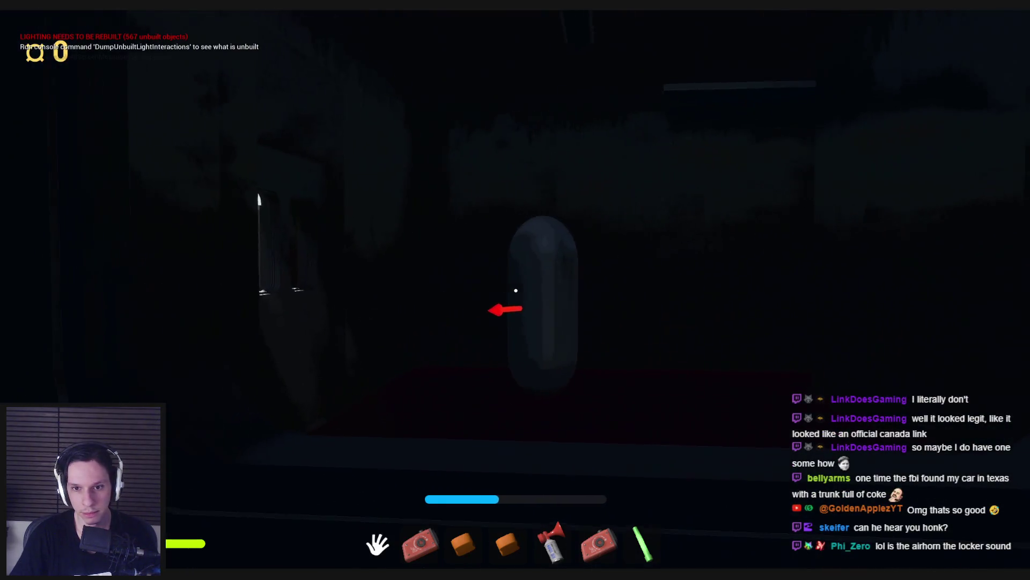
pyautogui.press('w')
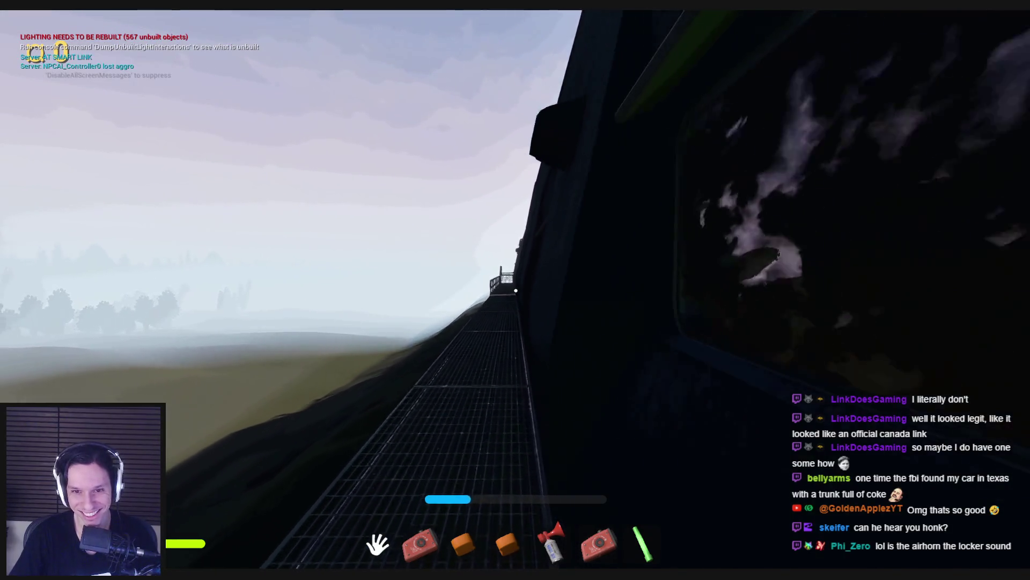
# Step: Climb the side ladder onto the train roof and walk over the crest toward the locomotive cab
pyautogui.press('w')
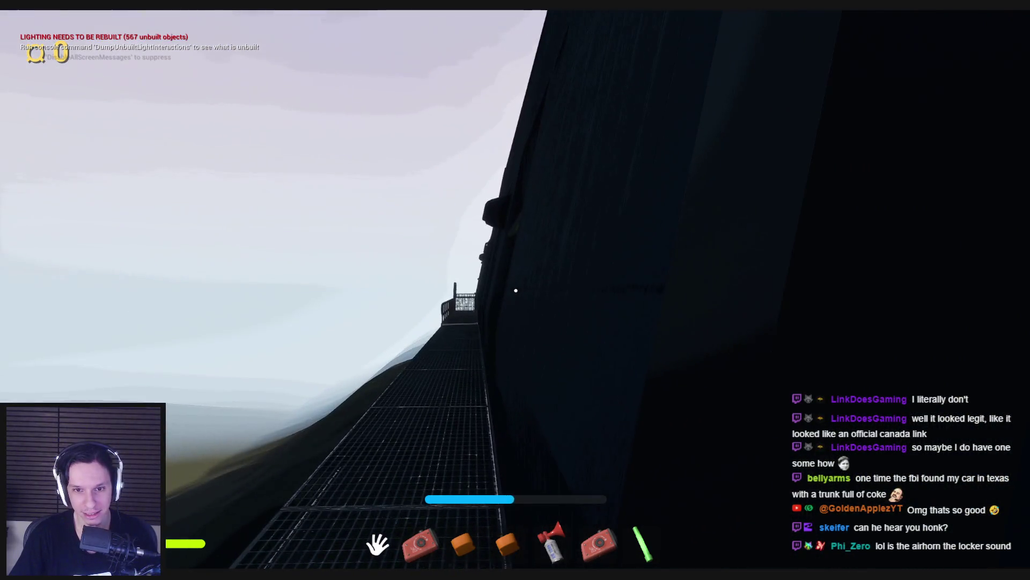
pyautogui.press('w')
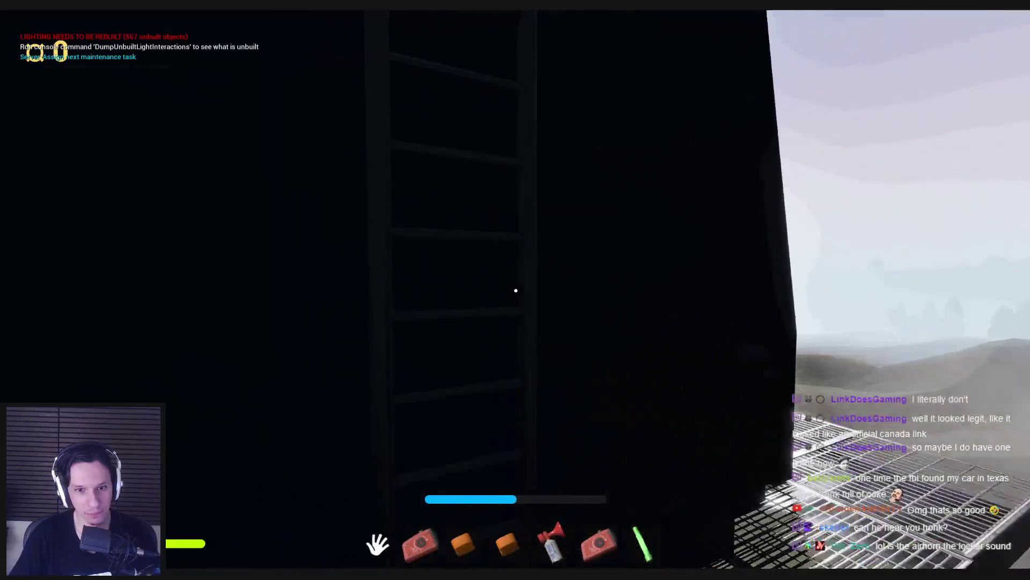
pyautogui.press('w')
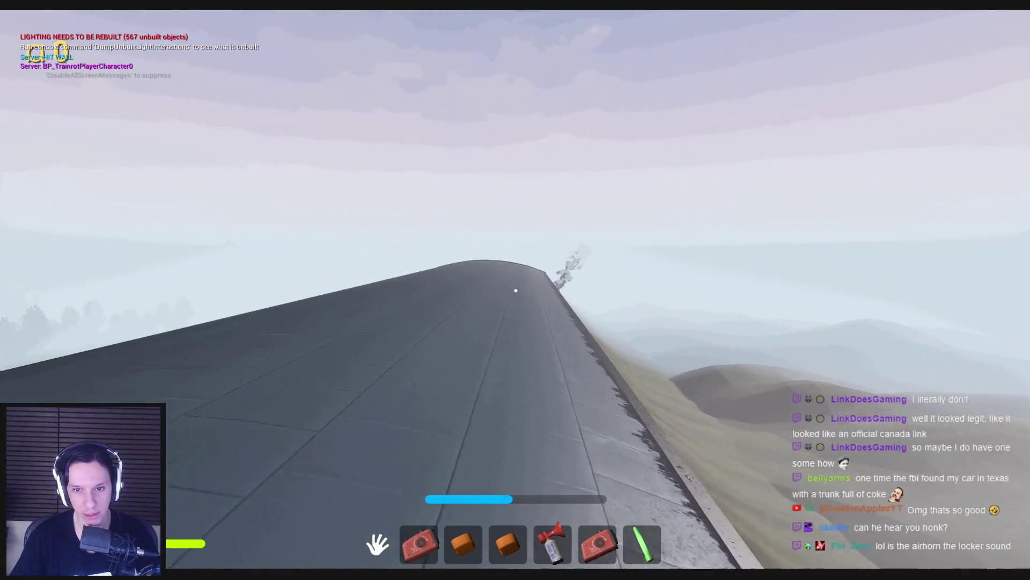
pyautogui.press('w')
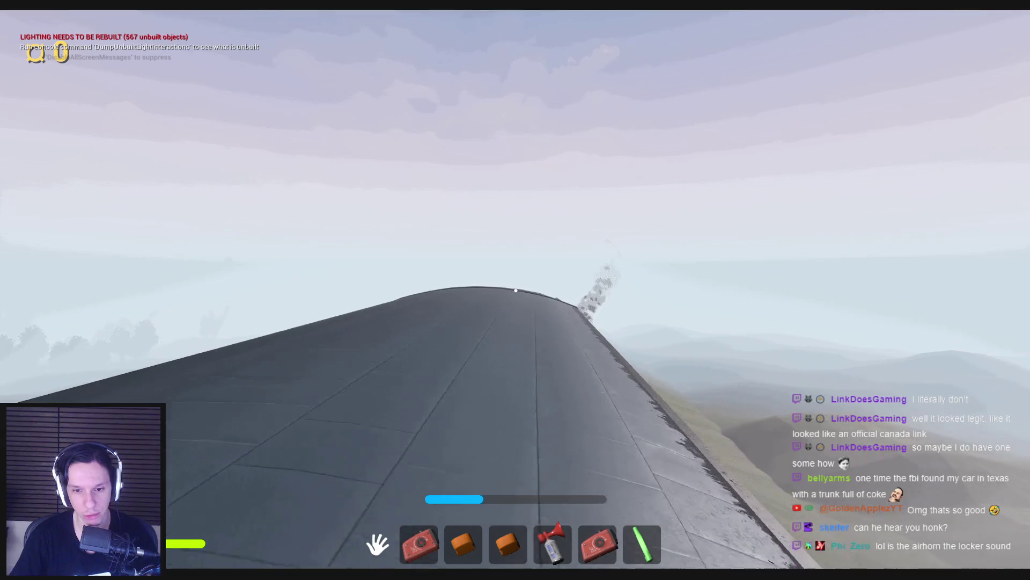
pyautogui.press('w')
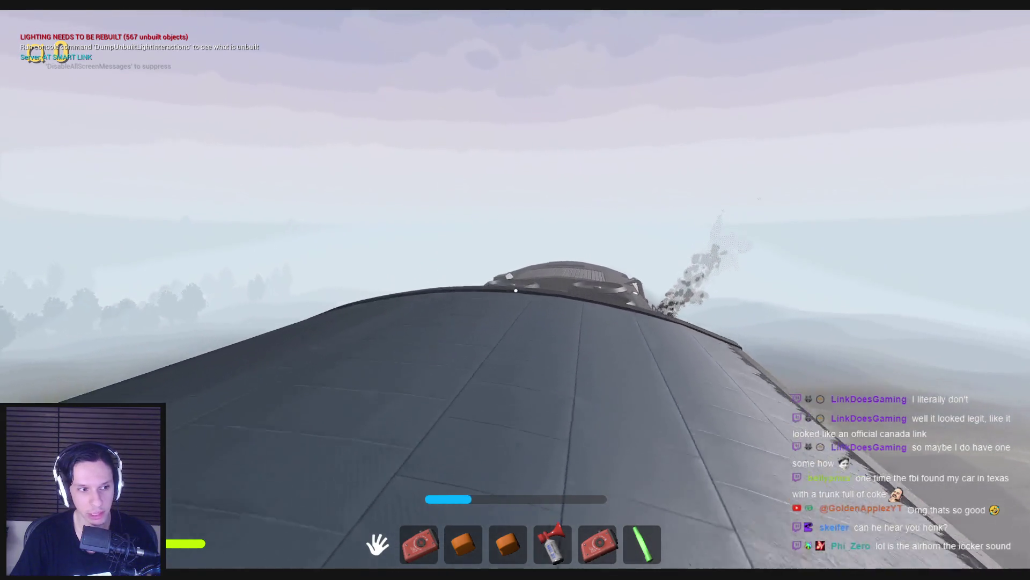
pyautogui.press('w')
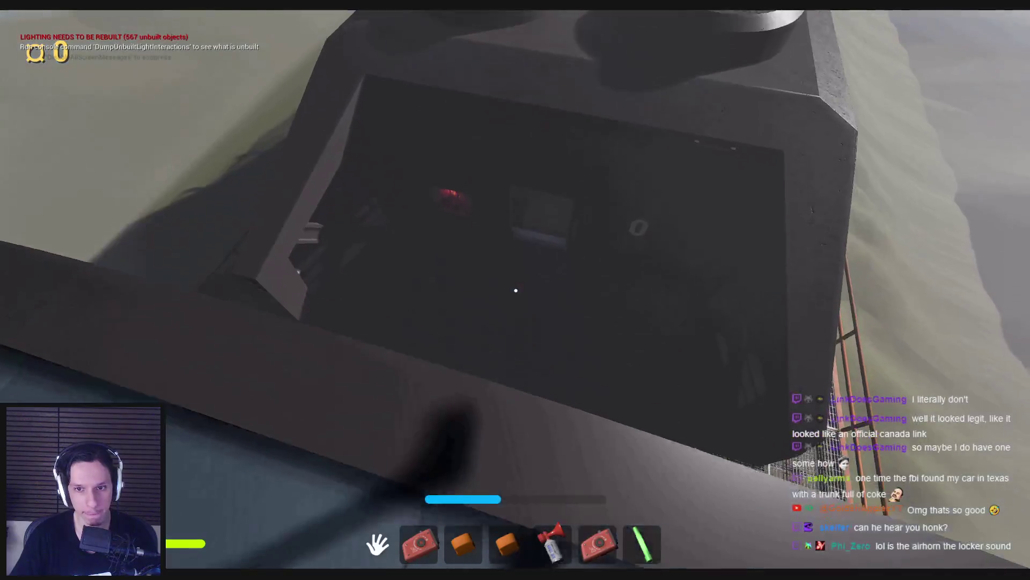
pyautogui.press('w')
pyautogui.press('w')
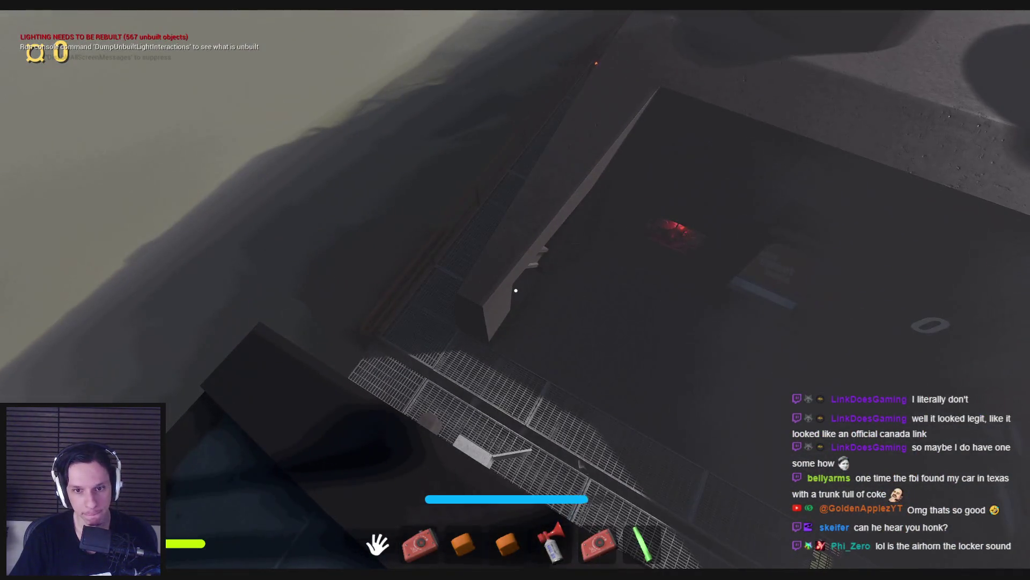
# Step: Back up to view the locomotive roof, then move forward to the roof edge
pyautogui.press('s')
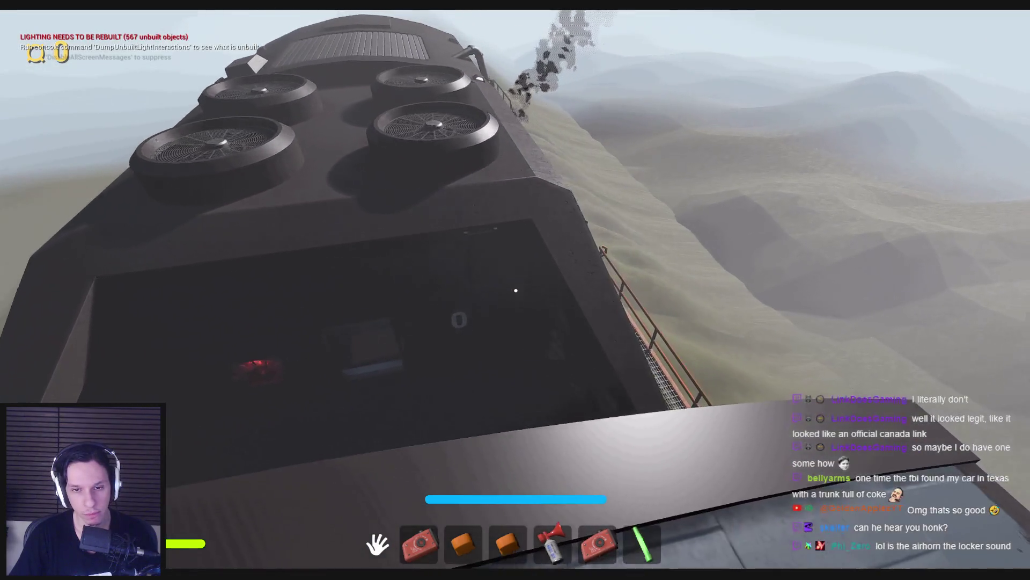
pyautogui.press('s')
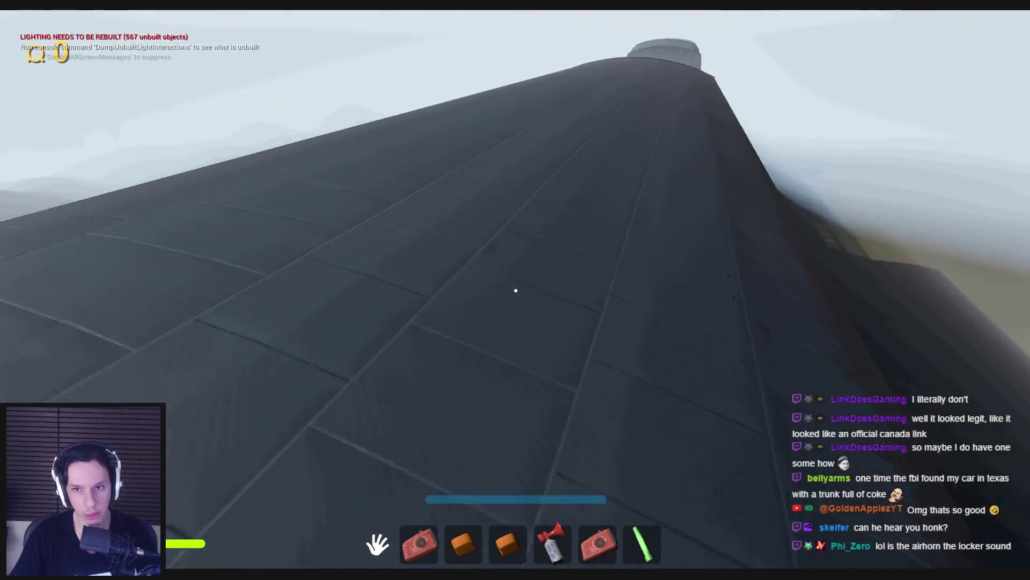
pyautogui.moveTo(516, 291)
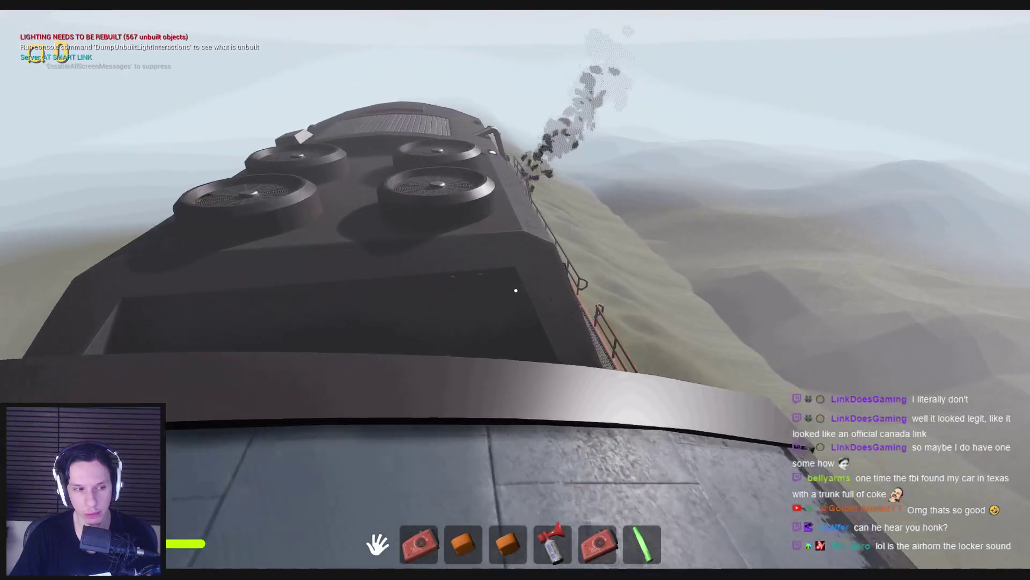
pyautogui.press('w')
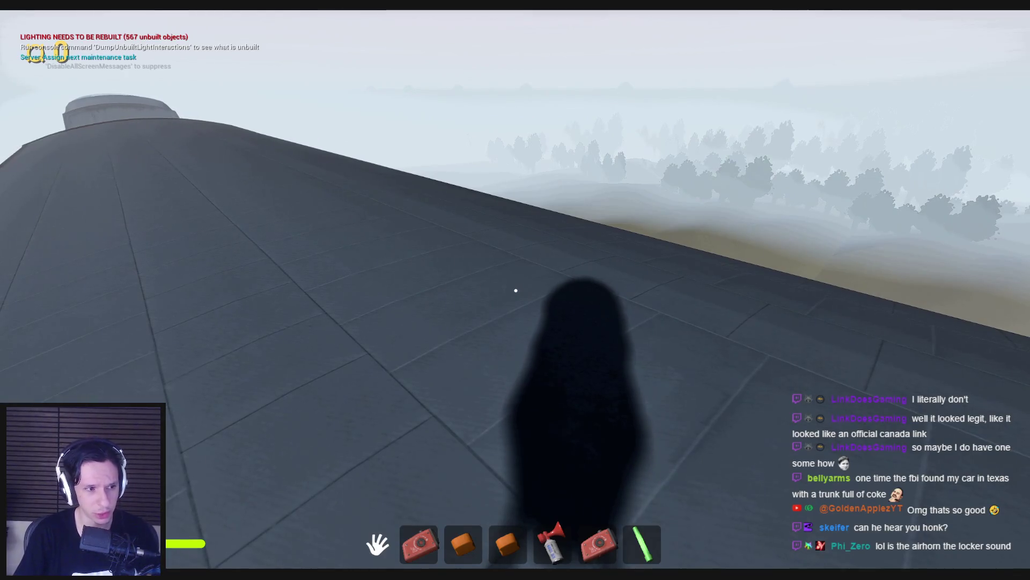
pyautogui.press('w')
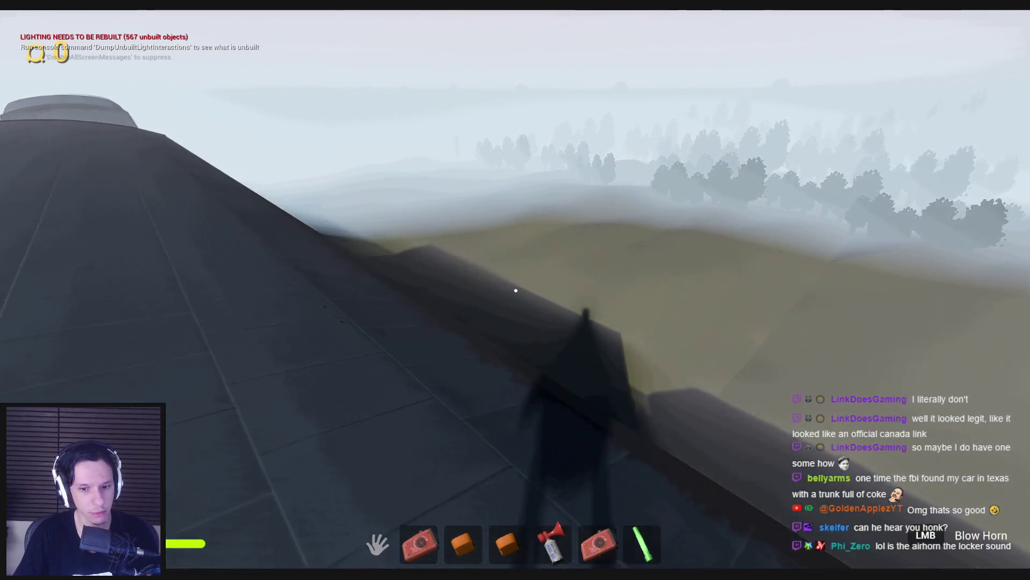
# Step: Equip the air horn (slot 5), sound it seven times, then sprint along the curved car roof
pyautogui.press('5')
pyautogui.click(516, 290)
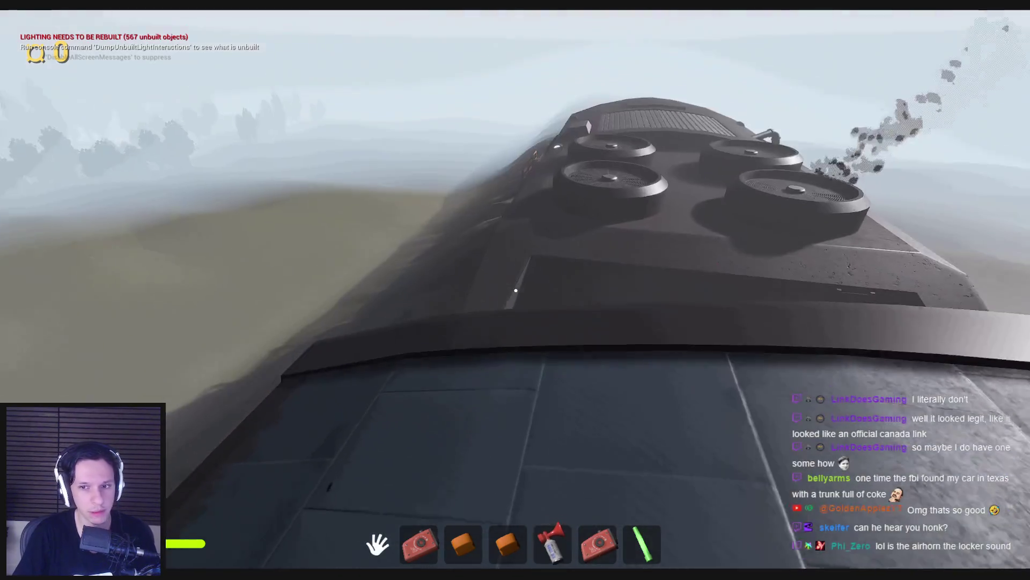
pyautogui.press('5')
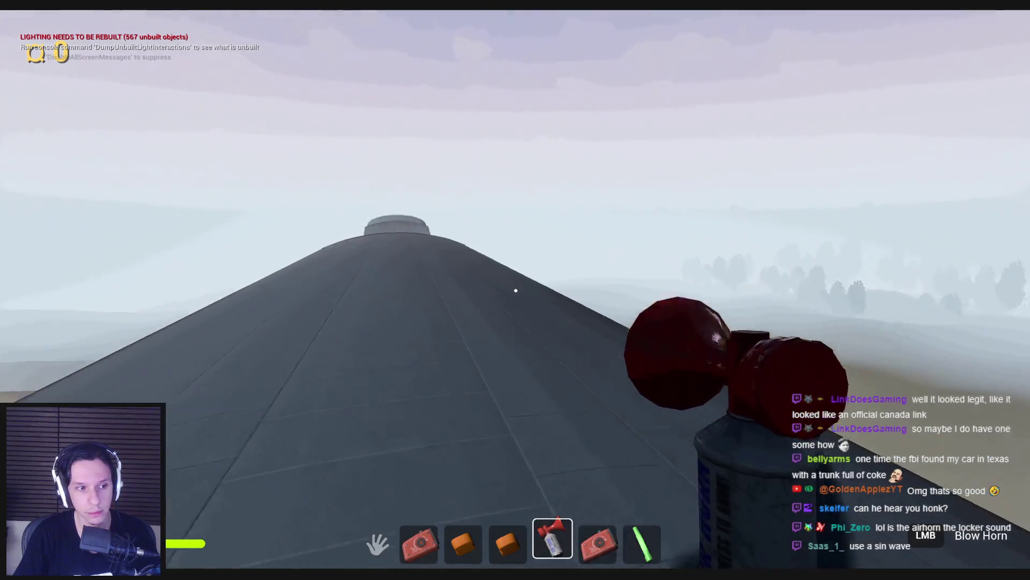
pyautogui.click(515, 290)
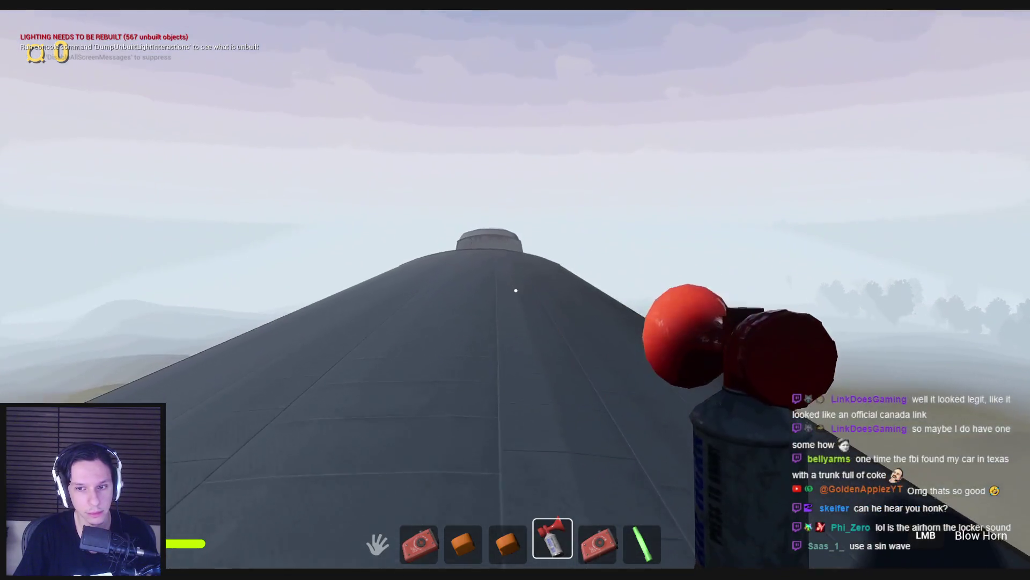
pyautogui.click(516, 290)
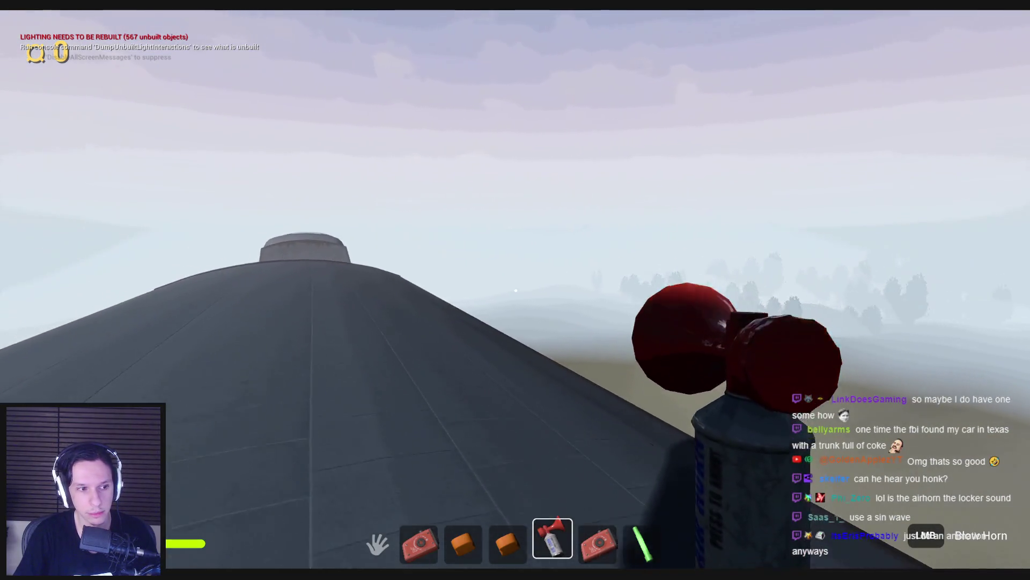
pyautogui.click(516, 290)
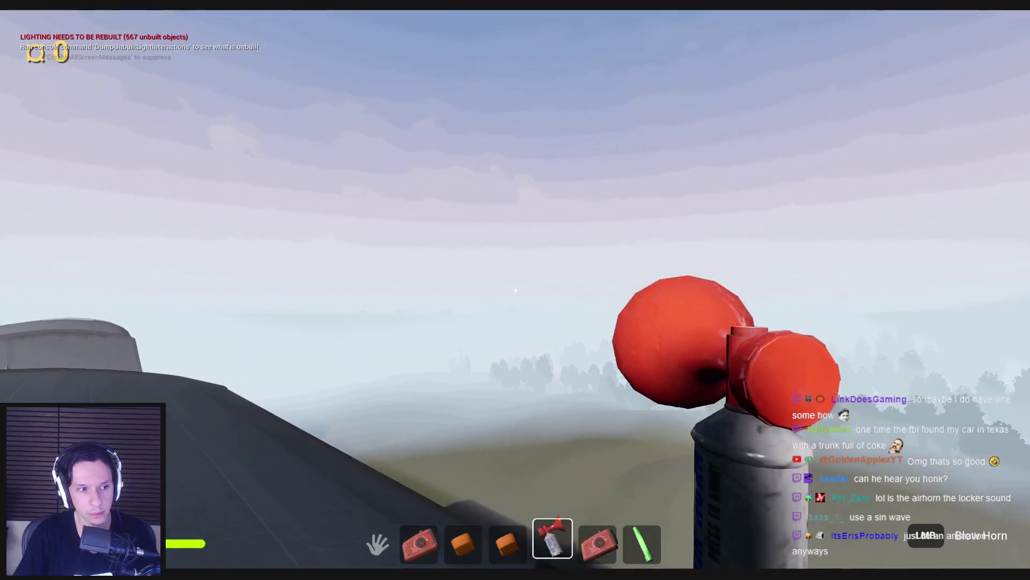
pyautogui.click(515, 290)
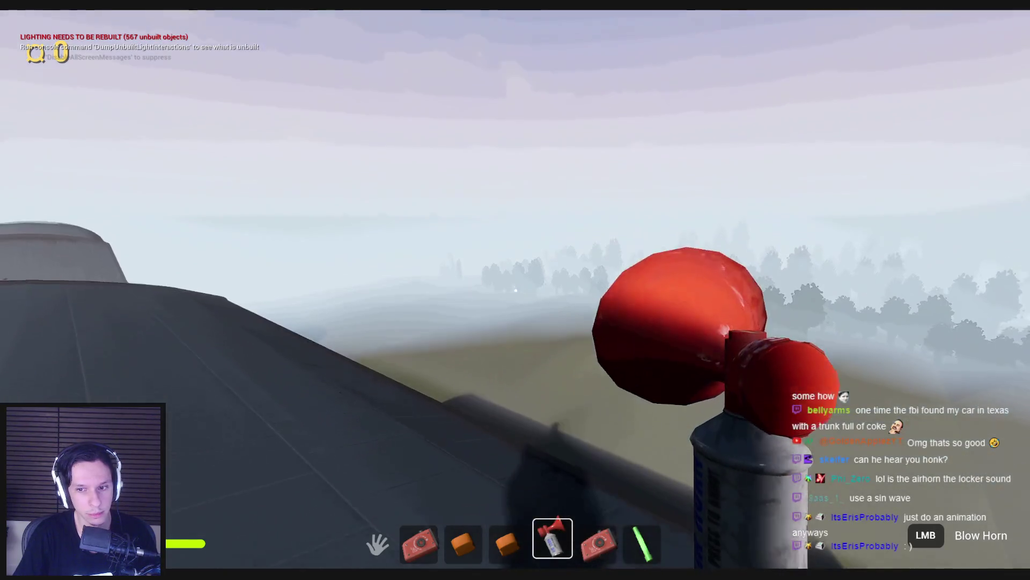
pyautogui.click(516, 291)
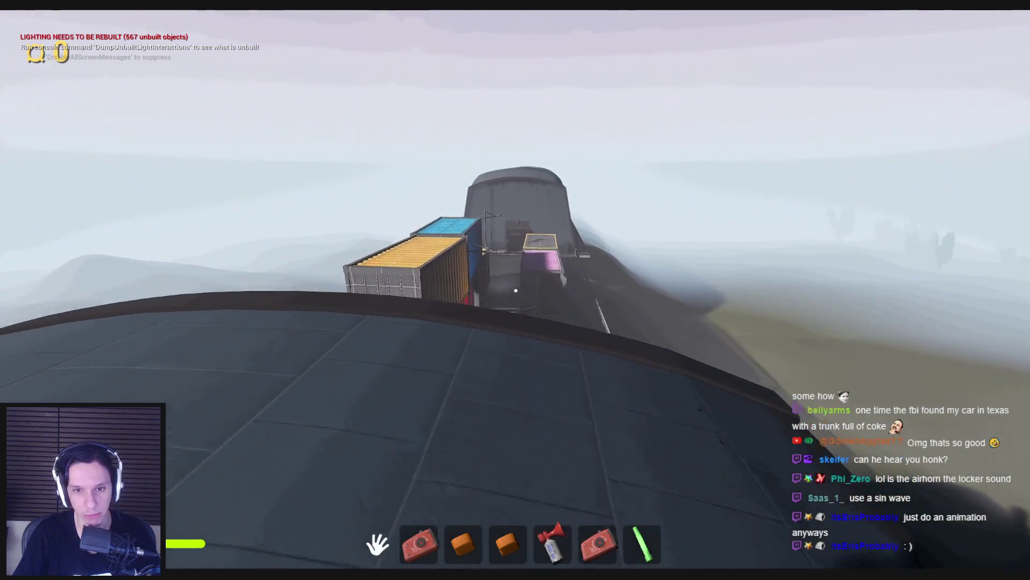
pyautogui.click(516, 290)
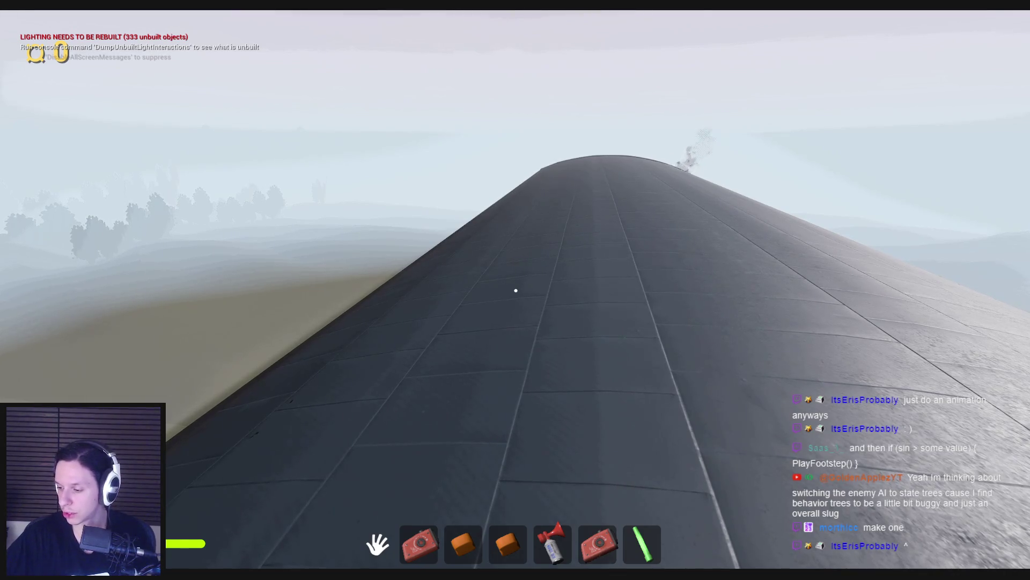
pyautogui.press('w')
pyautogui.press('shift')
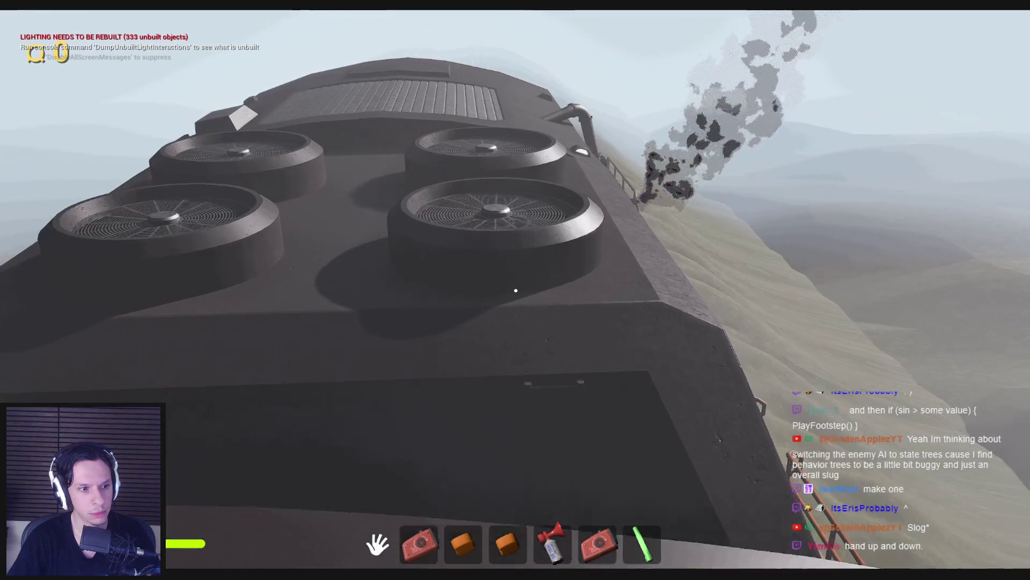
# Step: Sprint back along the roof, crouch behind the cab roof, sound the air horn, and put it away
pyautogui.hotkey('shift', 'w')
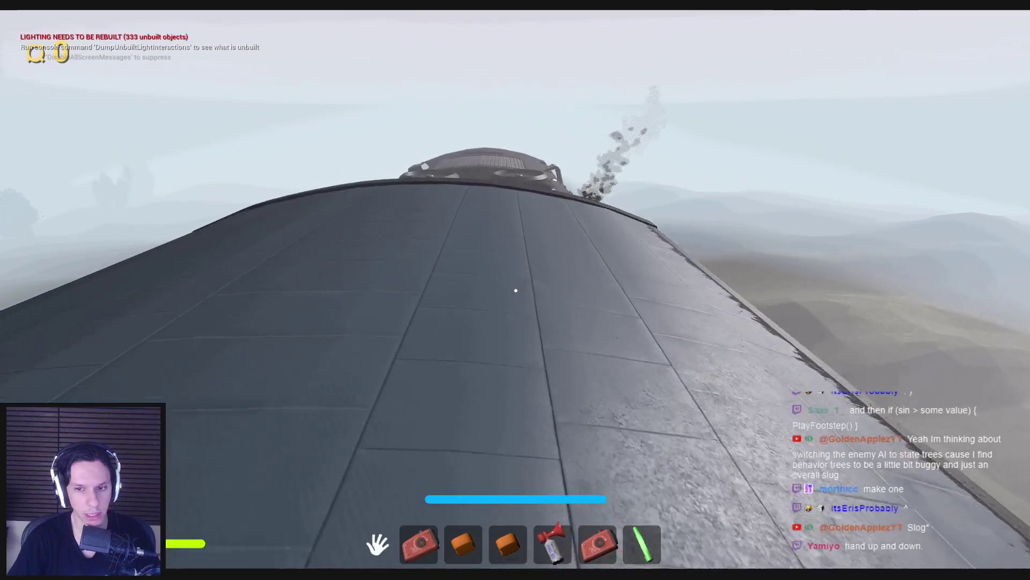
pyautogui.press('w')
pyautogui.press('w')
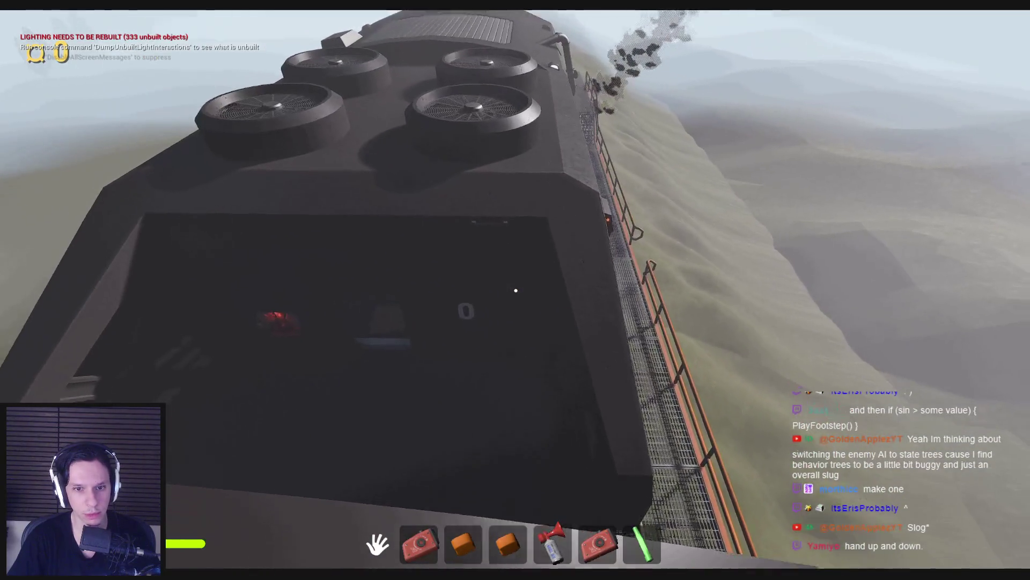
pyautogui.press('s')
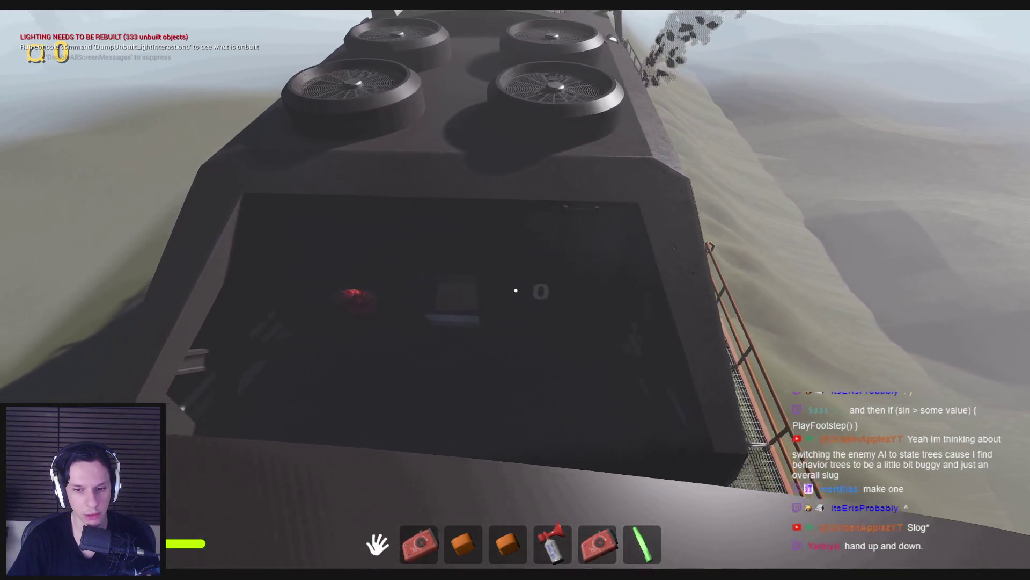
pyautogui.scroll(-6, 516, 290)
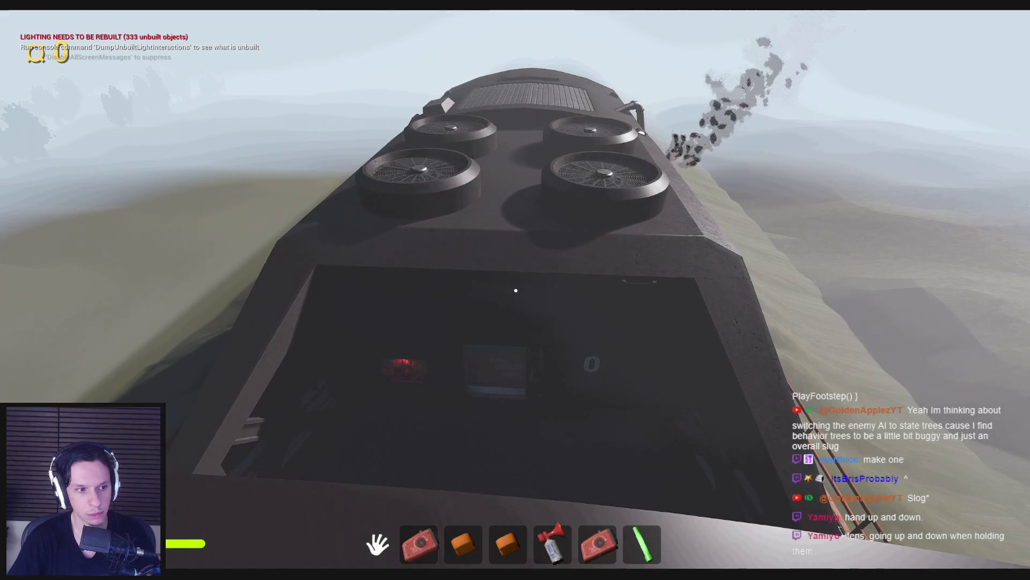
pyautogui.press('ctrl')
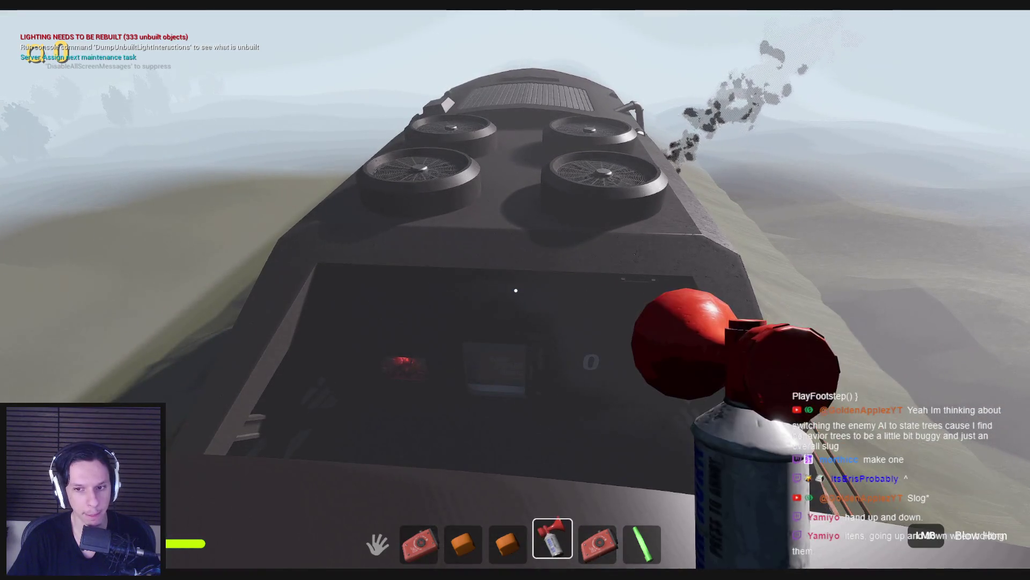
pyautogui.press('ctrl')
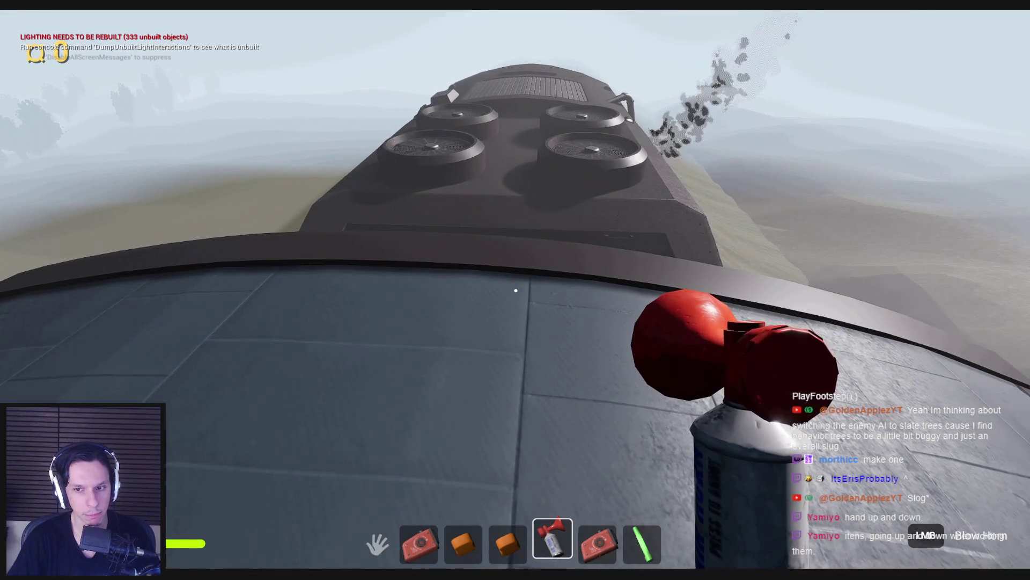
pyautogui.click(516, 290)
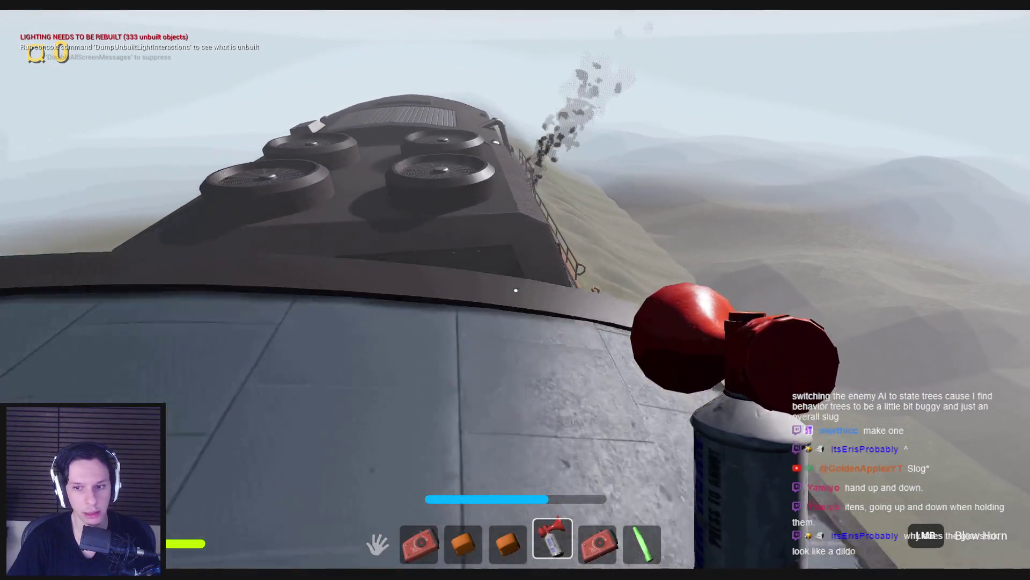
pyautogui.press('4')
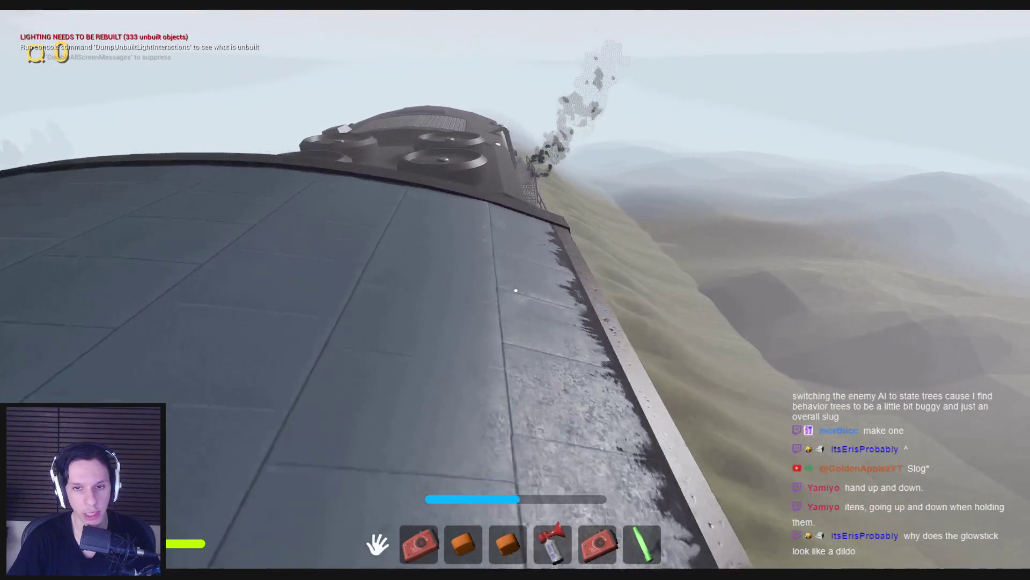
# Step: Jump onto the fan domes, climb the cab roof, put the glowstick away, and drop into the cab
pyautogui.press('w')
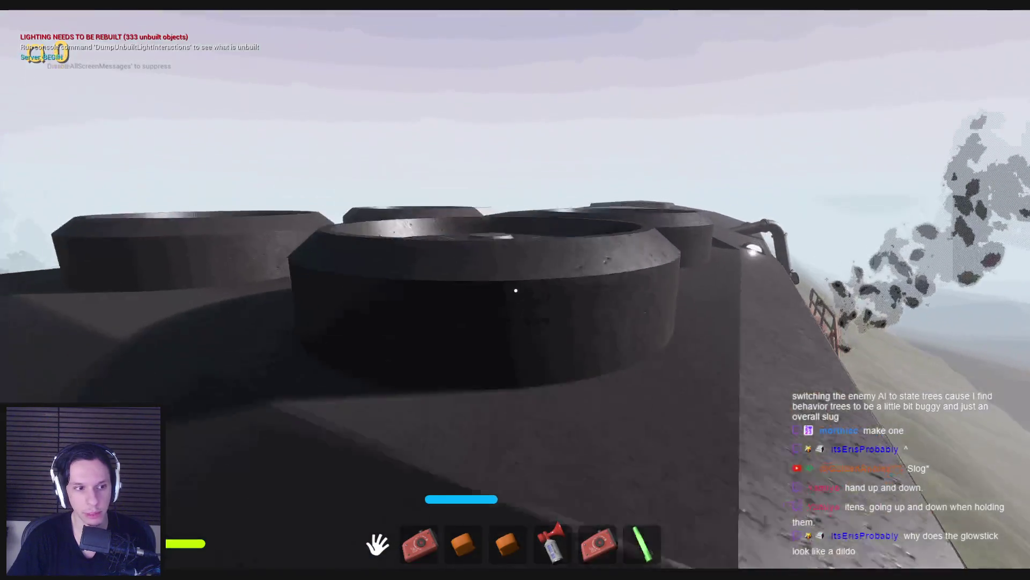
pyautogui.press('space')
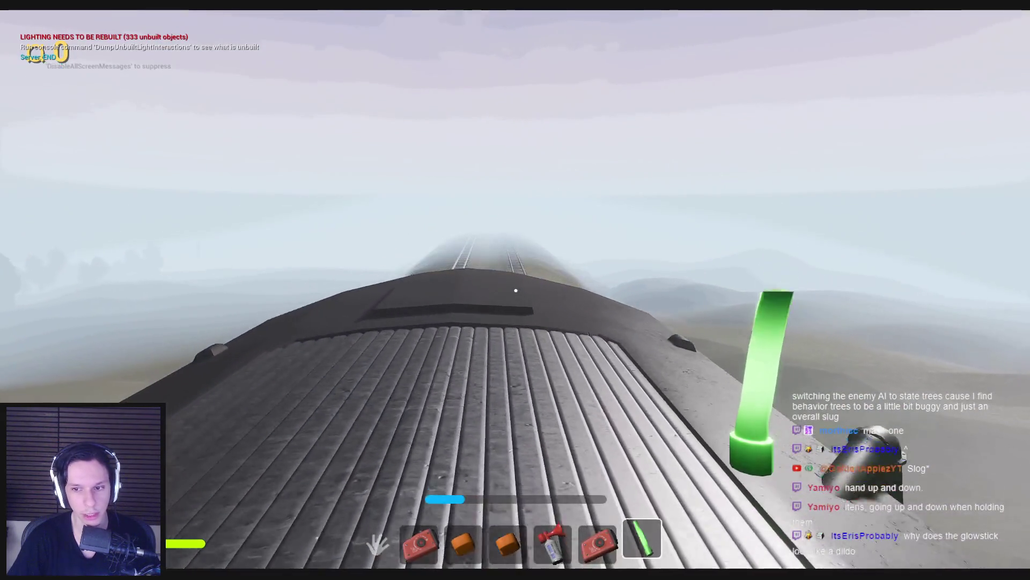
pyautogui.press('w')
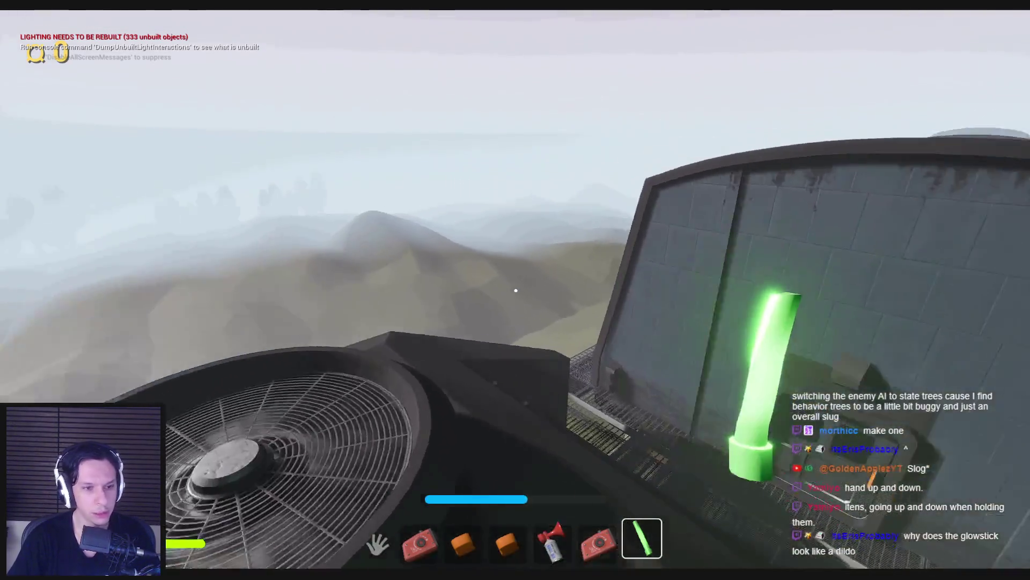
pyautogui.press('space')
pyautogui.press('w')
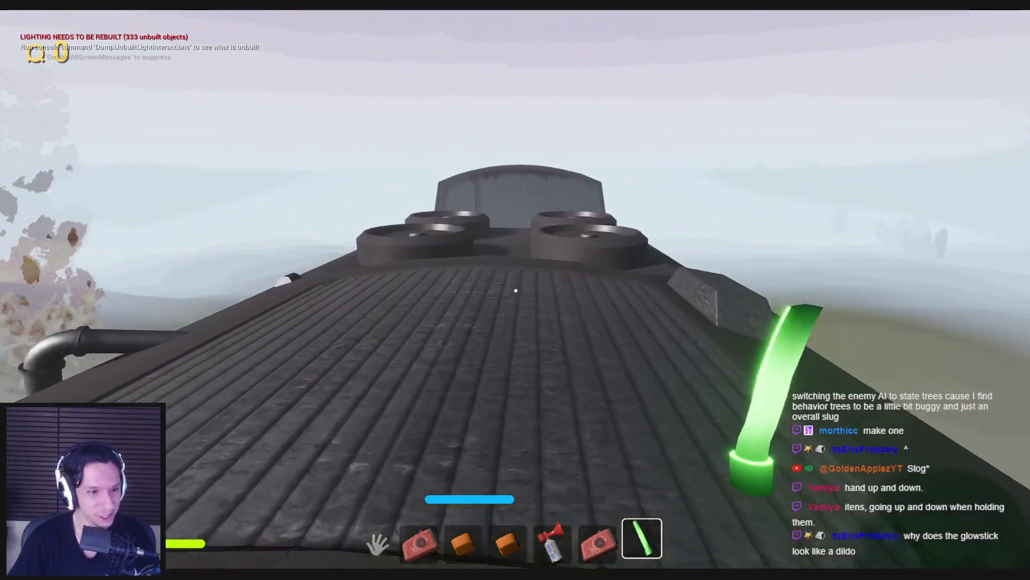
pyautogui.press('w')
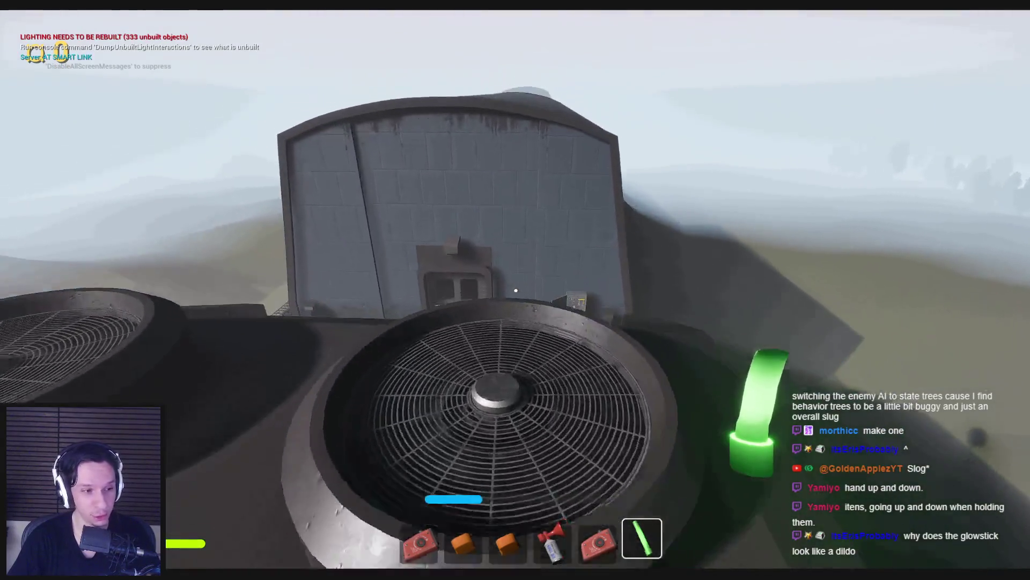
pyautogui.press('8')
pyautogui.press('w')
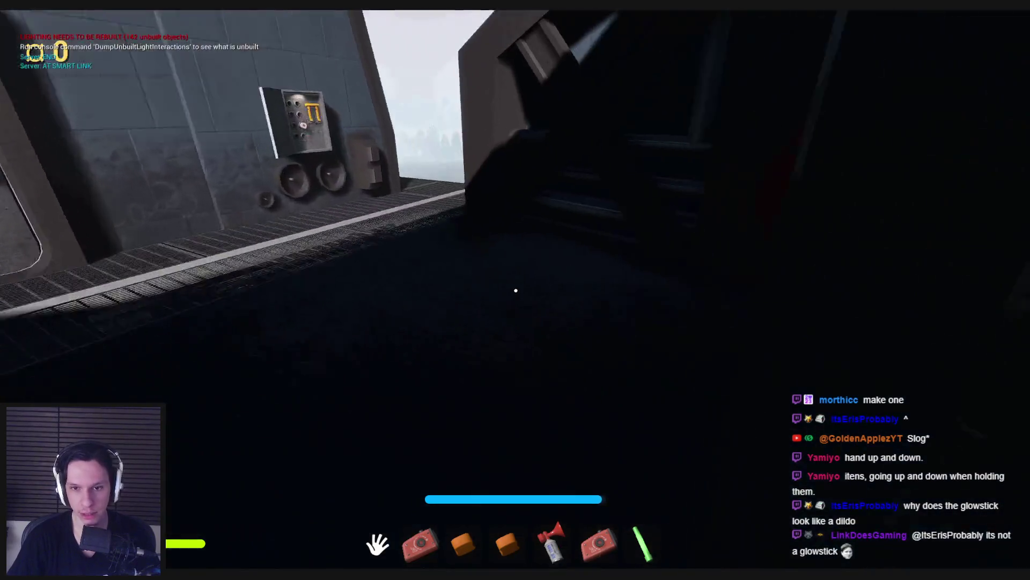
# Step: Pick up the gear from the catwalk and insert it into the red-lit mechanism
pyautogui.press('w')
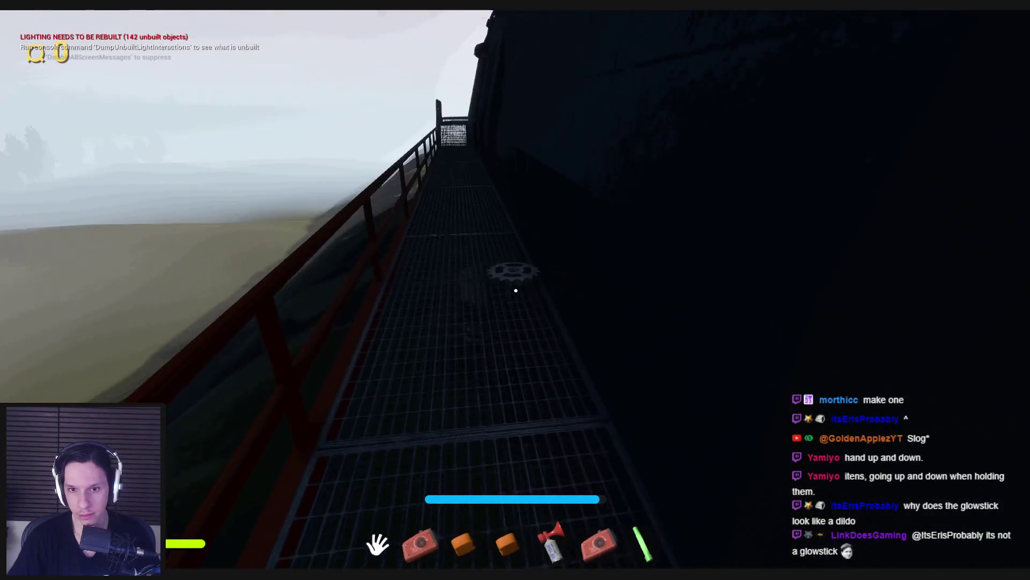
pyautogui.click(515, 295)
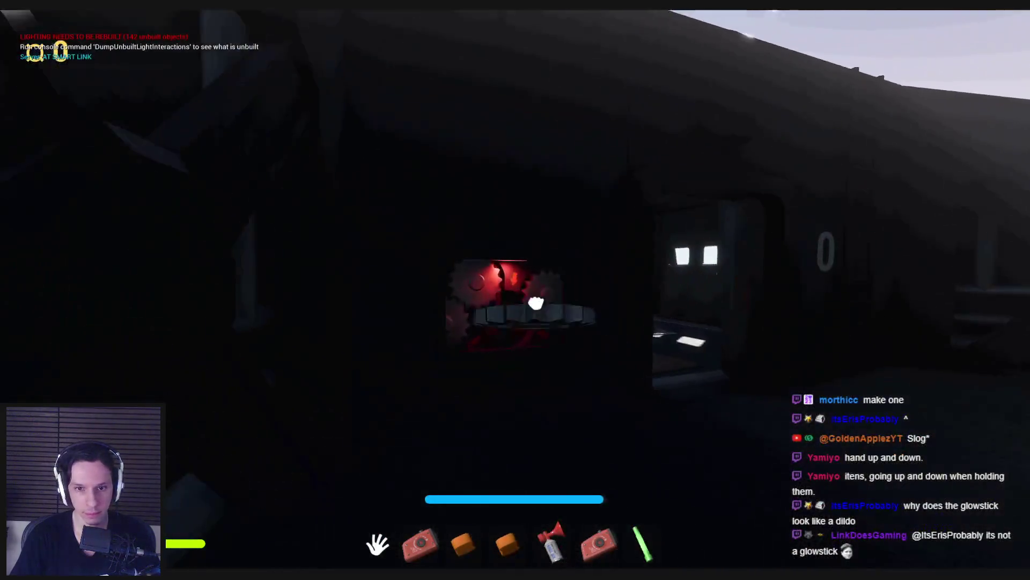
pyautogui.click(536, 304)
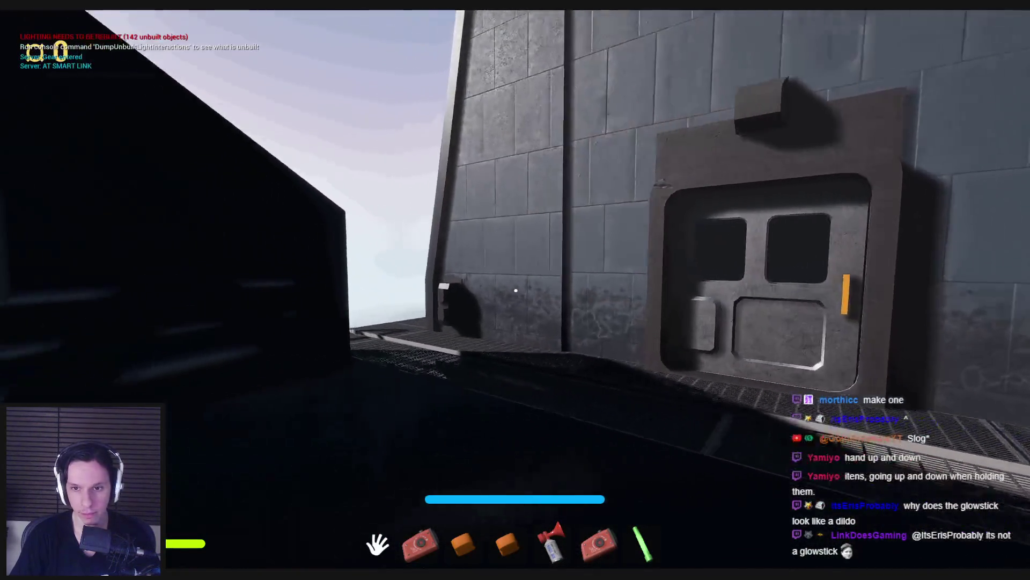
# Step: Walk through the dim engine-room corridor, toggling the glowstick for light, past the steam pipes to the door
pyautogui.press('s')
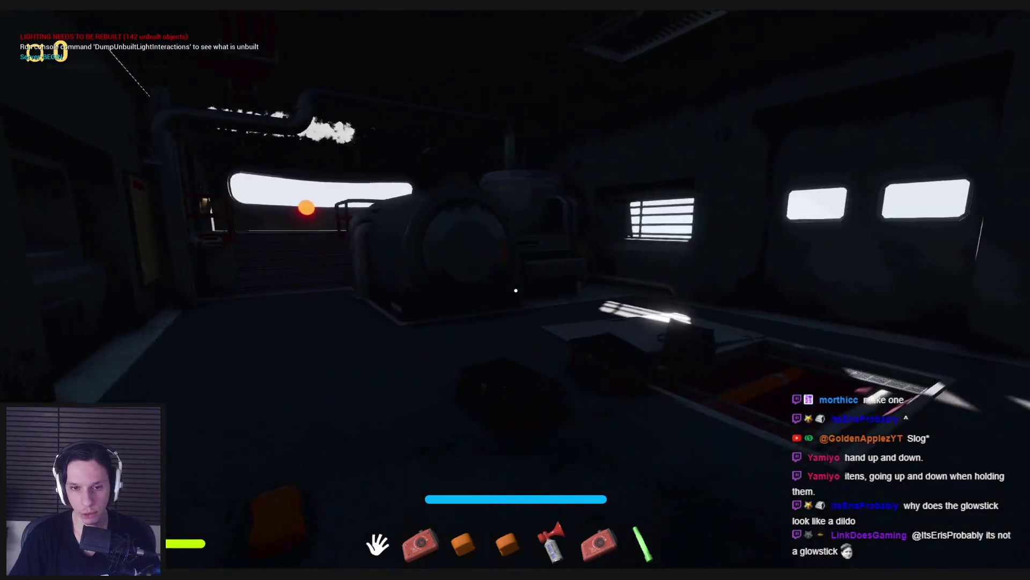
pyautogui.hotkey('shift', 'w')
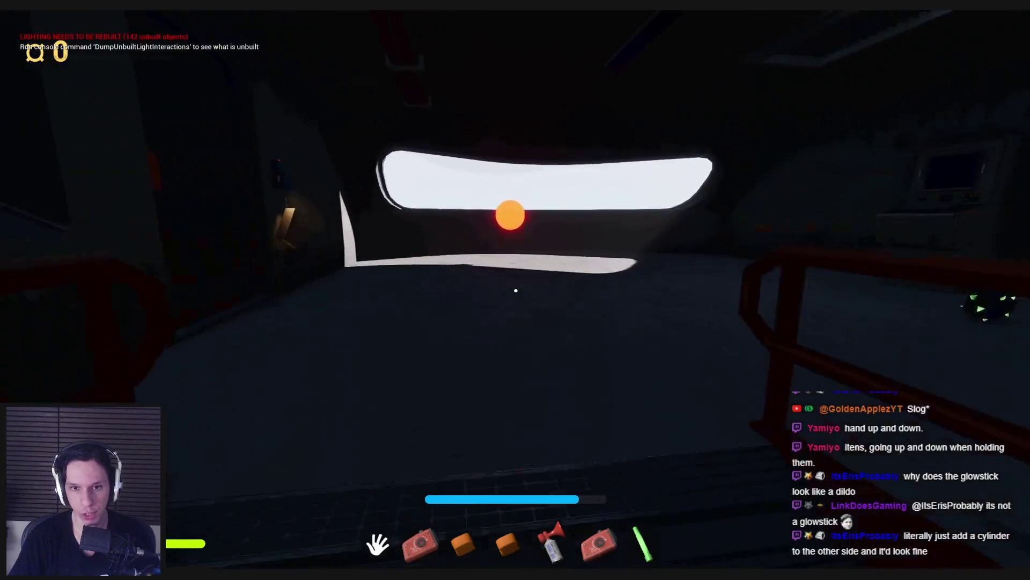
pyautogui.press('w')
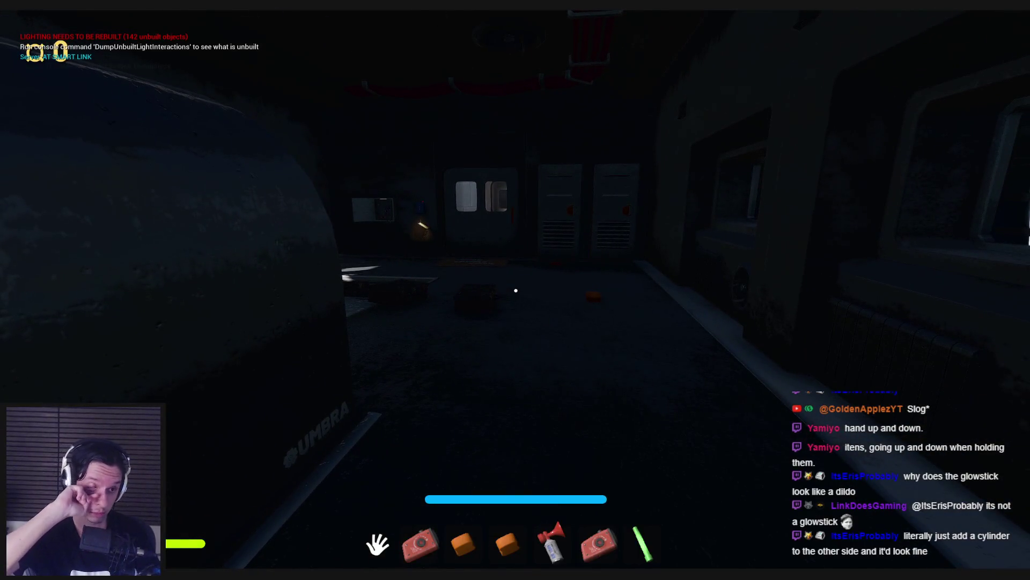
pyautogui.press('7')
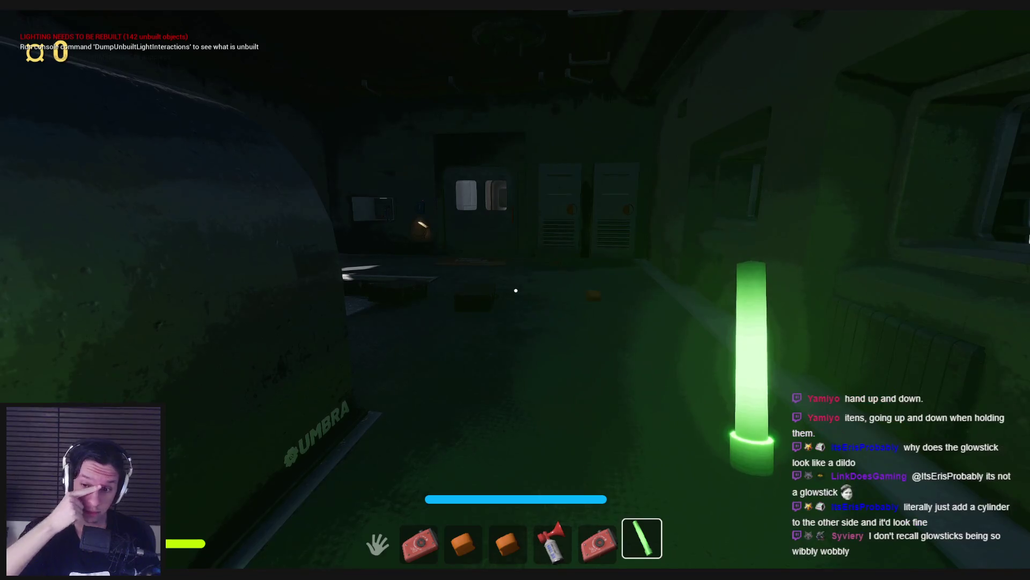
pyautogui.press('a')
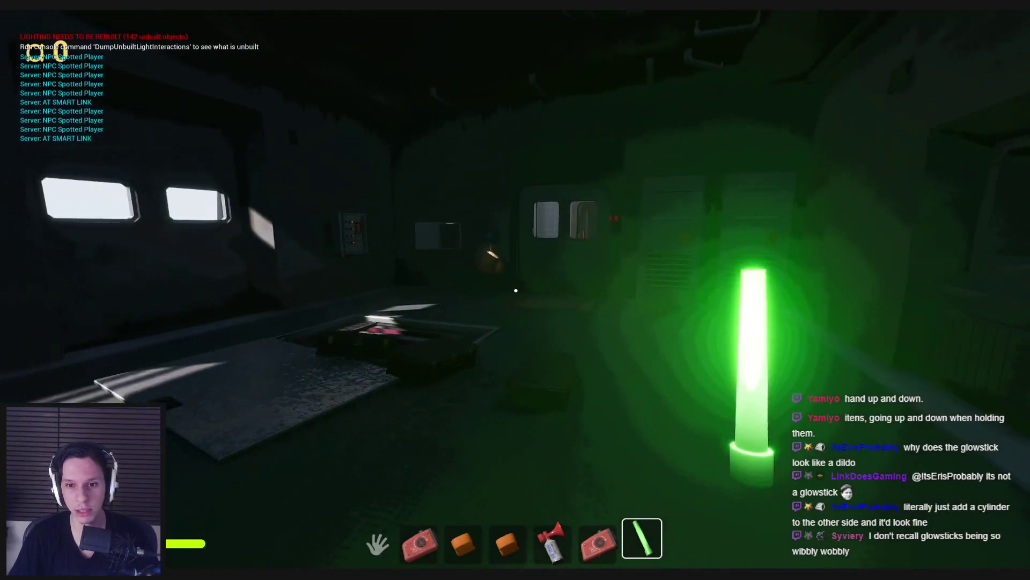
pyautogui.hotkey('shift', 'w')
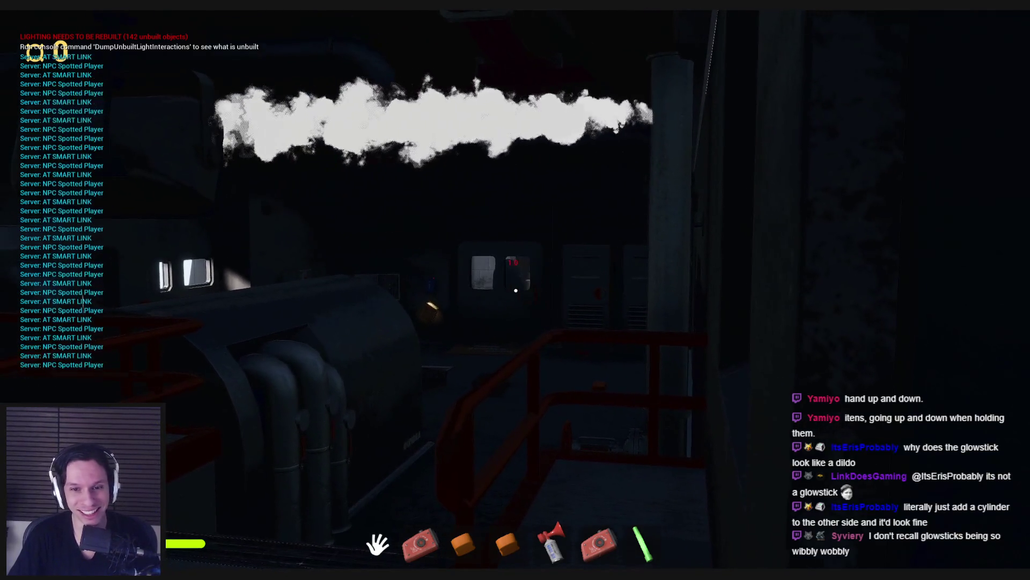
pyautogui.press('7')
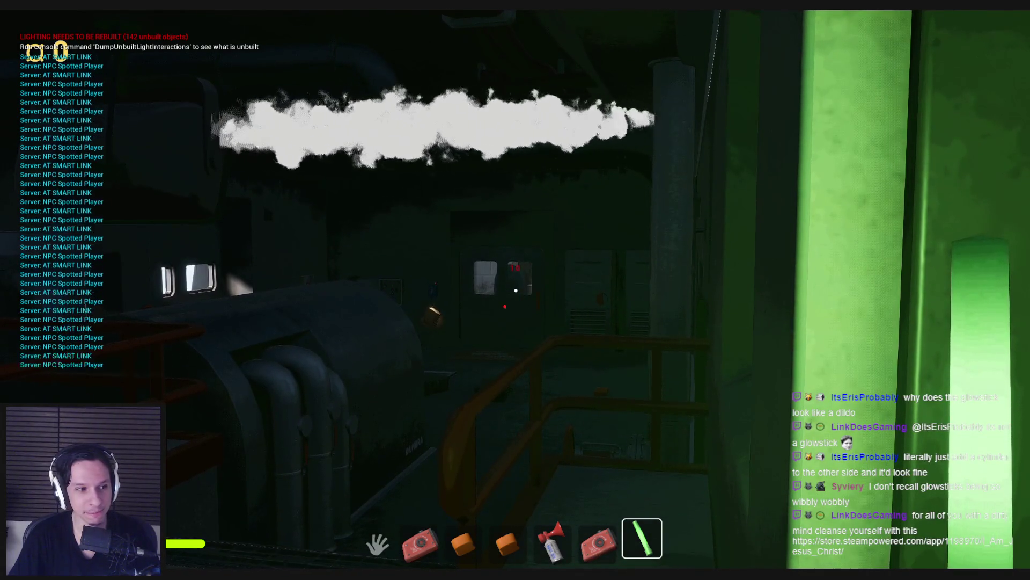
pyautogui.press('7')
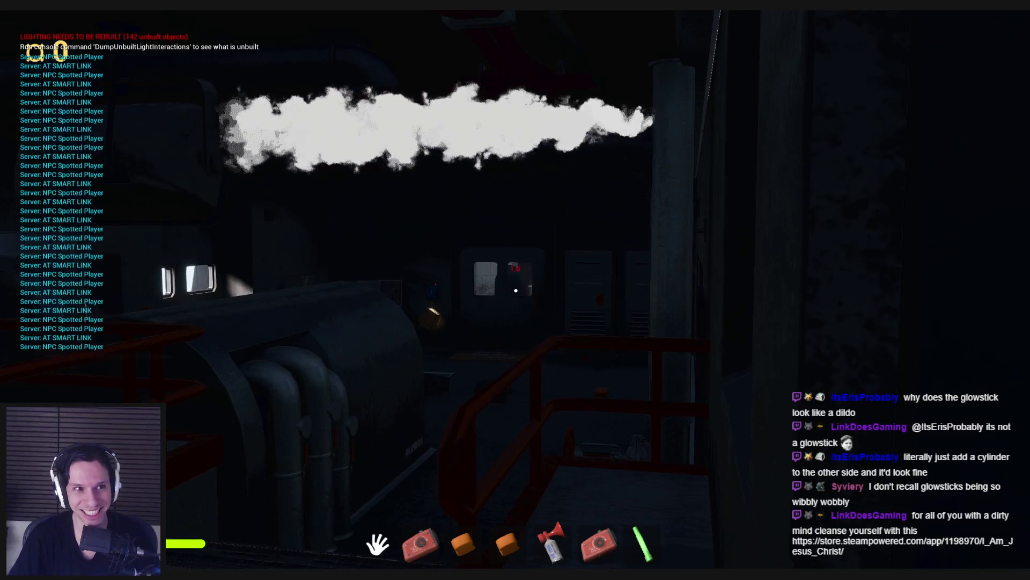
pyautogui.press('s')
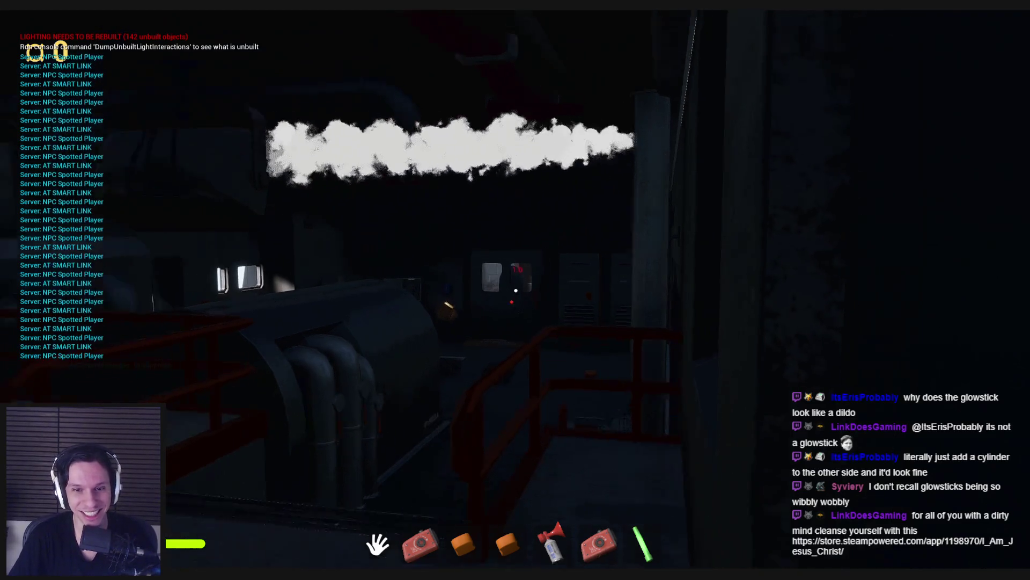
pyautogui.press('w')
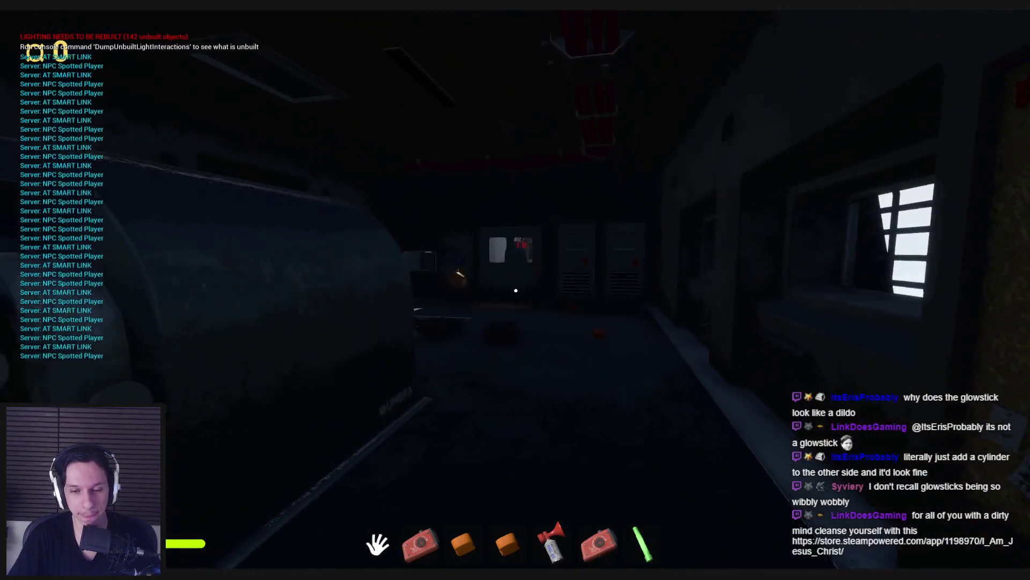
pyautogui.press('w')
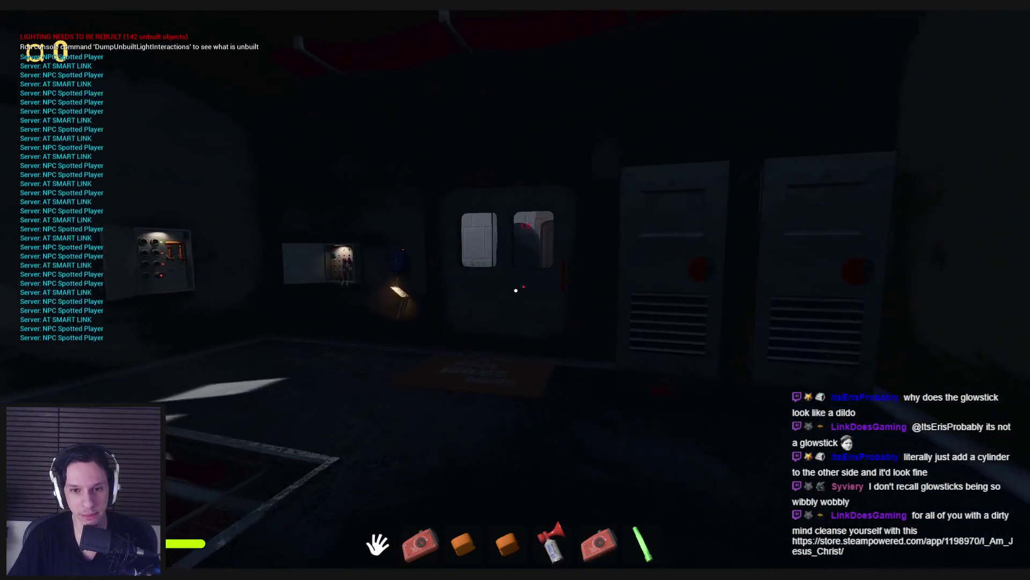
pyautogui.press('w')
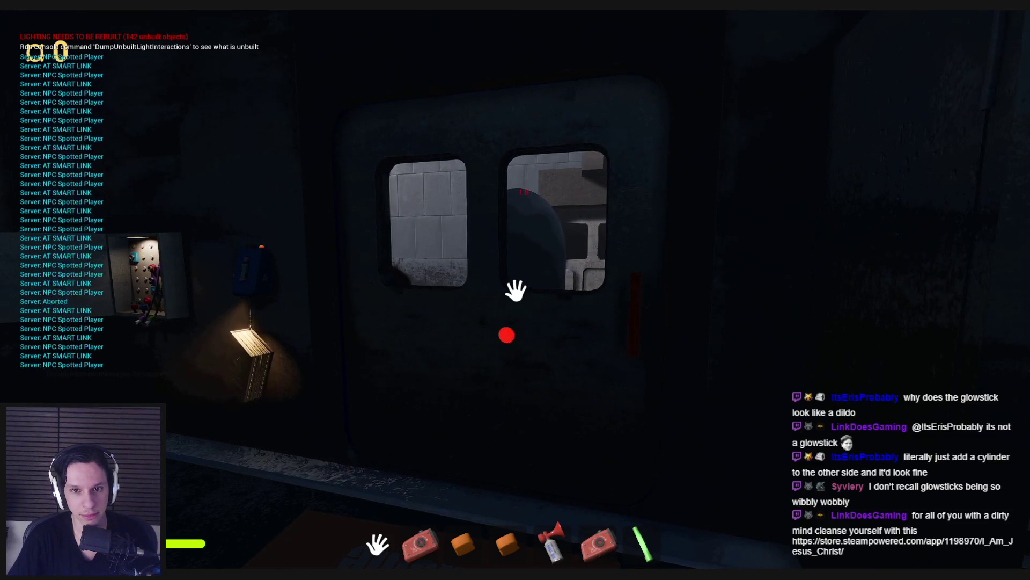
# Step: Pull the wall fuse panel's lever to turn its lights green, then step back from the door
pyautogui.moveTo(515, 290)
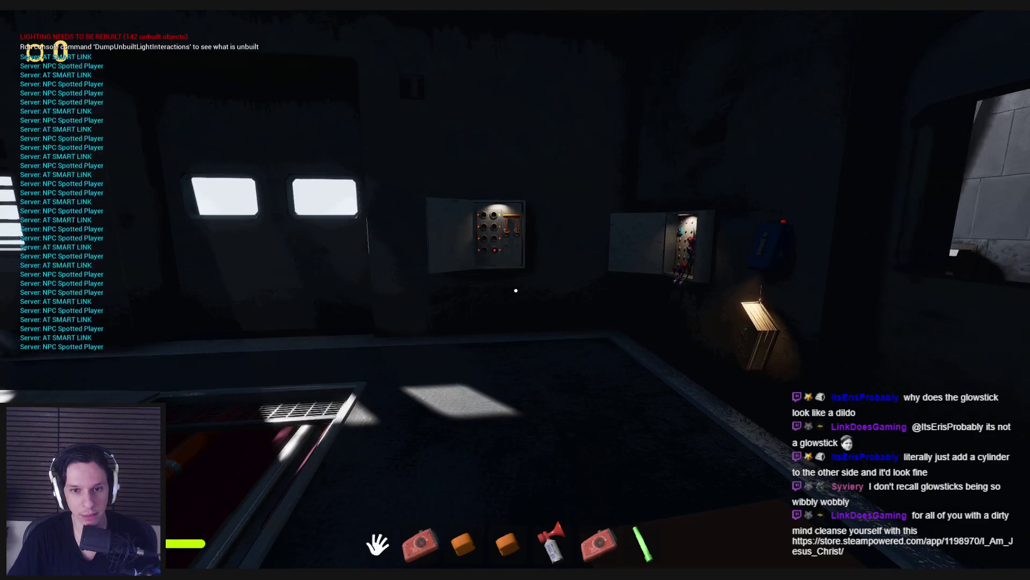
pyautogui.press('w')
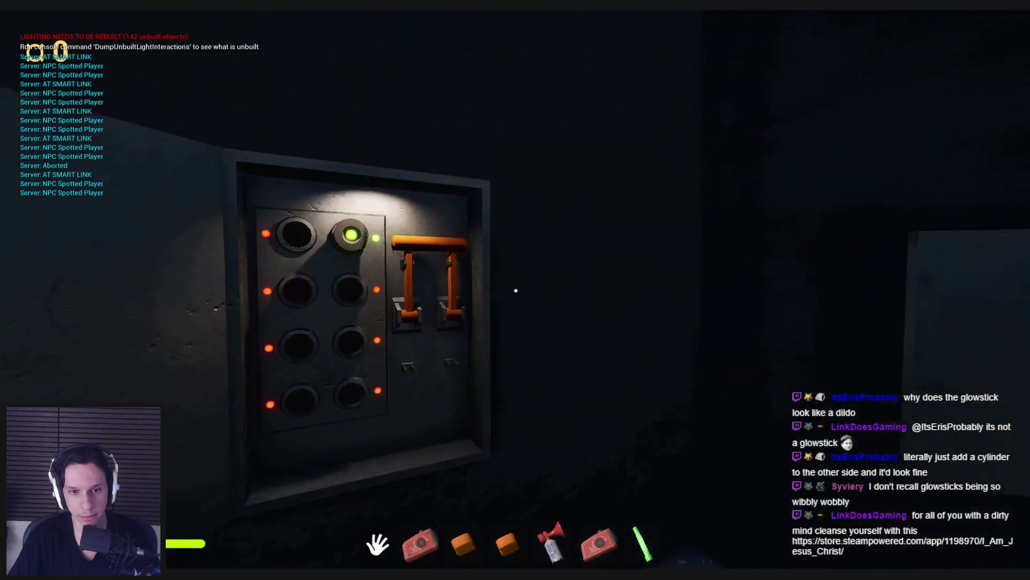
pyautogui.click(516, 288)
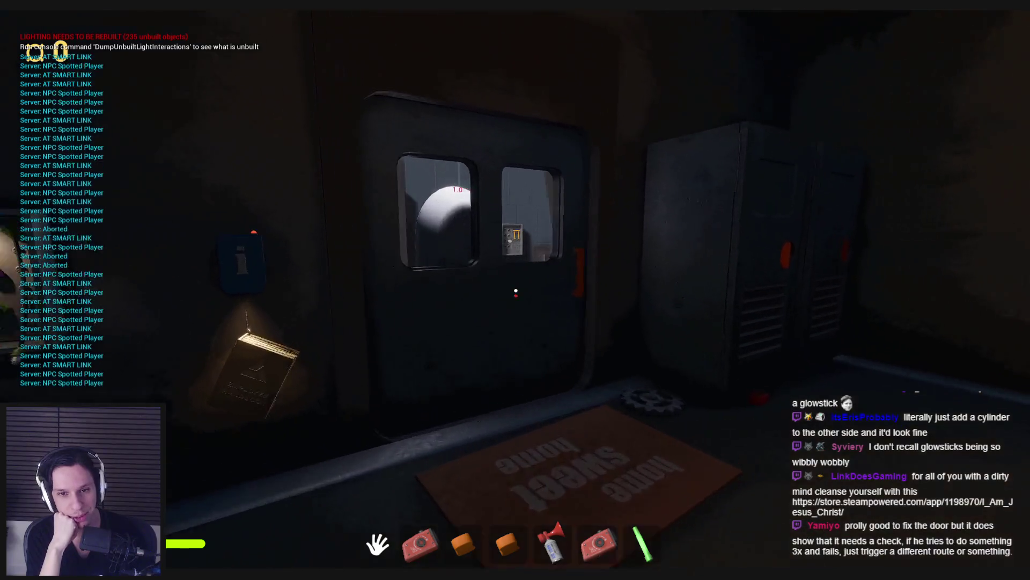
pyautogui.press('s')
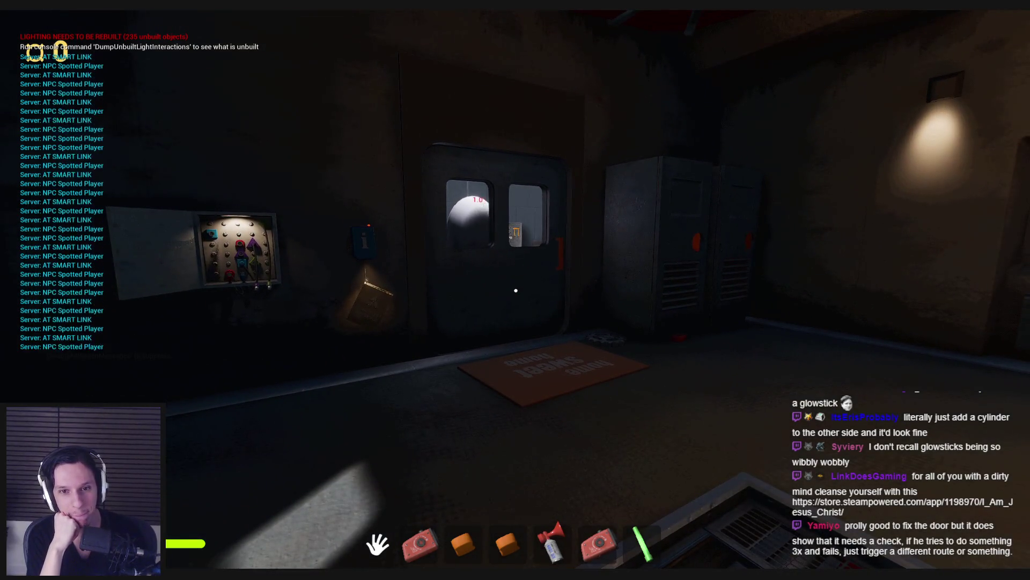
# Step: Carry the red crate toward the doors, then grab the suitcase and toss it aside
pyautogui.press('s')
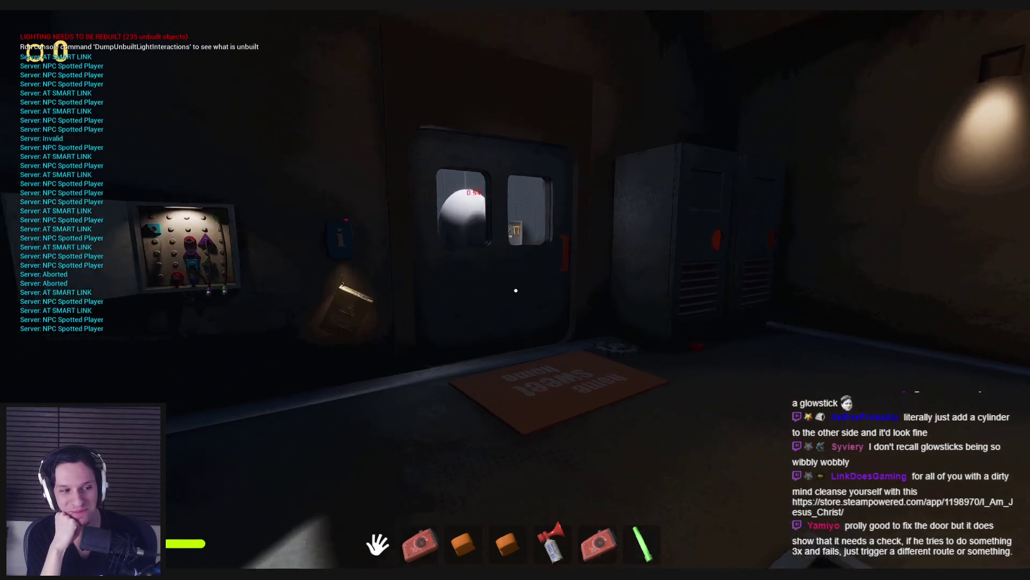
pyautogui.press('w')
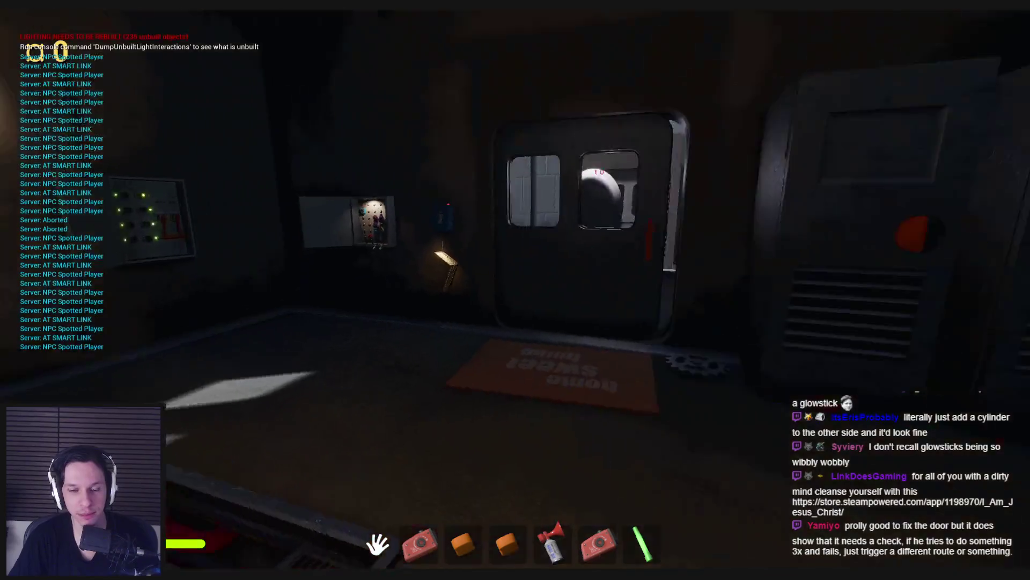
pyautogui.moveTo(516, 290)
pyautogui.mouseDown()
pyautogui.moveTo(477, 352)
pyautogui.moveTo(327, 456)
pyautogui.moveTo(515, 290)
pyautogui.moveTo(475, 424)
pyautogui.moveTo(533, 145)
pyautogui.moveTo(508, 281)
pyautogui.moveTo(515, 212)
pyautogui.moveTo(516, 290)
pyautogui.moveTo(272, 433)
pyautogui.mouseUp()
pyautogui.moveTo(516, 290); pyautogui.dragTo(471, 414)
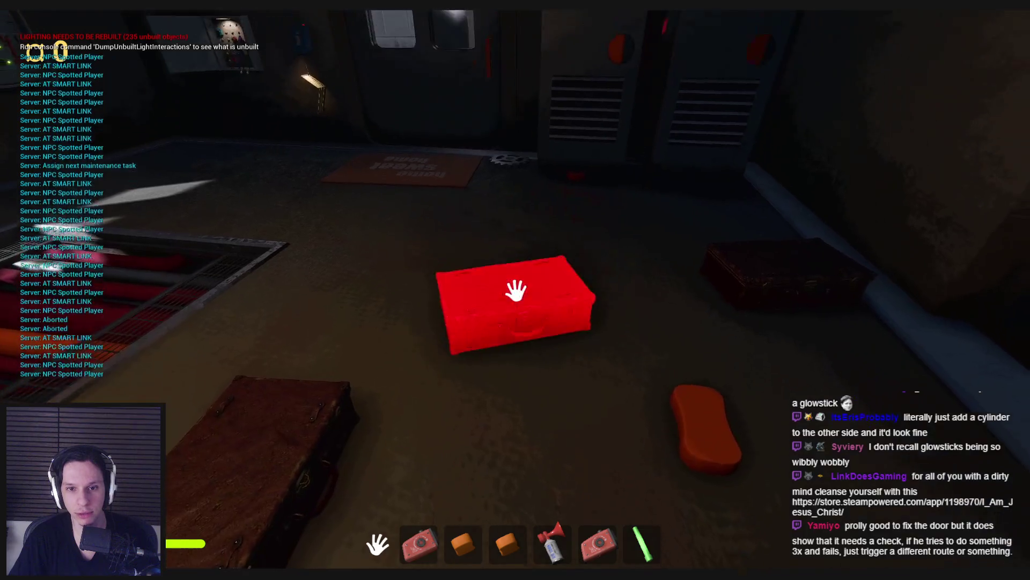
pyautogui.moveTo(516, 290); pyautogui.dragTo(530, 400)
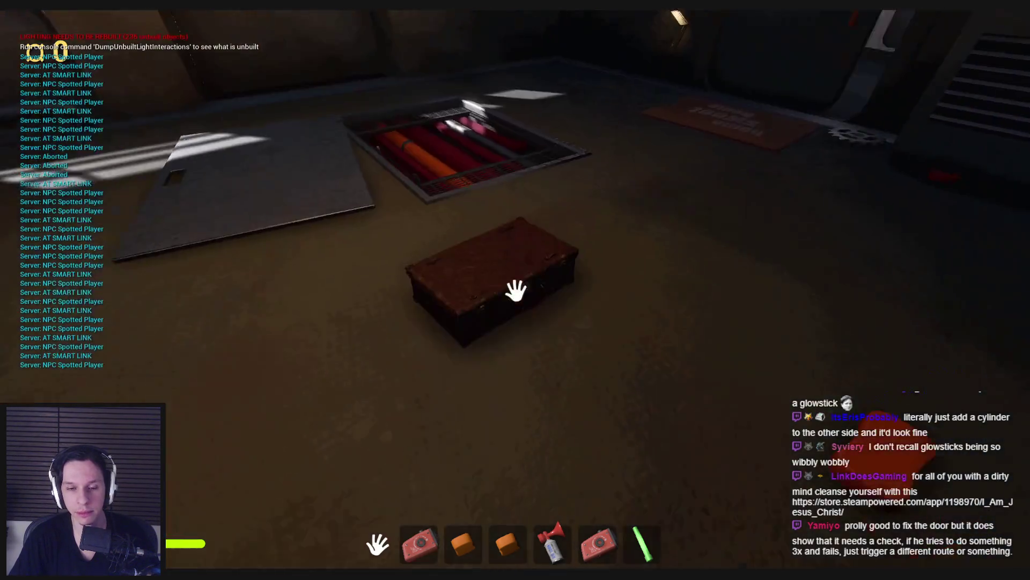
pyautogui.moveTo(515, 290)
pyautogui.mouseDown()
pyautogui.moveTo(386, 460)
pyautogui.moveTo(515, 290)
pyautogui.moveTo(515, 161)
pyautogui.moveTo(516, 291)
pyautogui.mouseUp()
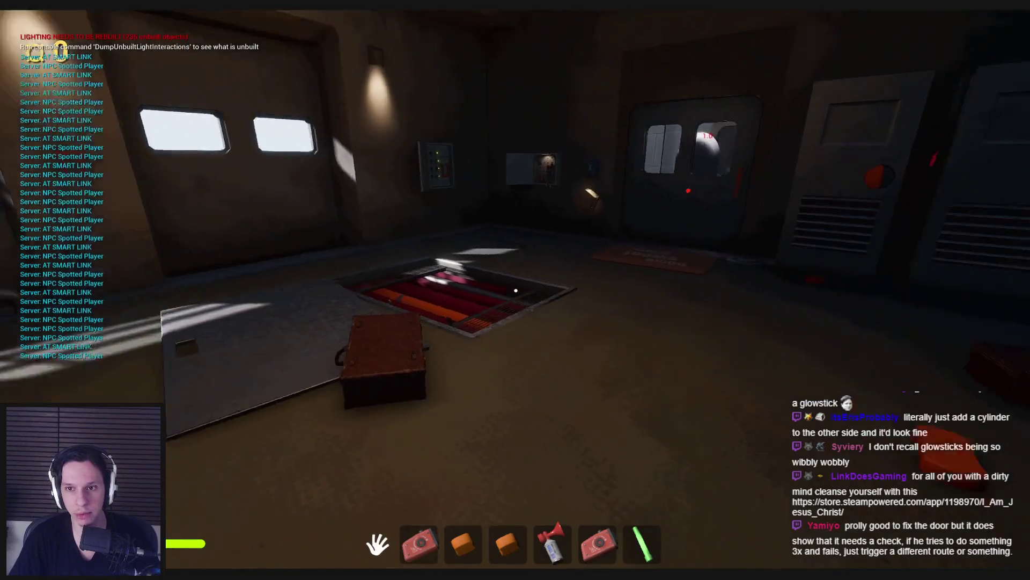
# Step: Open the furnace door, equip and blow the air horn, and open the cabin door
pyautogui.moveTo(516, 290)
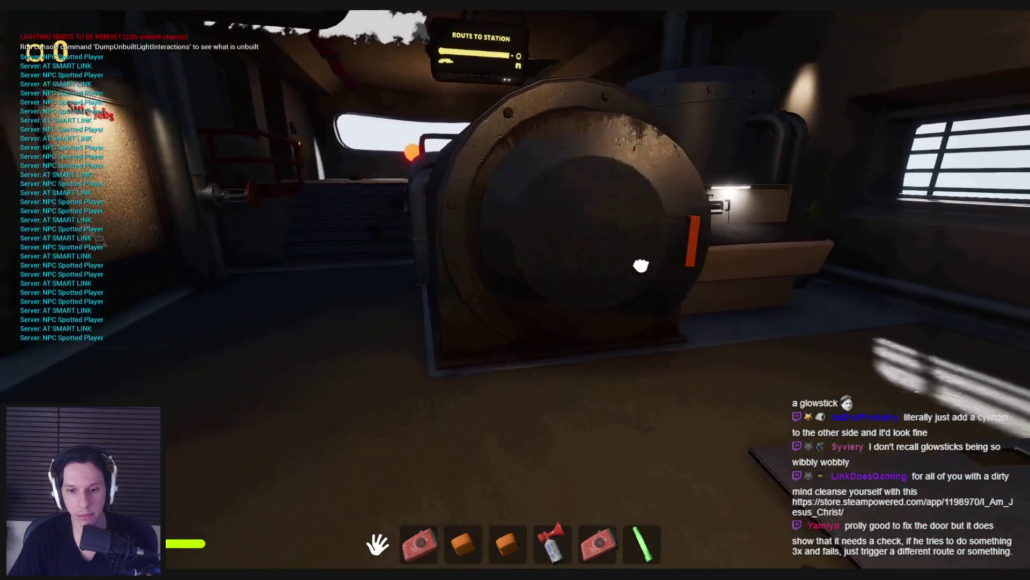
pyautogui.click(641, 265)
pyautogui.press('5')
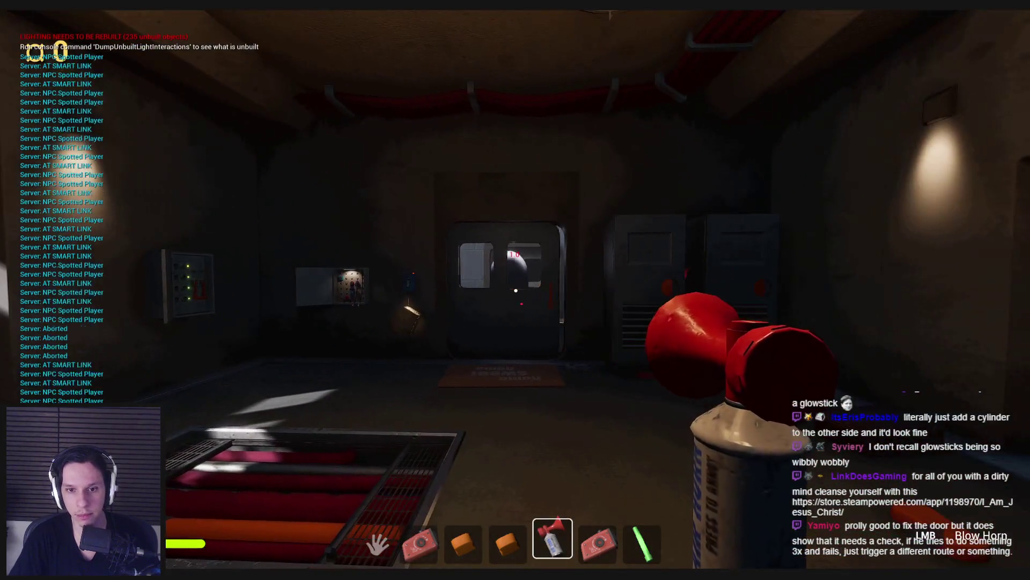
pyautogui.press('w')
pyautogui.click(516, 291)
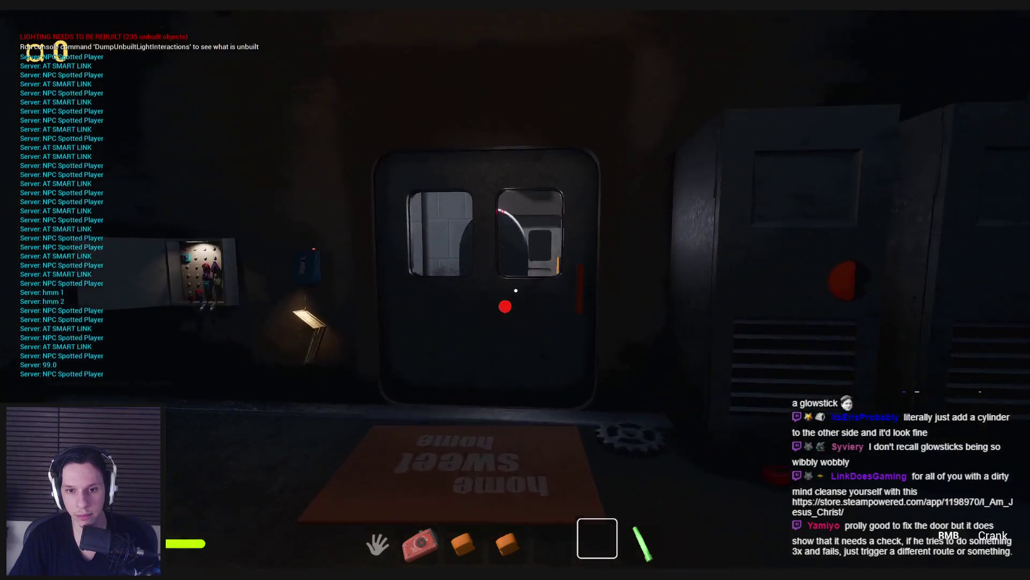
pyautogui.click(473, 291)
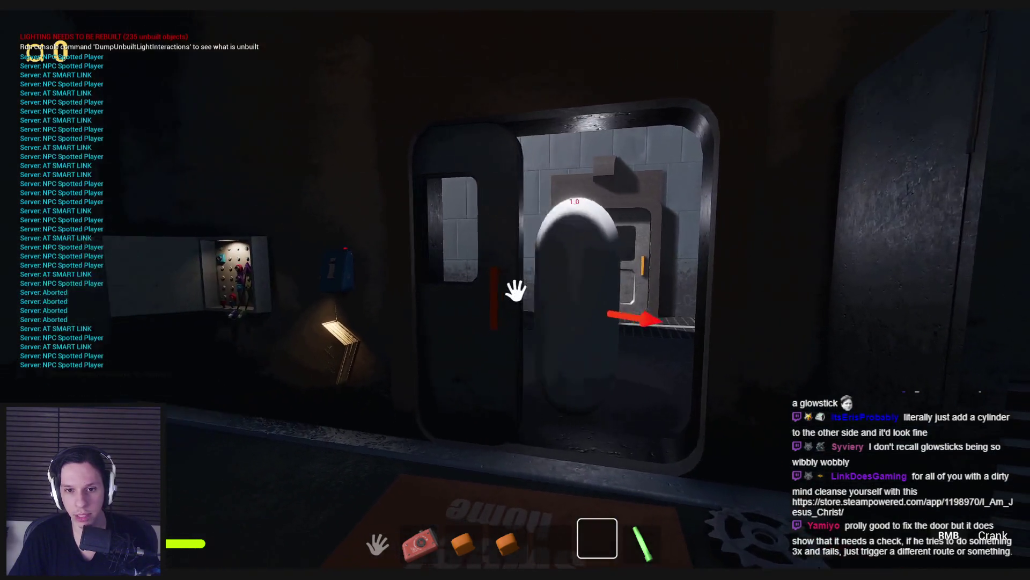
# Step: Walk through the doorway into the furnace room and open its side door
pyautogui.press('w')
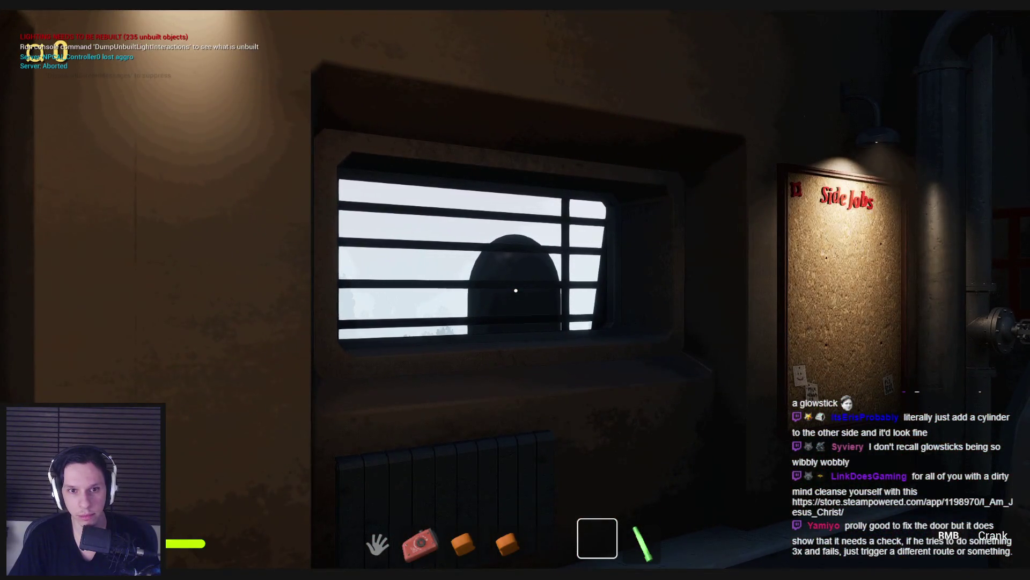
pyautogui.press('s')
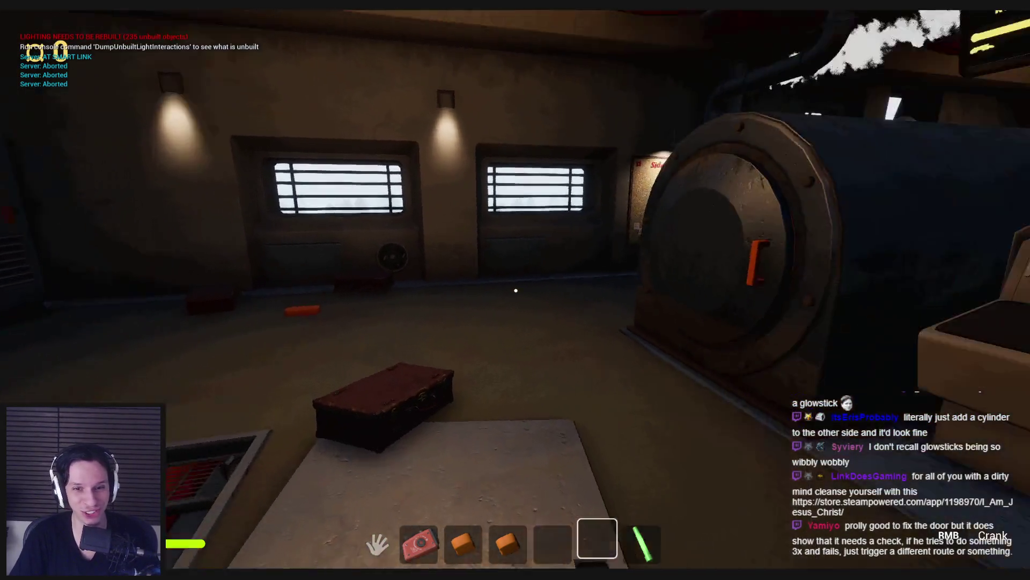
pyautogui.press('s')
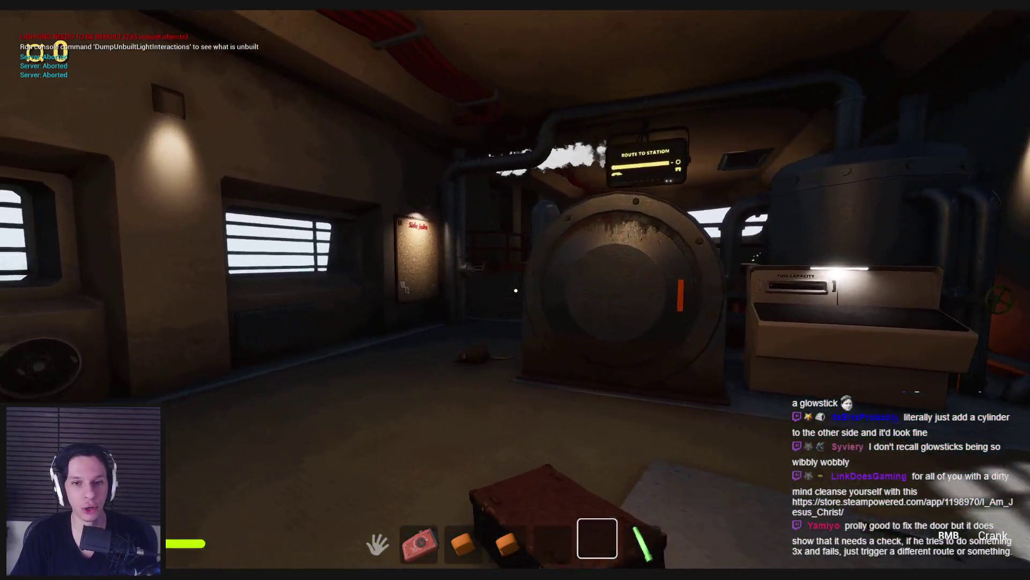
pyautogui.click(516, 290)
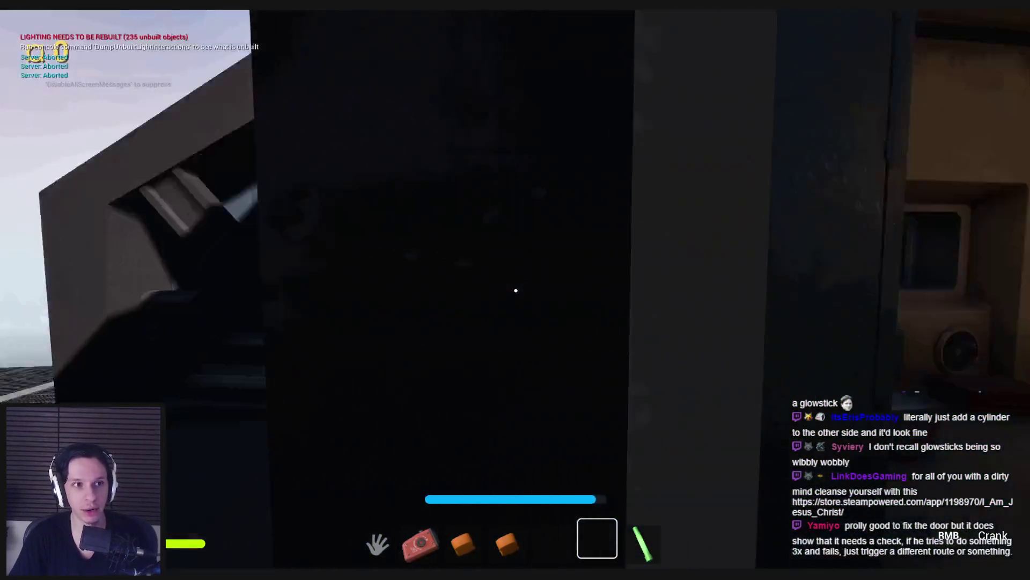
pyautogui.press('s')
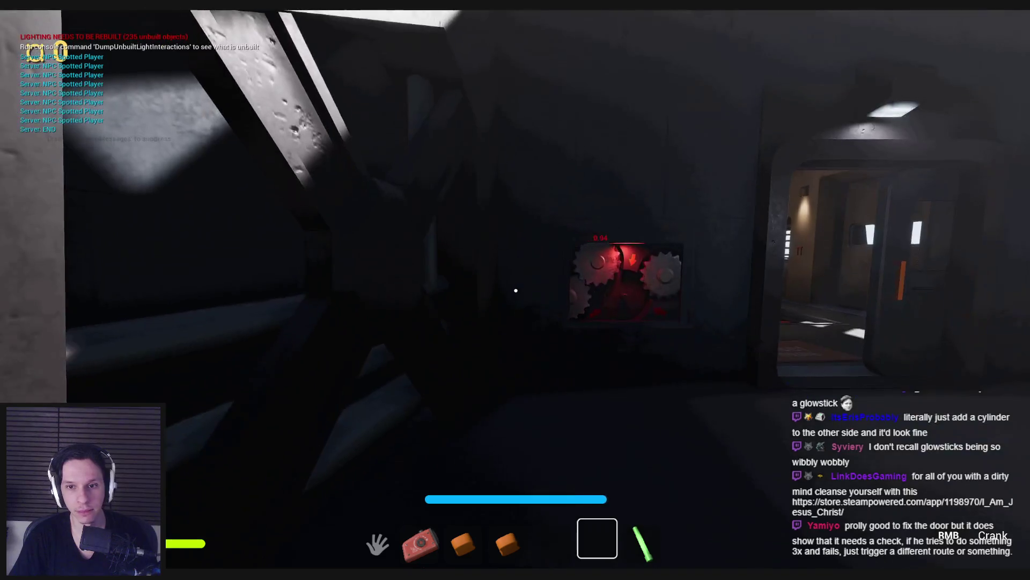
# Step: Look around the gear-panel room, then back out through the doorway onto the railed exterior walkway
pyautogui.press('w')
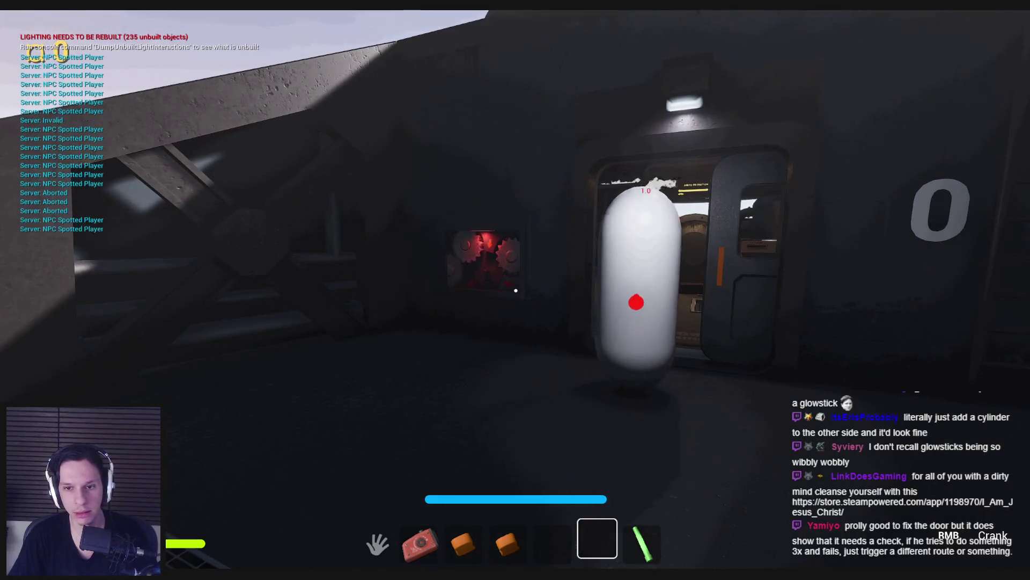
pyautogui.press('w')
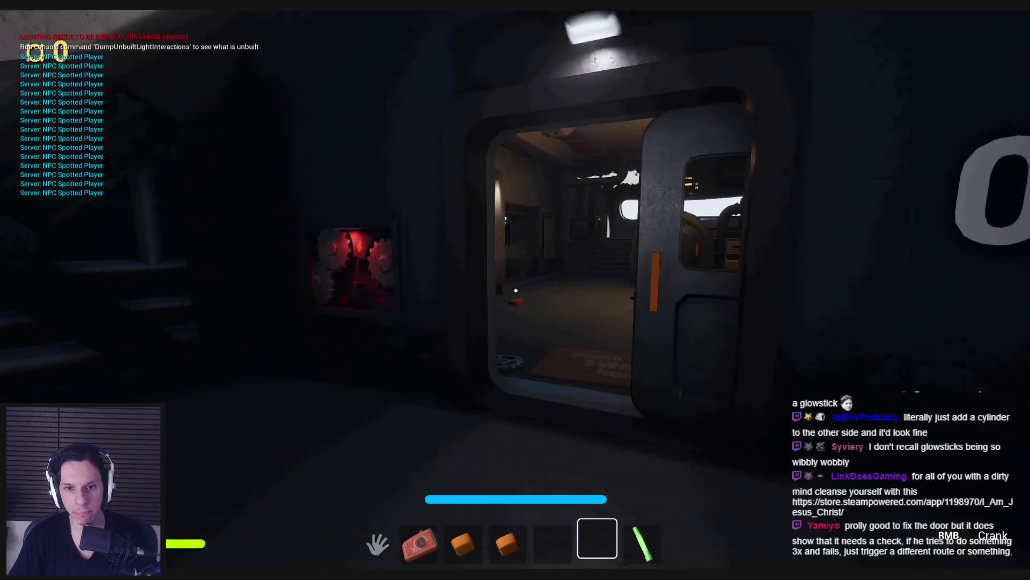
pyautogui.press('w')
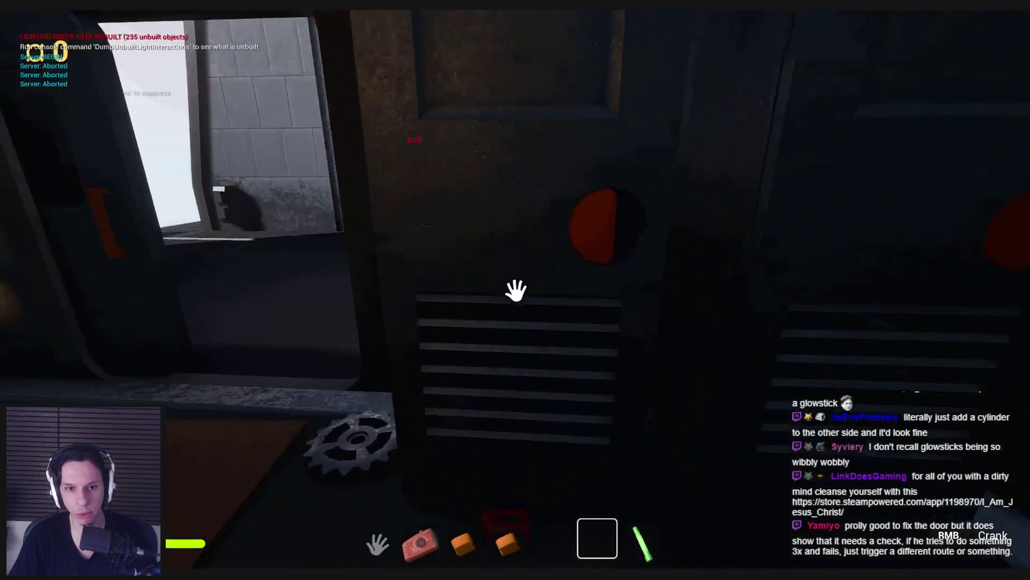
pyautogui.press('w')
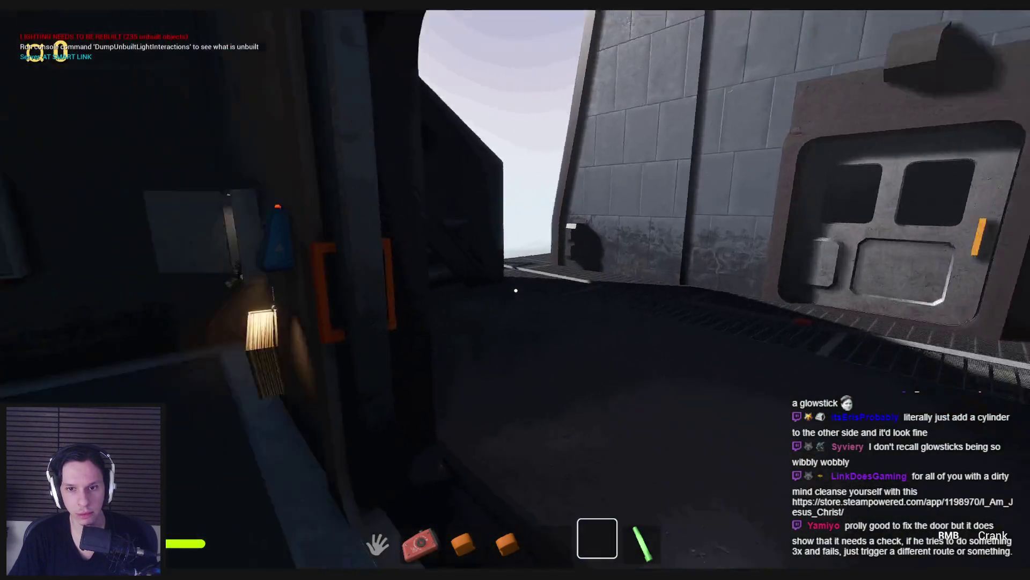
pyautogui.press('s')
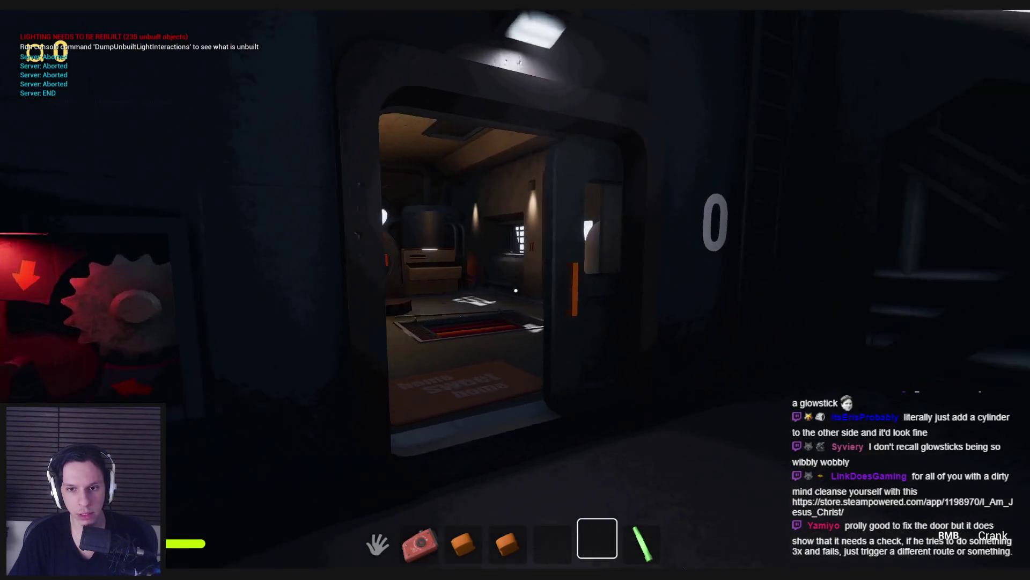
pyautogui.press('s')
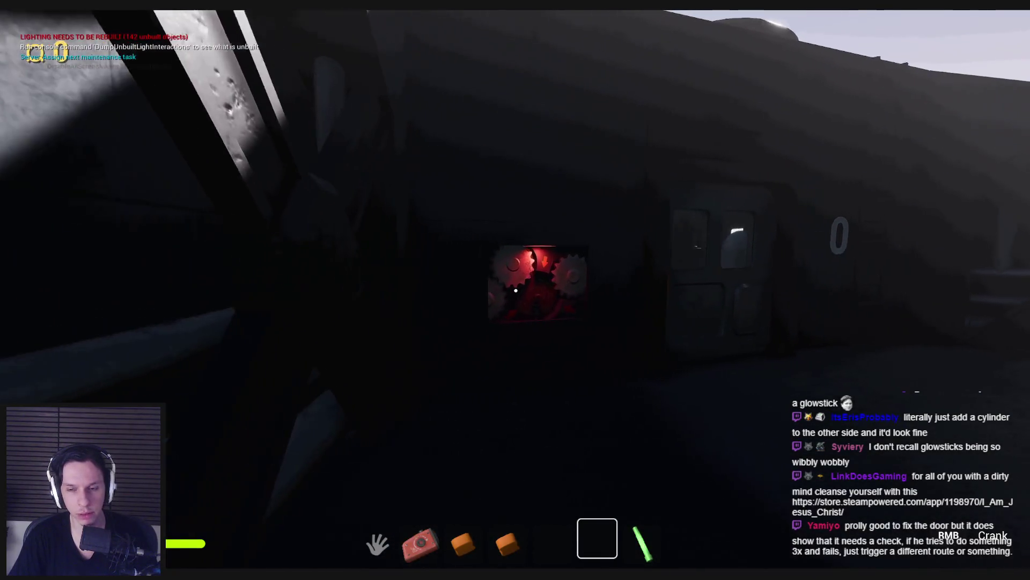
pyautogui.press('a')
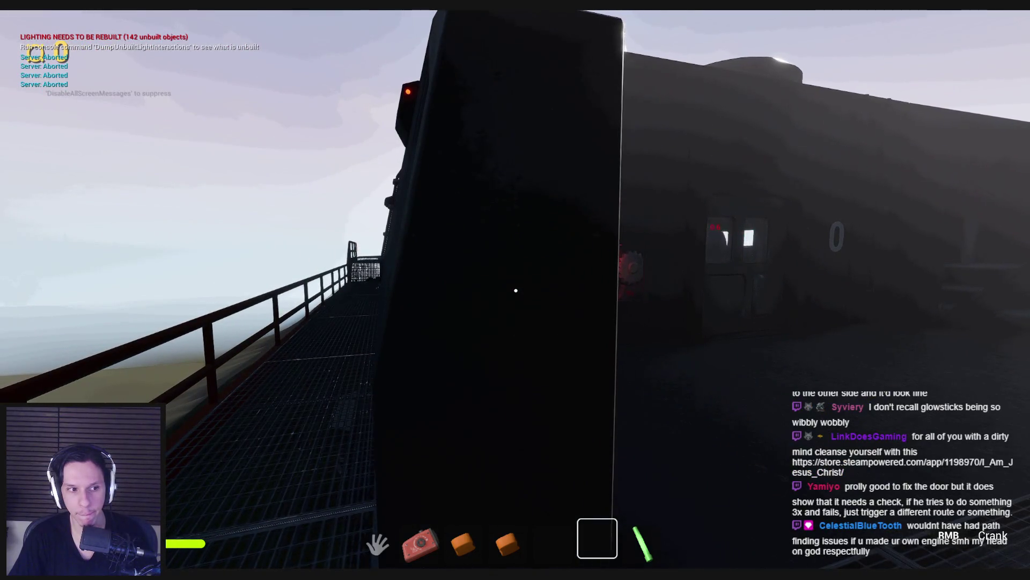
pyautogui.press('a')
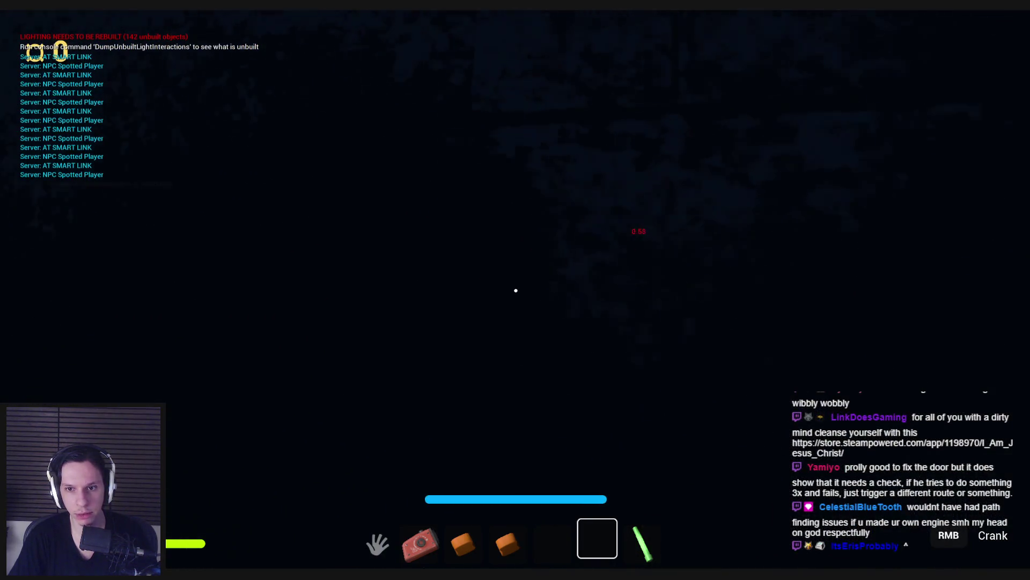
# Step: Turn toward the lit shelving and drag the orange fuse-panel lever down, crashing the game
pyautogui.hotkey('shift', 'w')
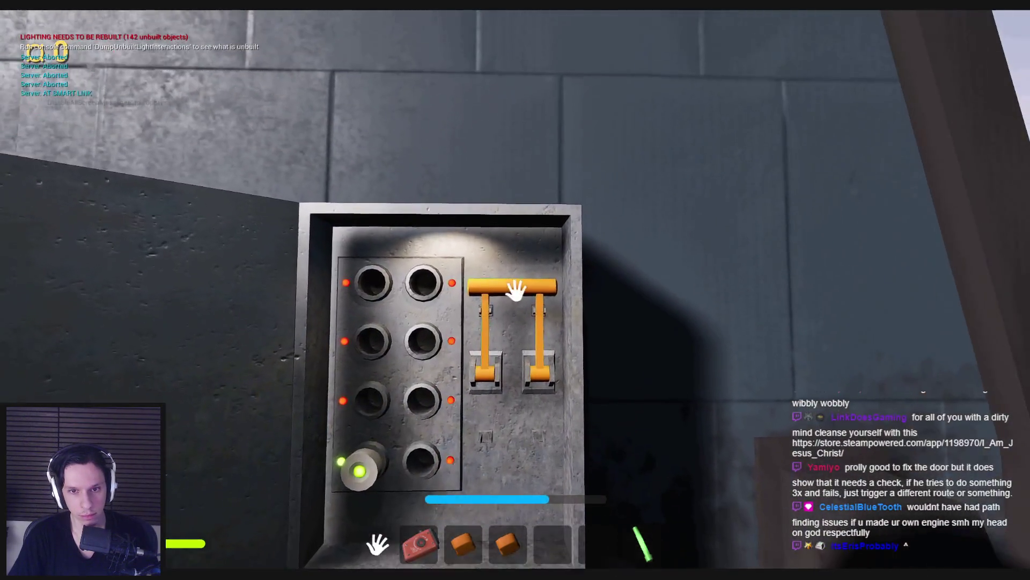
pyautogui.moveTo(517, 288); pyautogui.dragTo(531, 418)
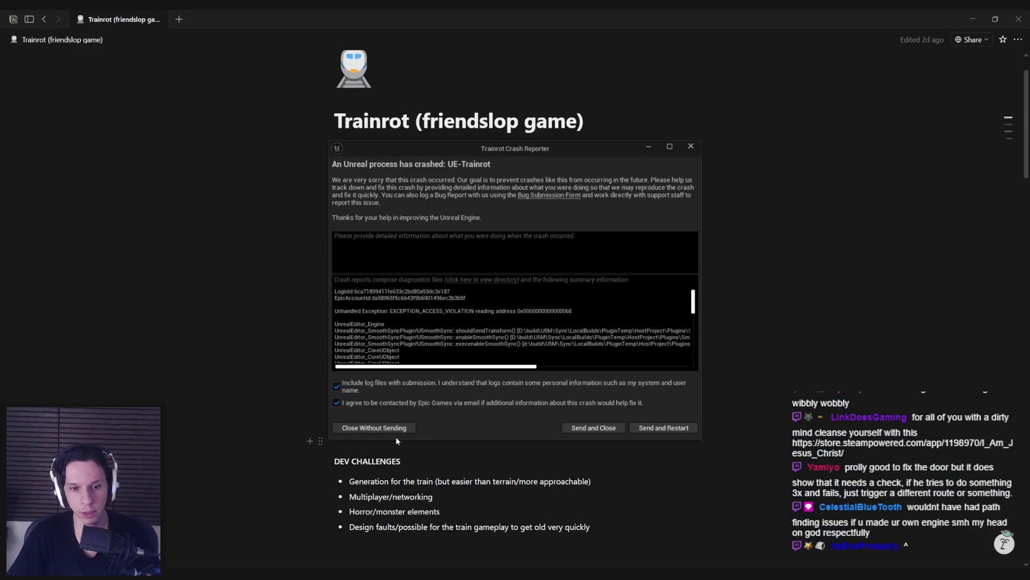
# Step: Dismiss the crash without sending, relaunch the editor from Rider, and skip restoring autosaved packages
pyautogui.click(394, 428)
pyautogui.hotkey('alt', 'Tab')
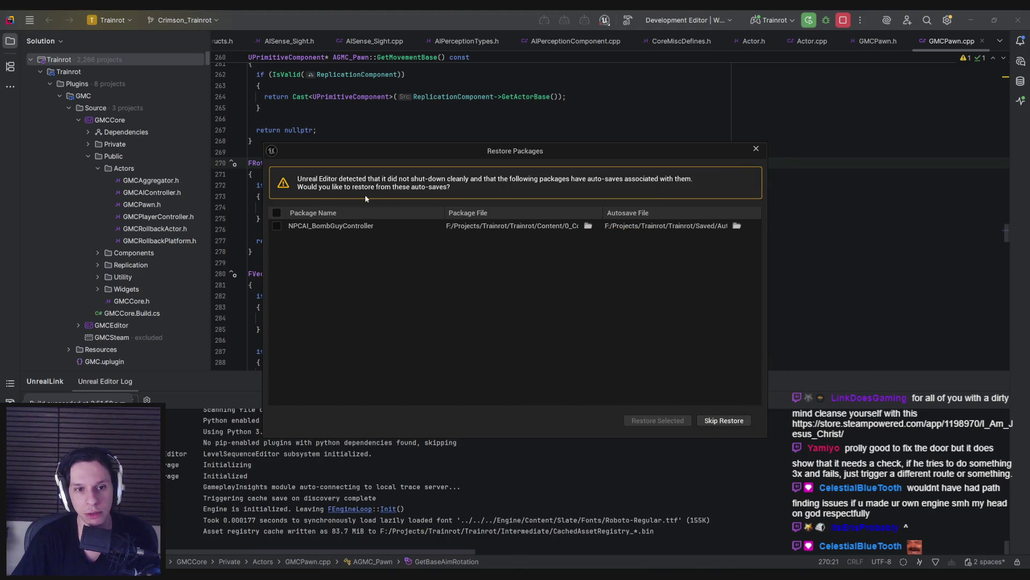
pyautogui.click(719, 422)
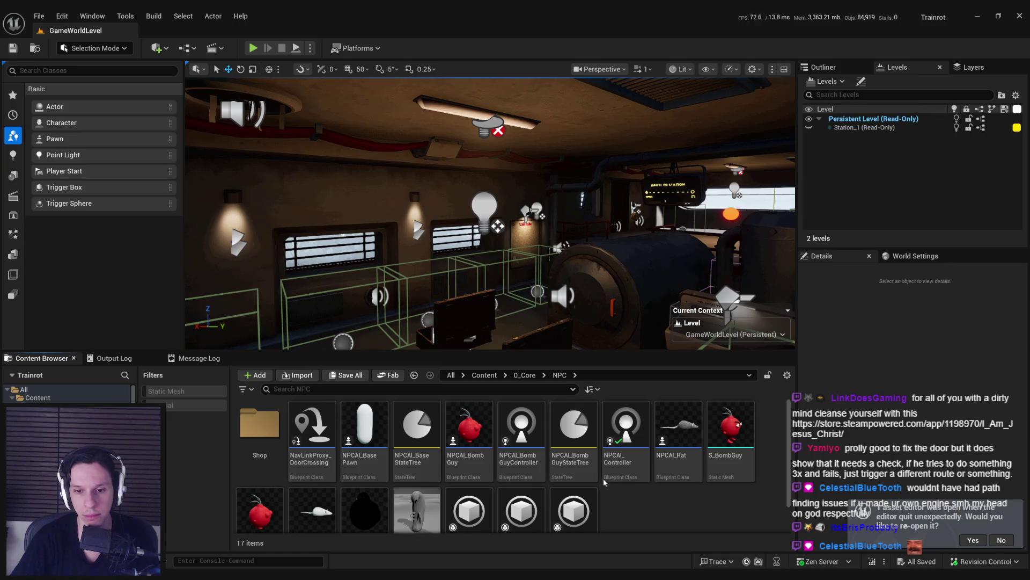
pyautogui.doubleClick(519, 472)
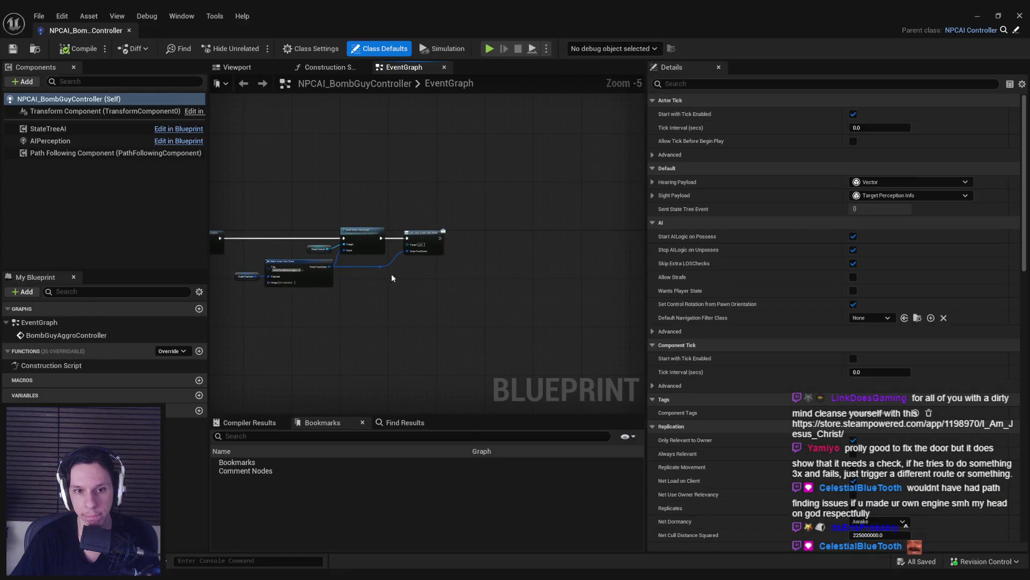
# Step: Reopen the pre-crash blueprint editors, look over PlayerDetectionTick, then minimize and open NPCAI_BasePawn
pyautogui.moveTo(391, 277); pyautogui.dragTo(537, 285)
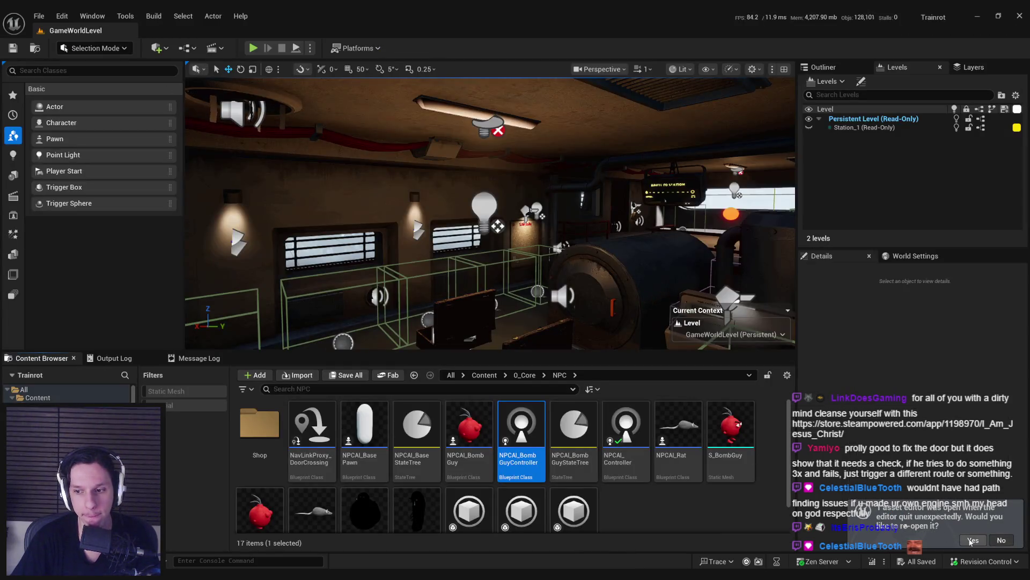
pyautogui.click(972, 540)
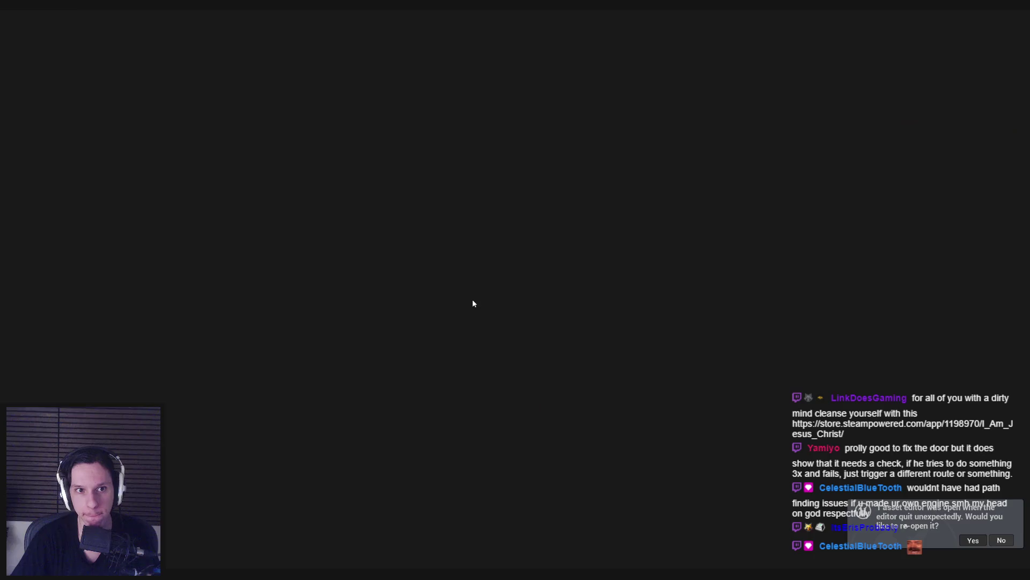
pyautogui.moveTo(432, 305); pyautogui.dragTo(495, 294)
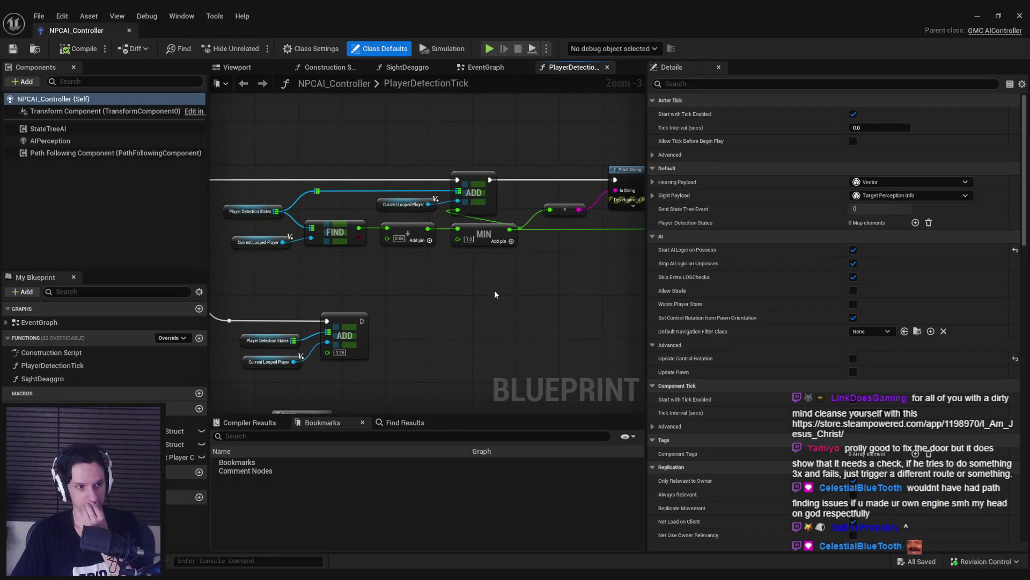
pyautogui.scroll(-2, 470, 309)
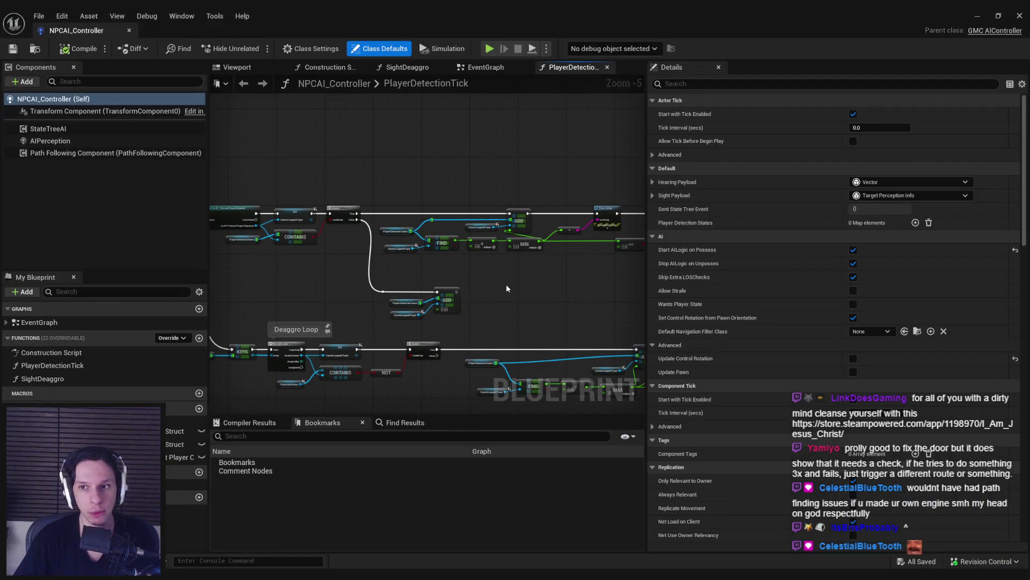
pyautogui.moveTo(281, 317); pyautogui.dragTo(479, 282)
pyautogui.scroll(2, 445, 264)
pyautogui.scroll(-3, 444, 264)
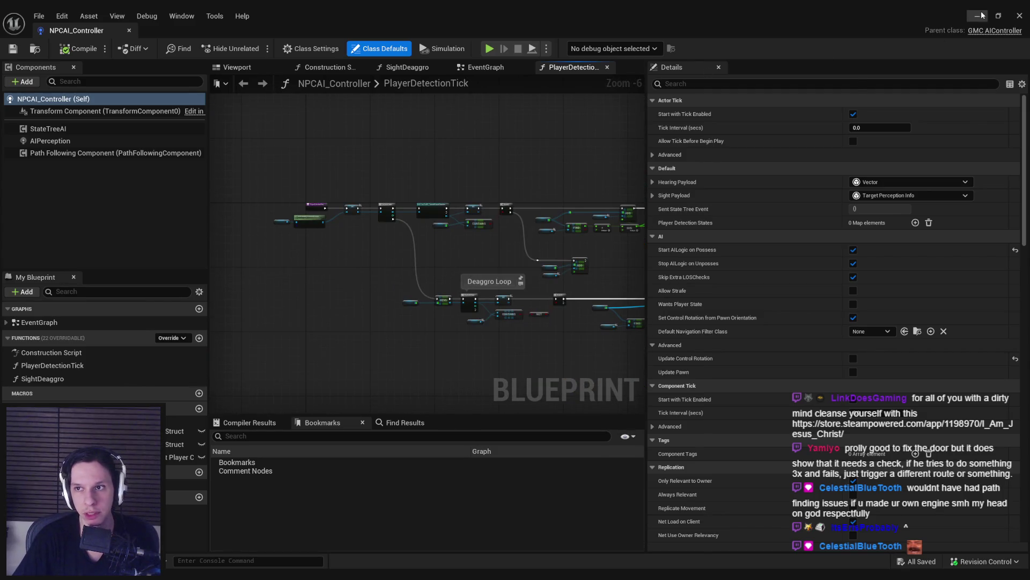
pyautogui.click(980, 15)
pyautogui.doubleClick(388, 419)
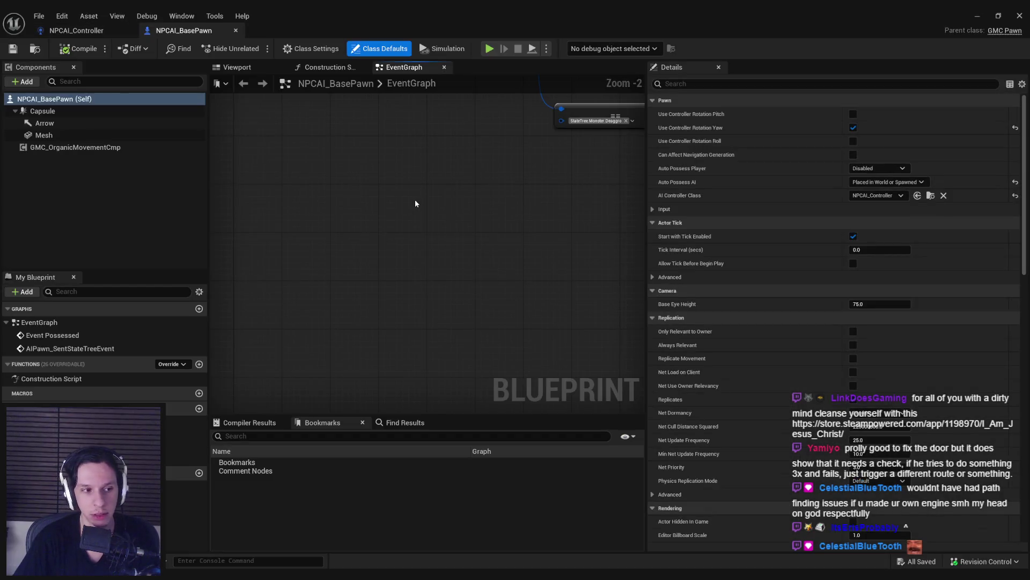
pyautogui.moveTo(447, 196); pyautogui.dragTo(422, 278)
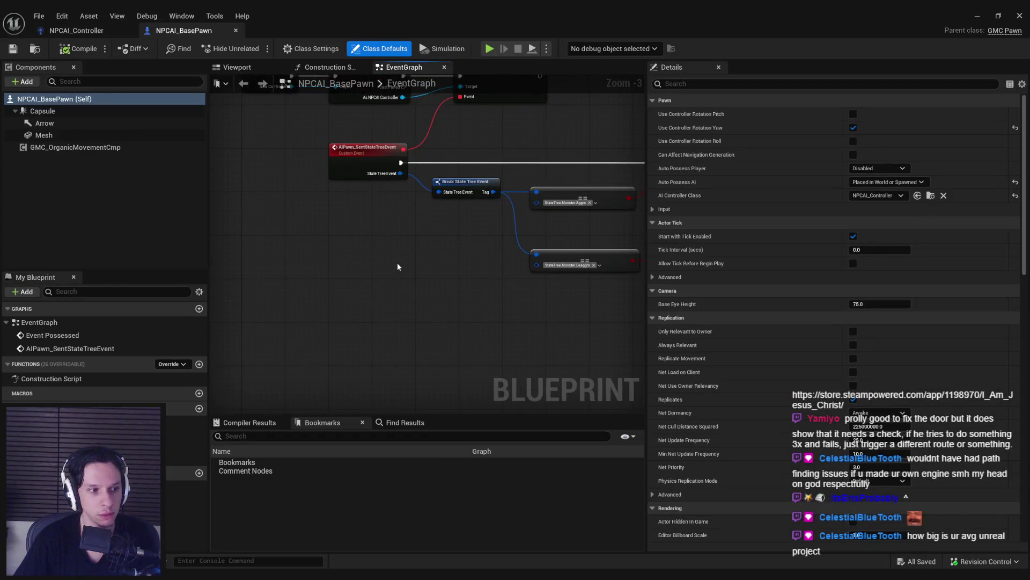
pyautogui.scroll(-1, 321, 254)
pyautogui.moveTo(321, 254)
pyautogui.mouseDown()
pyautogui.moveTo(469, 315)
pyautogui.moveTo(521, 359)
pyautogui.mouseUp()
pyautogui.scroll(2, 487, 272)
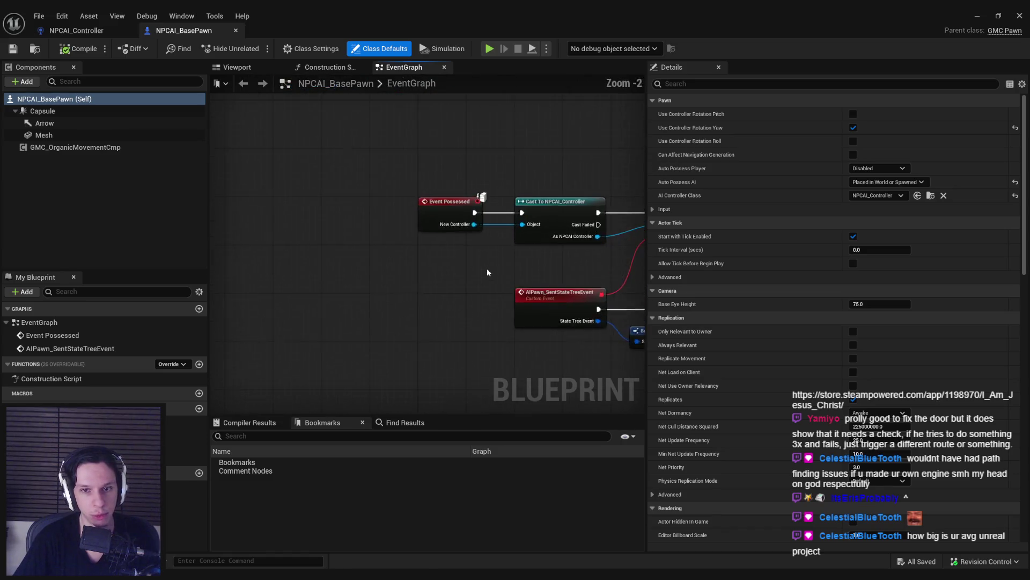
pyautogui.scroll(1, 487, 272)
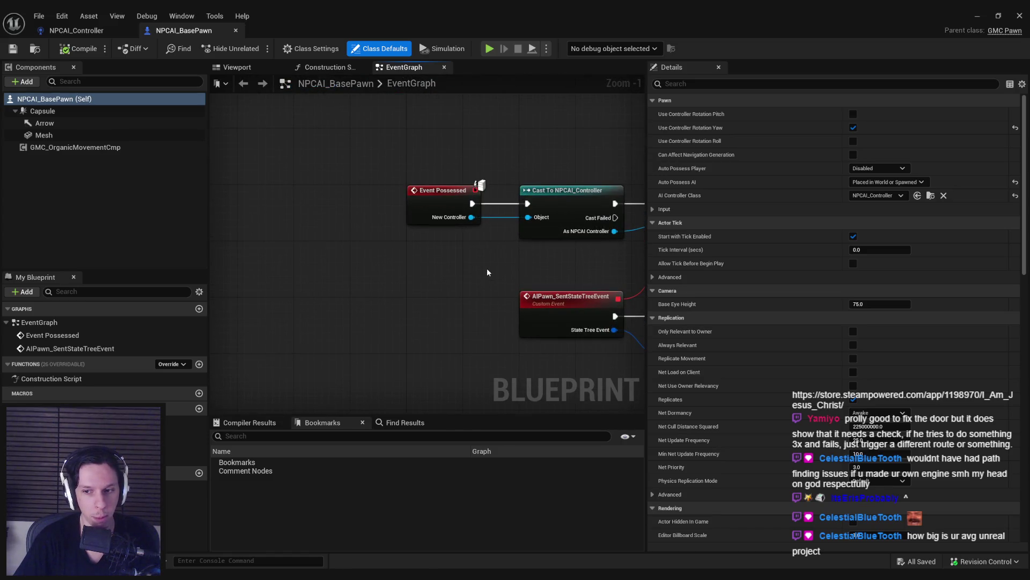
pyautogui.scroll(-1, 487, 272)
pyautogui.moveTo(487, 272)
pyautogui.mouseDown()
pyautogui.moveTo(391, 247)
pyautogui.moveTo(306, 267)
pyautogui.moveTo(315, 230)
pyautogui.mouseUp()
pyautogui.scroll(-1, 315, 230)
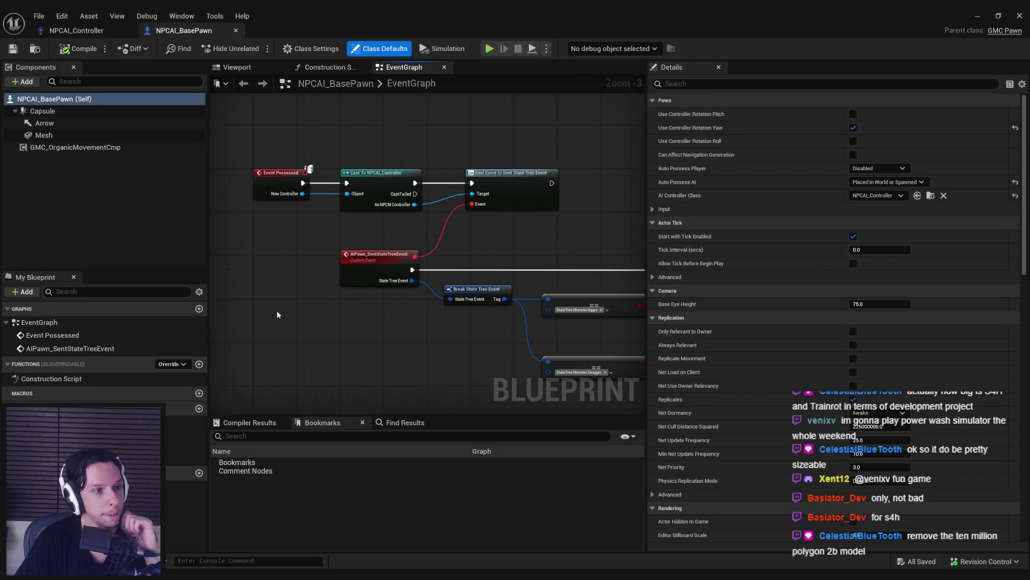
pyautogui.scroll(-2, 304, 270)
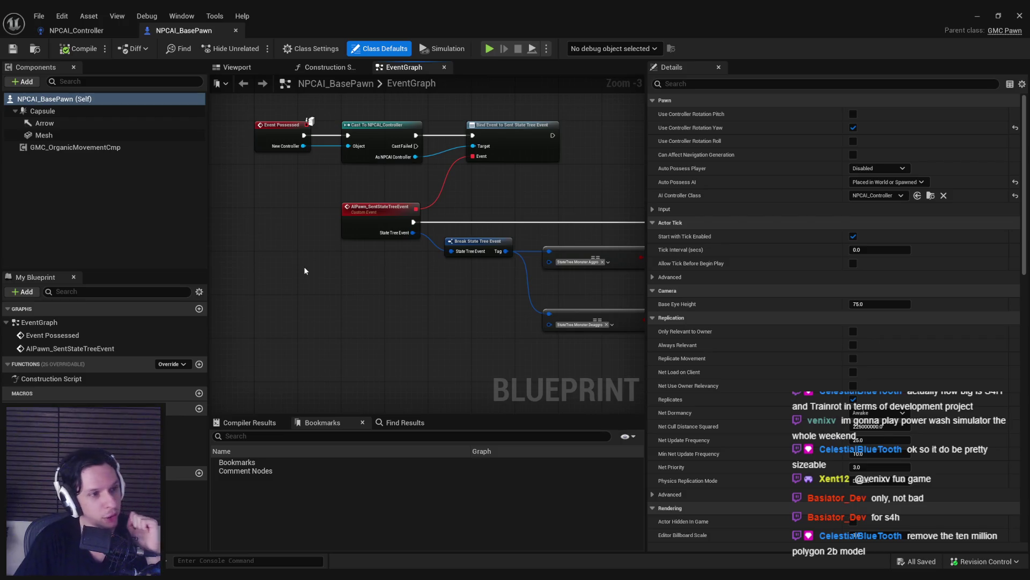
# Step: Look over NPCAI_BasePawn's EventGraph, including the Branch and SET nodes, then return to the GameWorldLevel editor
pyautogui.scroll(-2, 304, 267)
pyautogui.scroll(1, 320, 241)
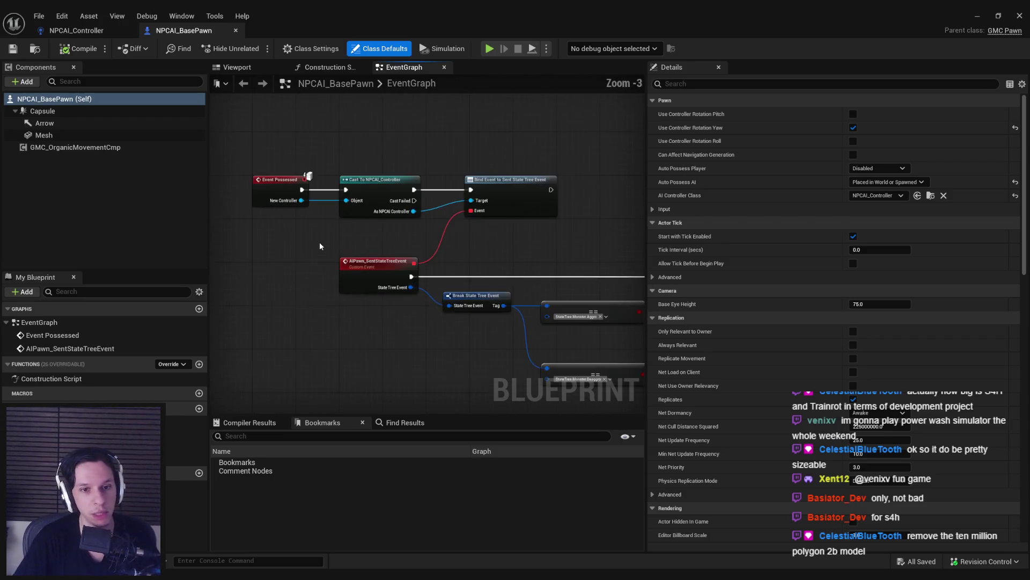
pyautogui.moveTo(311, 295); pyautogui.dragTo(304, 254)
pyautogui.scroll(4, 320, 215)
pyautogui.scroll(-4, 359, 191)
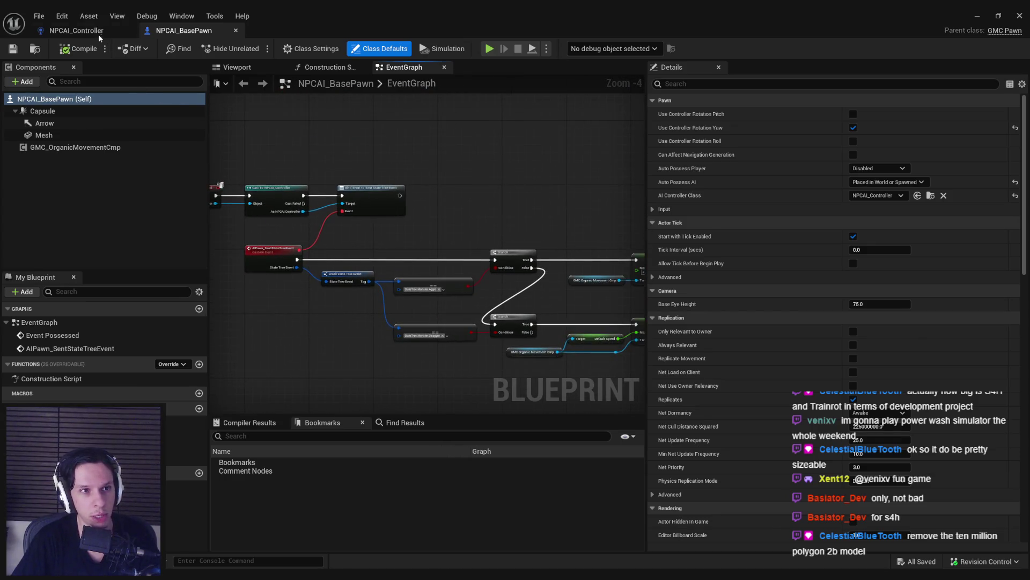
pyautogui.moveTo(338, 335)
pyautogui.mouseDown()
pyautogui.moveTo(218, 309)
pyautogui.moveTo(453, 247)
pyautogui.mouseUp()
pyautogui.scroll(-3, 453, 247)
pyautogui.scroll(4, 452, 247)
pyautogui.scroll(-2, 439, 290)
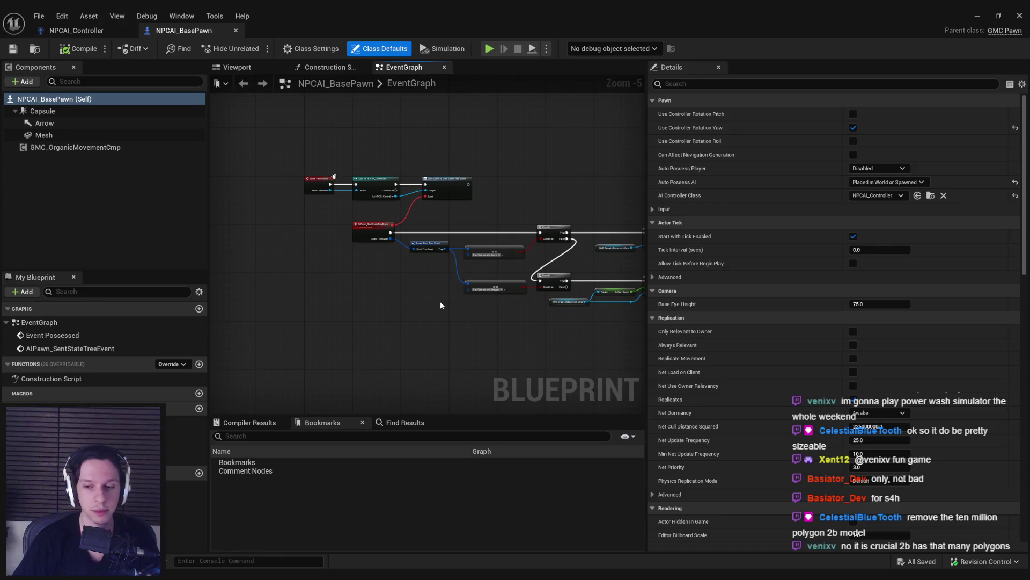
pyautogui.scroll(1, 381, 233)
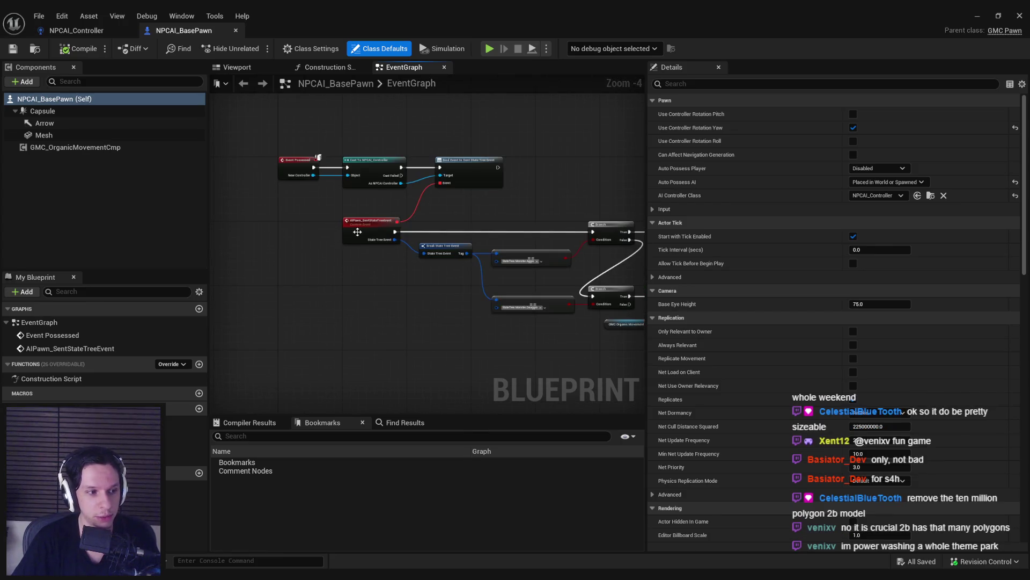
pyautogui.scroll(-1, 282, 198)
pyautogui.moveTo(282, 198); pyautogui.dragTo(429, 186)
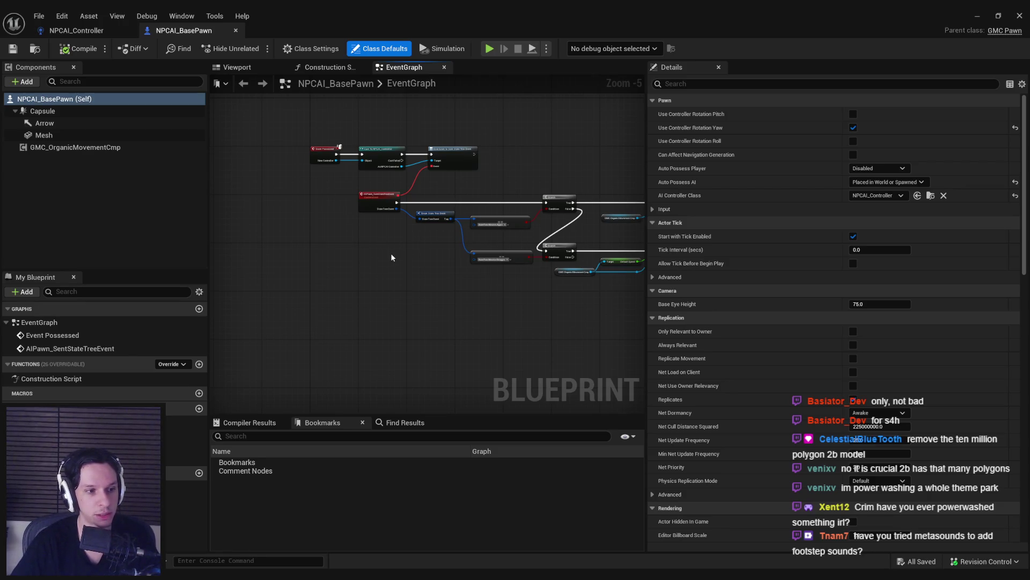
pyautogui.hotkey('alt', 'Tab')
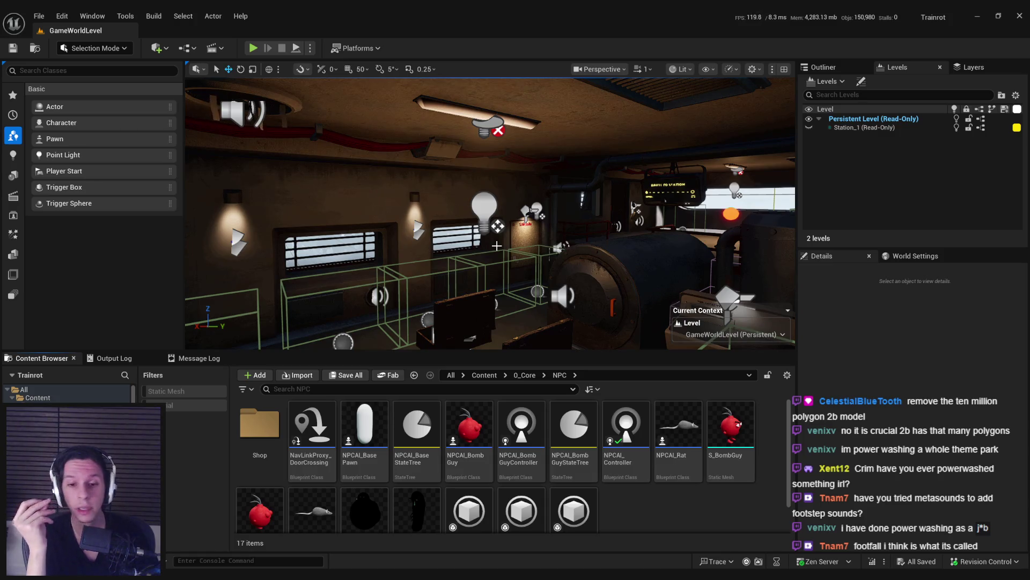
# Step: Fly the viewport camera around the GameWorldLevel room, looking at the walls and ceiling
pyautogui.moveTo(496, 246)
pyautogui.mouseDown()
pyautogui.moveTo(527, 309)
pyautogui.moveTo(511, 276)
pyautogui.moveTo(545, 241)
pyautogui.moveTo(502, 219)
pyautogui.mouseUp()
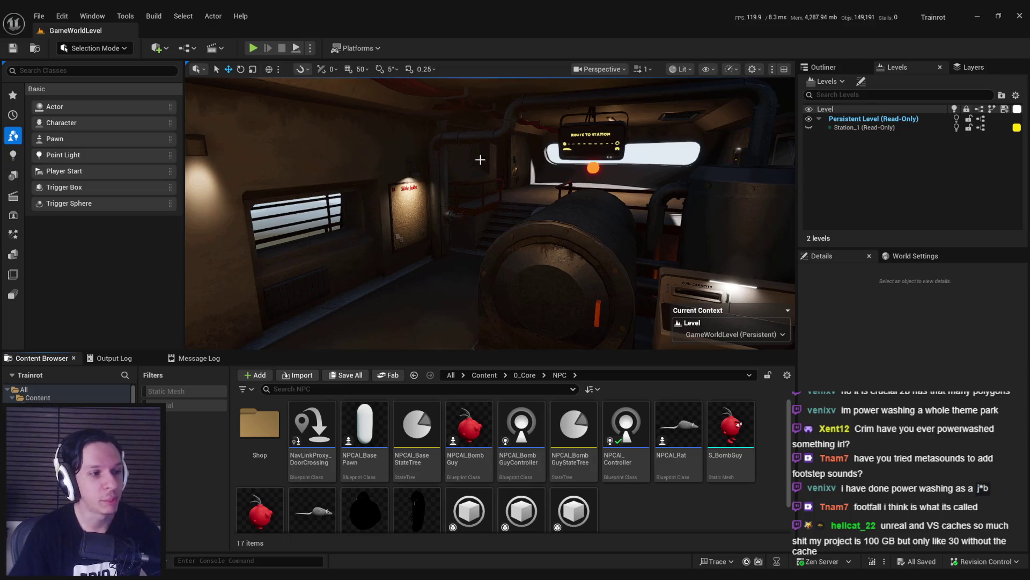
pyautogui.moveTo(466, 211); pyautogui.dragTo(466, 215)
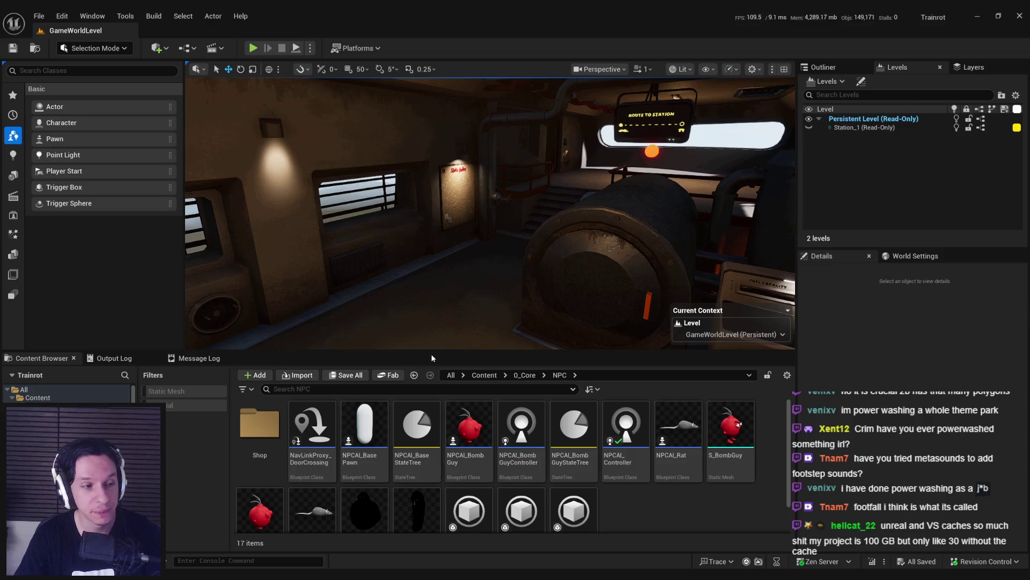
pyautogui.moveTo(425, 327); pyautogui.dragTo(428, 252)
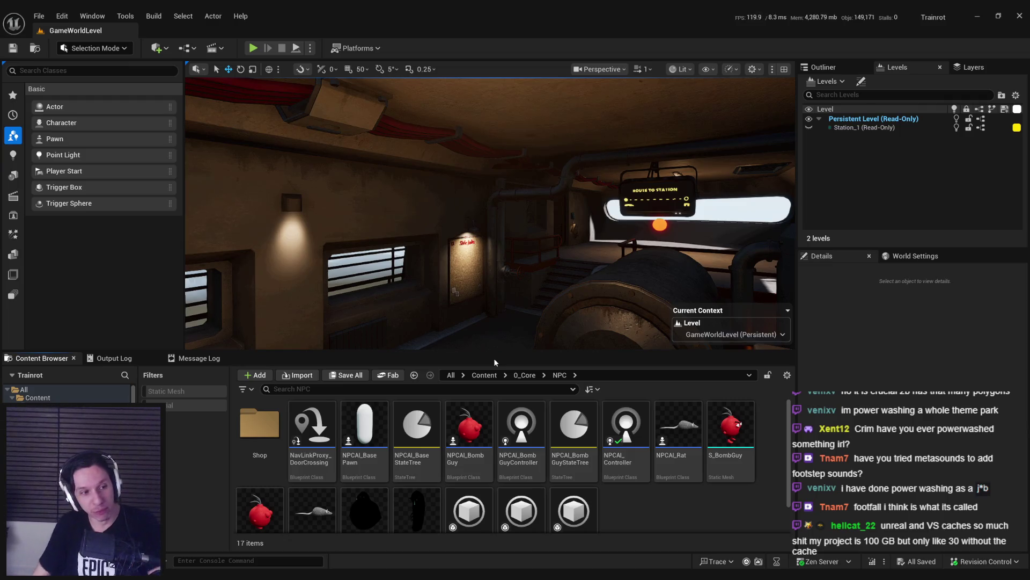
pyautogui.moveTo(469, 290)
pyautogui.mouseDown()
pyautogui.moveTo(480, 310)
pyautogui.moveTo(462, 289)
pyautogui.moveTo(451, 296)
pyautogui.moveTo(494, 294)
pyautogui.mouseUp()
# Step: Go from the NPC folder up to 0_Core/Notifies and open AnimNotify_PlayFootstepSound
pyautogui.moveTo(648, 480)
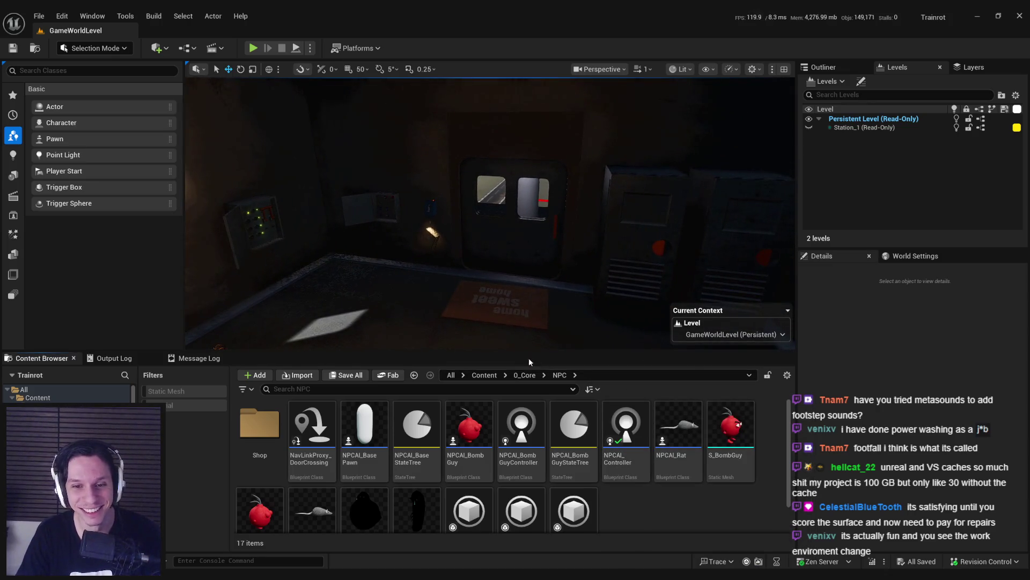
pyautogui.moveTo(496, 418)
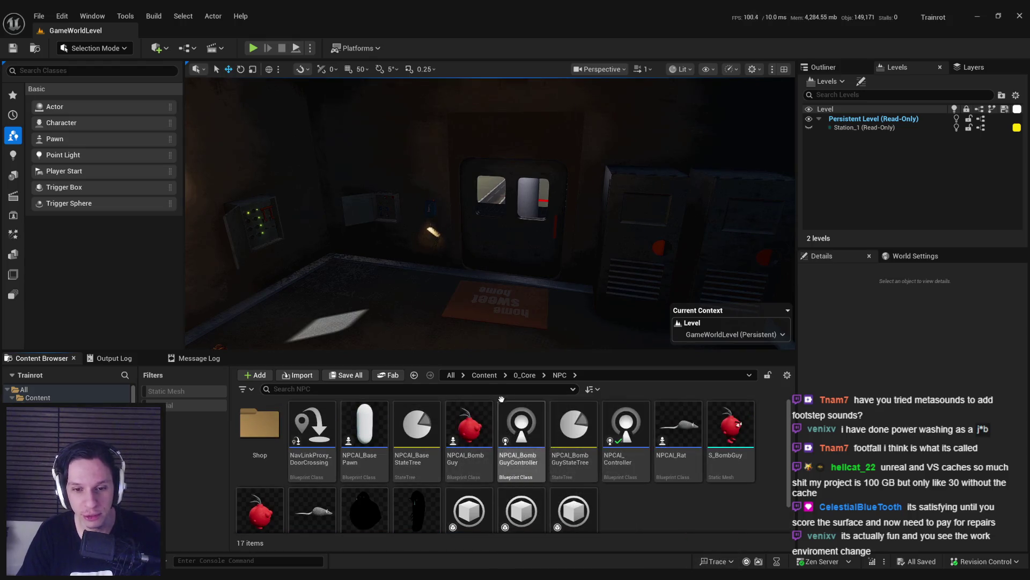
pyautogui.click(524, 374)
pyautogui.doubleClick(486, 440)
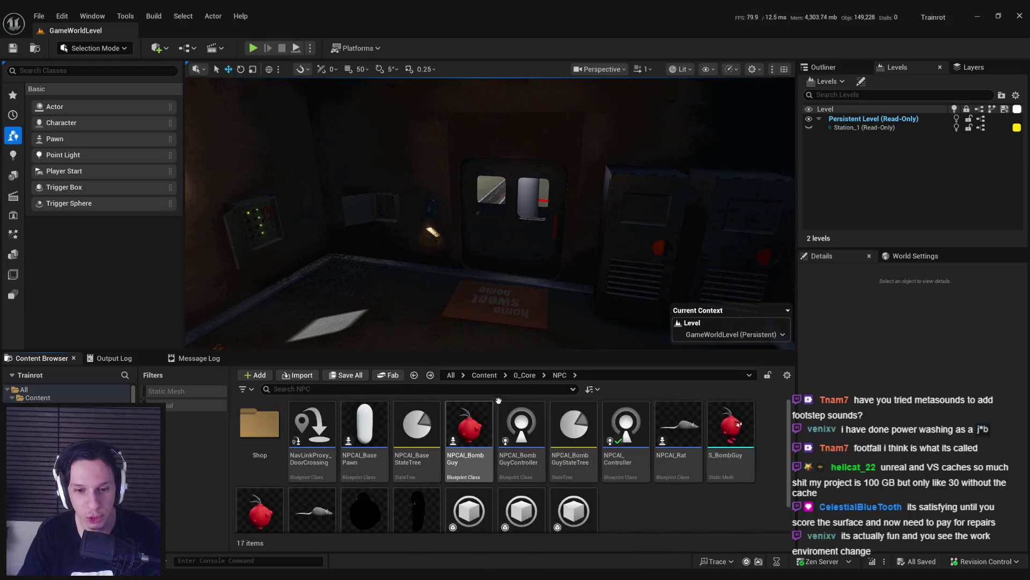
pyautogui.click(525, 374)
pyautogui.doubleClick(521, 424)
pyautogui.click(525, 375)
pyautogui.doubleClick(502, 453)
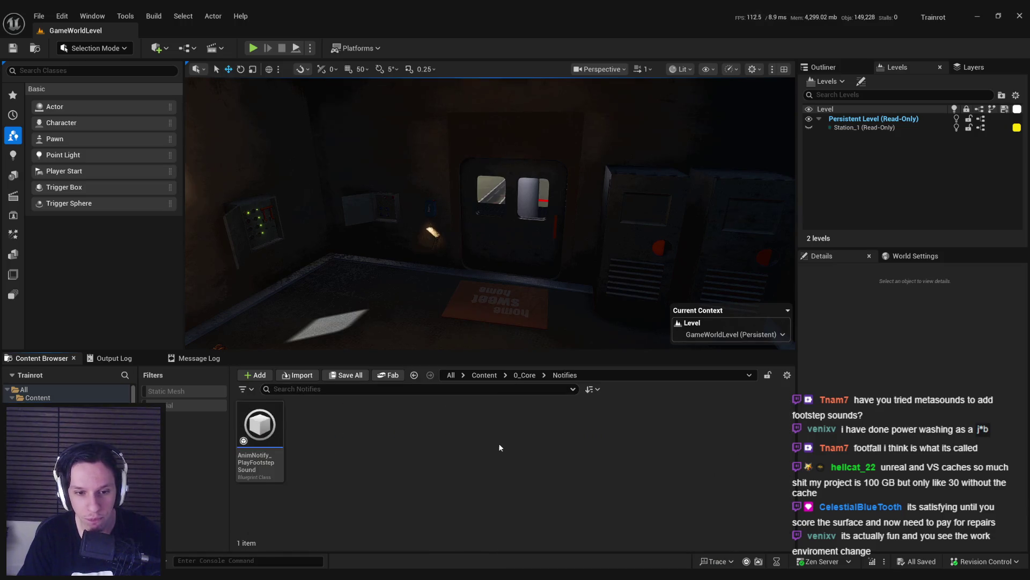
pyautogui.doubleClick(260, 424)
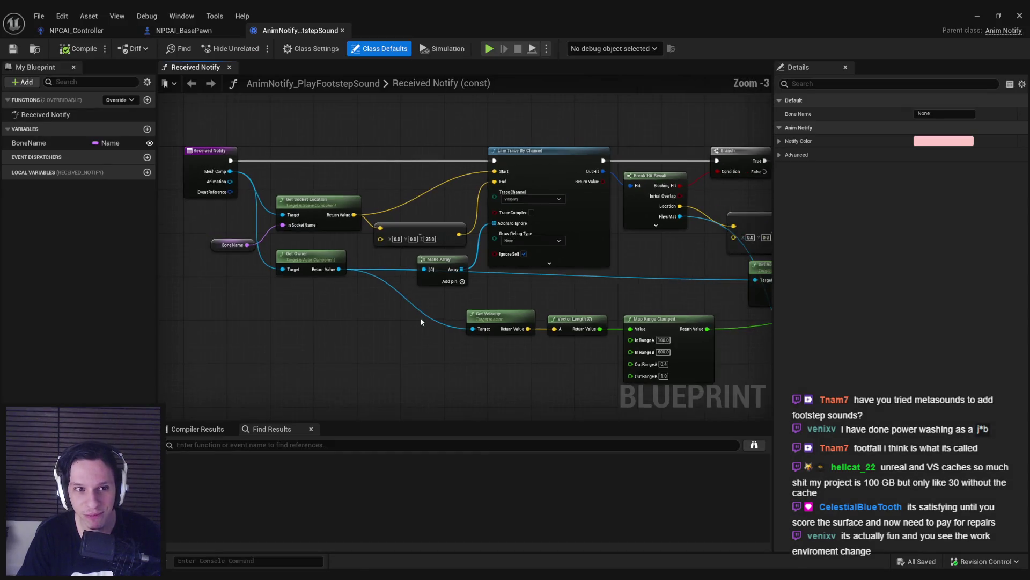
# Step: Find Spawn Sound Attached in Received Notify, browse to its Sound asset, and open MetaSound_FootstepSound
pyautogui.scroll(-2, 444, 305)
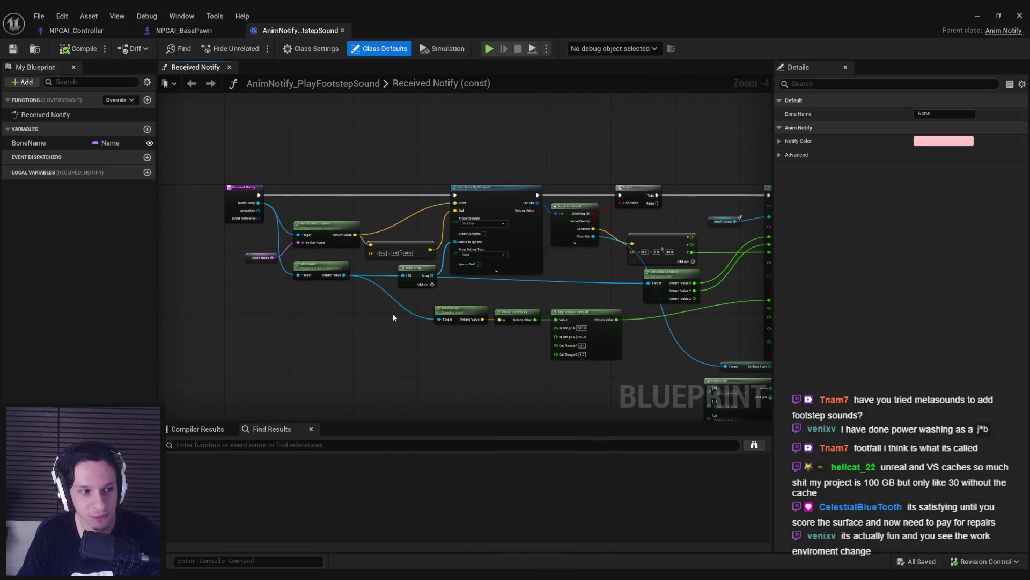
pyautogui.scroll(1, 393, 317)
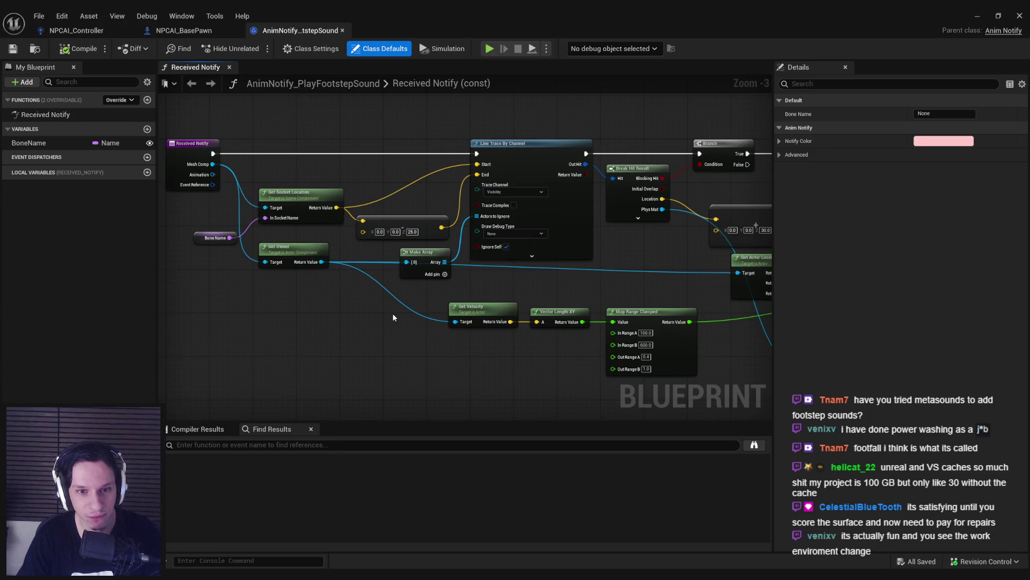
pyautogui.moveTo(392, 313)
pyautogui.mouseDown()
pyautogui.moveTo(337, 293)
pyautogui.moveTo(269, 290)
pyautogui.mouseUp()
pyautogui.scroll(-1, 269, 290)
pyautogui.scroll(1, 412, 294)
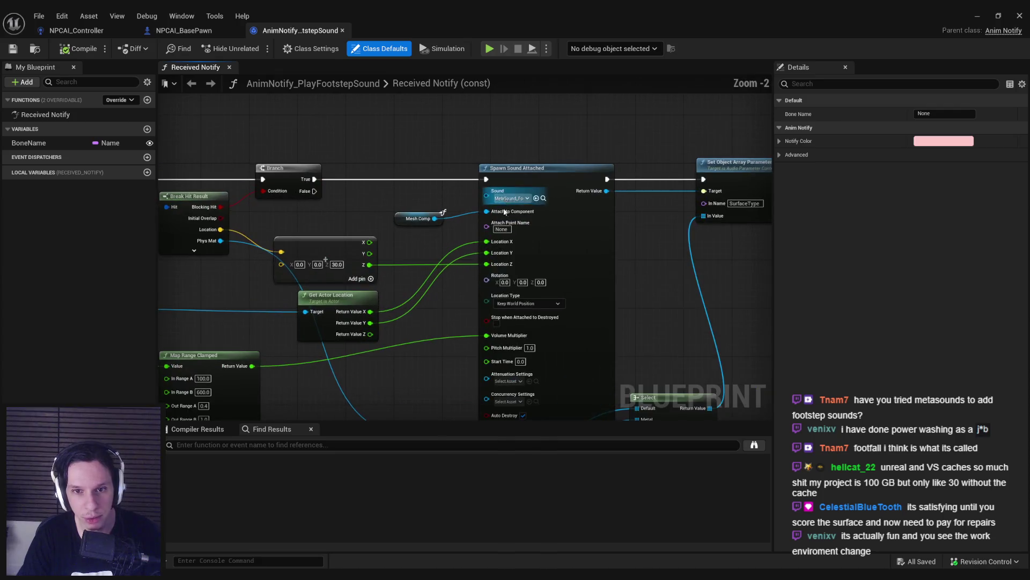
pyautogui.scroll(1, 499, 185)
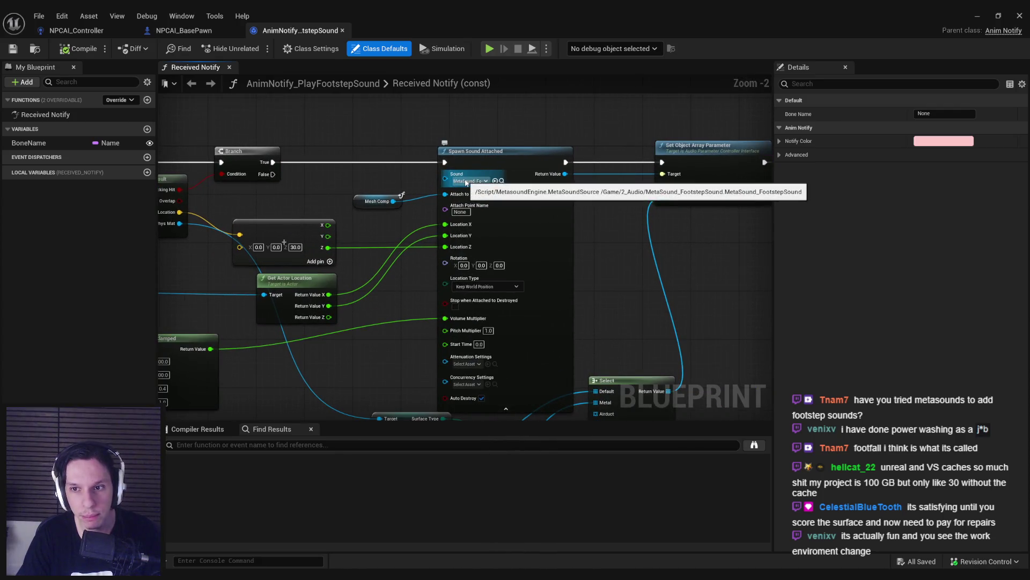
pyautogui.click(502, 181)
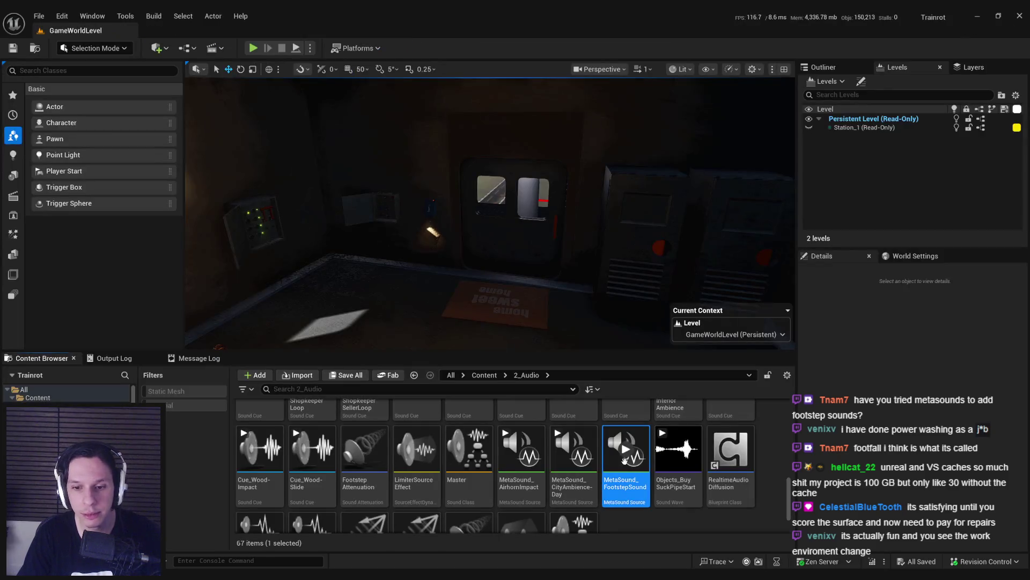
pyautogui.doubleClick(625, 460)
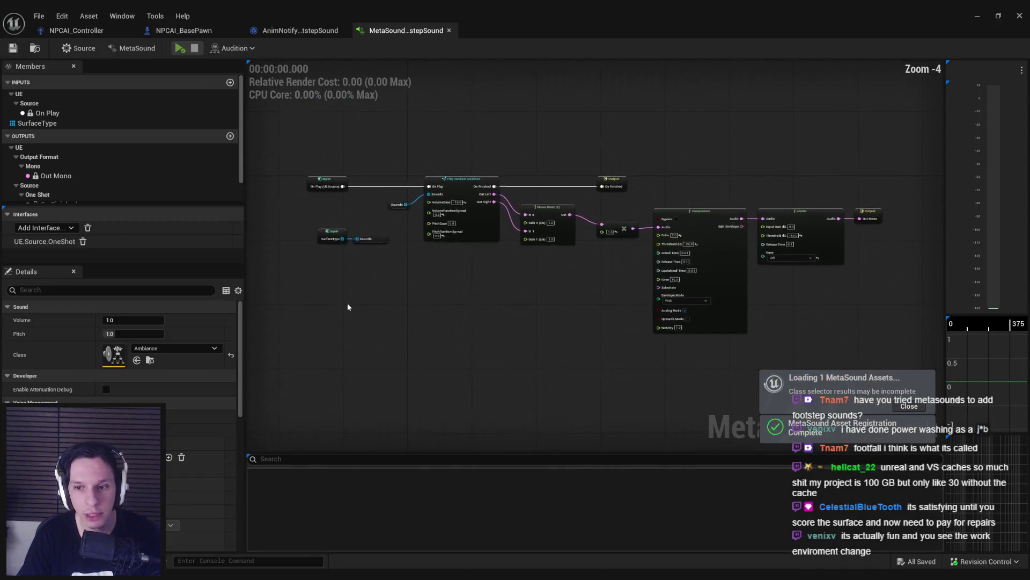
# Step: Inspect the Sounds variable in MetaSound_FootstepSound, then return to the AnimNotify_PlayFootstepSound blueprint
pyautogui.scroll(2, 420, 266)
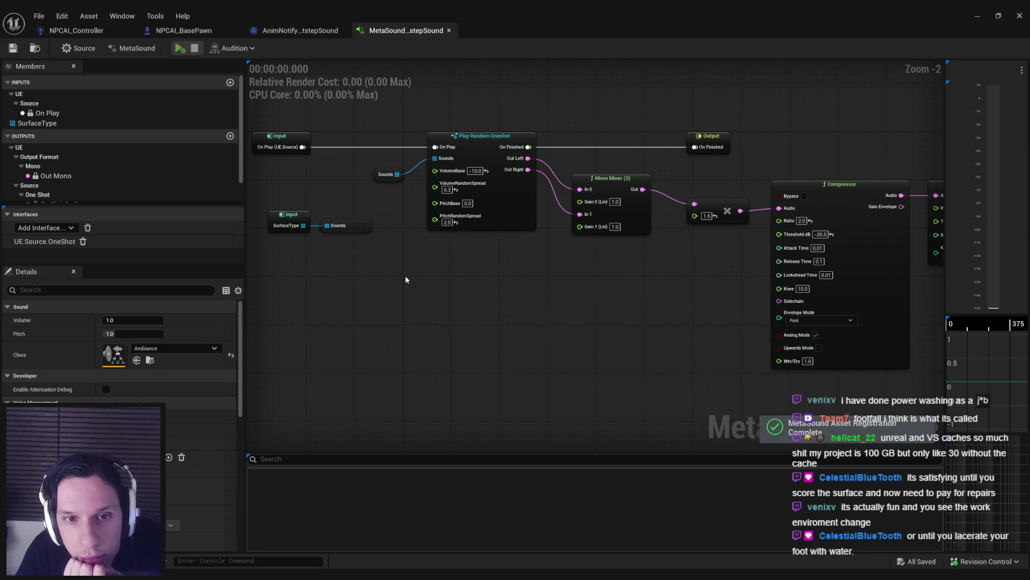
pyautogui.click(380, 179)
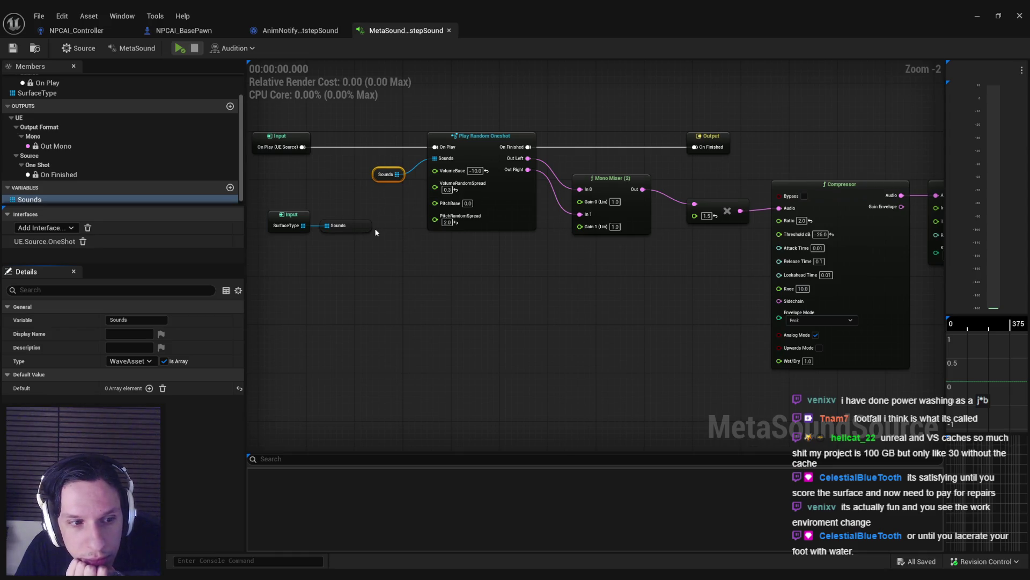
pyautogui.click(370, 243)
pyautogui.click(348, 226)
pyautogui.click(365, 262)
pyautogui.click(300, 31)
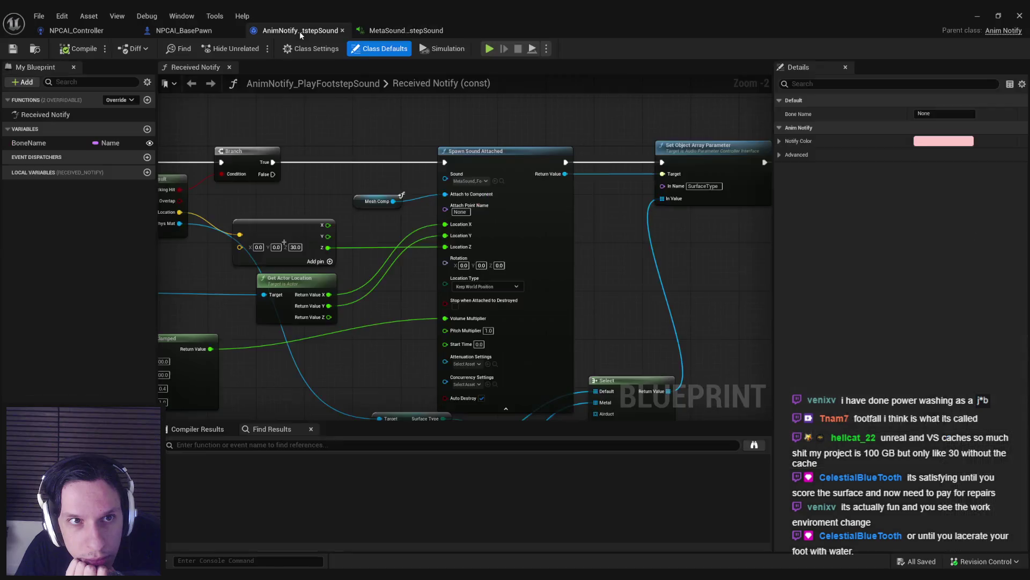
pyautogui.moveTo(349, 386)
pyautogui.mouseDown()
pyautogui.moveTo(331, 160)
pyautogui.moveTo(347, 38)
pyautogui.mouseUp()
pyautogui.scroll(-1, 344, 226)
pyautogui.moveTo(327, 203)
pyautogui.mouseDown()
pyautogui.moveTo(322, 240)
pyautogui.moveTo(317, 189)
pyautogui.moveTo(334, 253)
pyautogui.moveTo(328, 298)
pyautogui.moveTo(293, 397)
pyautogui.moveTo(310, 204)
pyautogui.moveTo(314, 323)
pyautogui.moveTo(626, 435)
pyautogui.mouseUp()
pyautogui.scroll(-1, 322, 212)
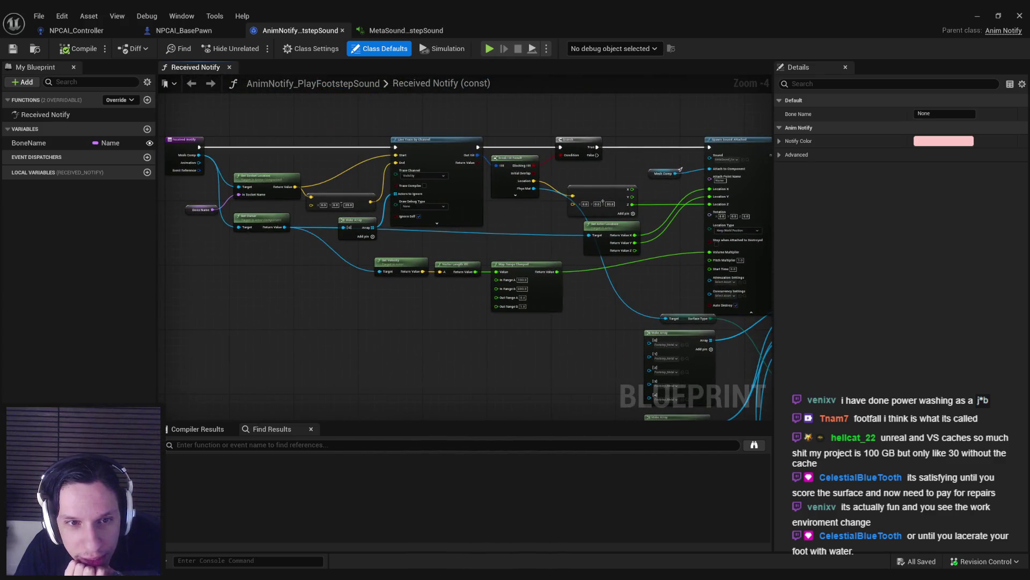
pyautogui.moveTo(486, 384); pyautogui.dragTo(591, 367)
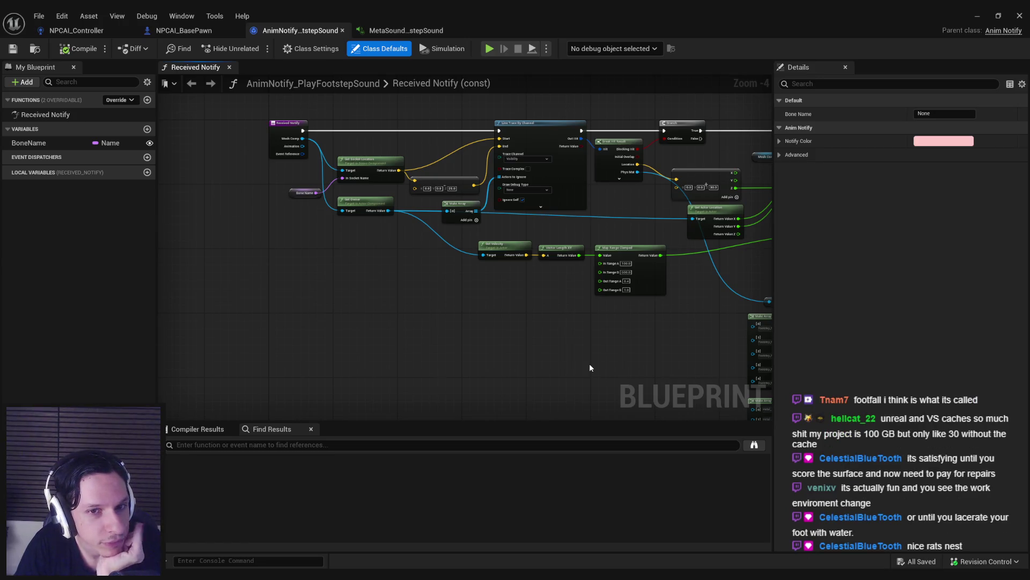
pyautogui.moveTo(590, 364); pyautogui.dragTo(466, 375)
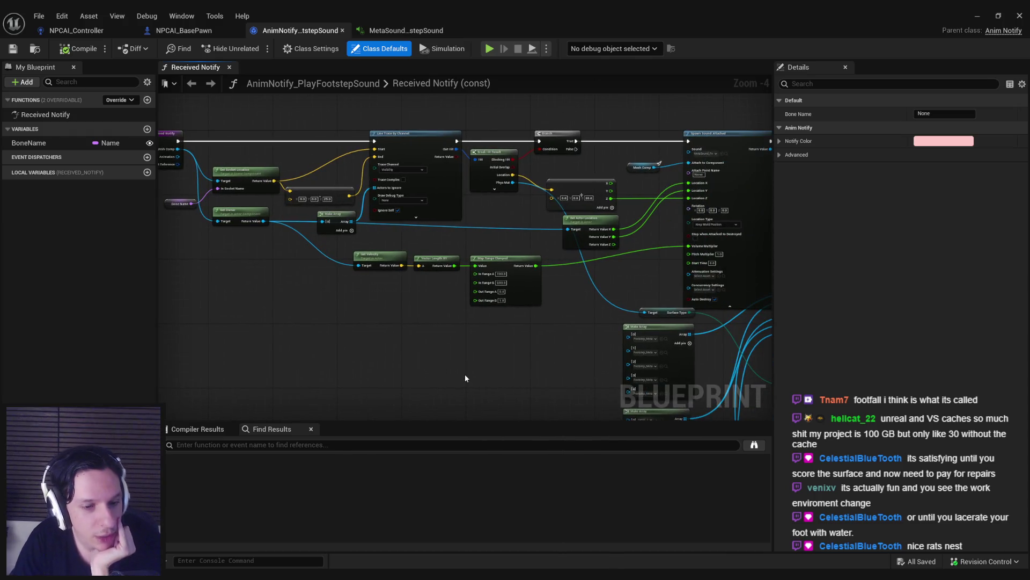
pyautogui.moveTo(547, 359)
pyautogui.mouseDown()
pyautogui.moveTo(340, 226)
pyautogui.moveTo(330, 196)
pyautogui.mouseUp()
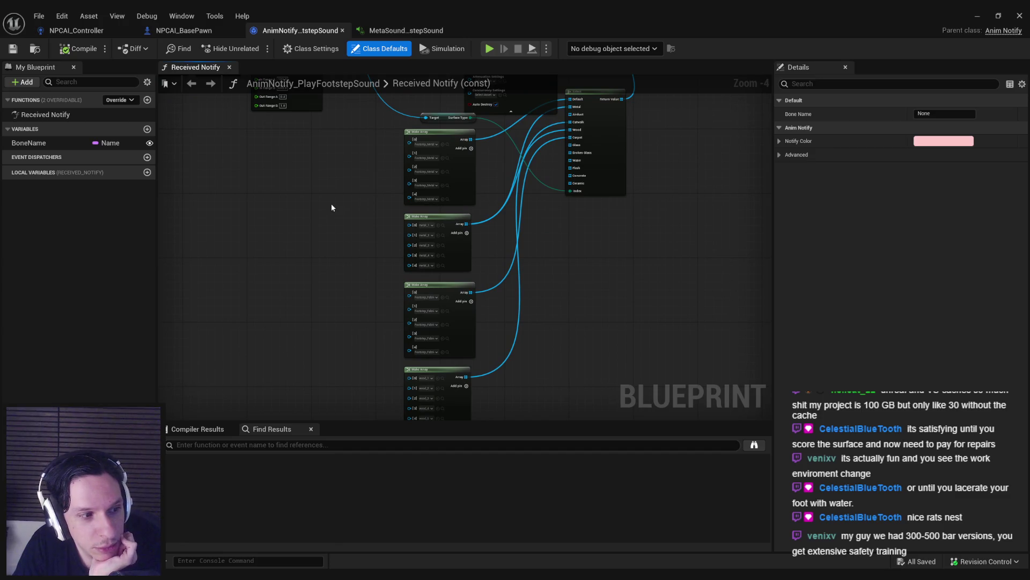
pyautogui.moveTo(332, 208)
pyautogui.mouseDown()
pyautogui.moveTo(465, 259)
pyautogui.moveTo(480, 325)
pyautogui.mouseUp()
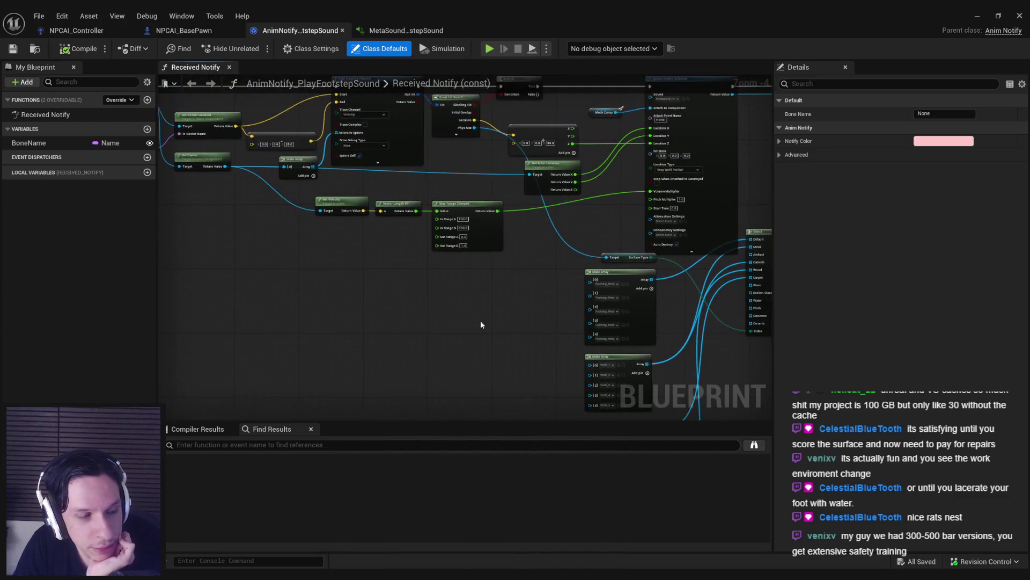
pyautogui.moveTo(363, 298); pyautogui.dragTo(441, 316)
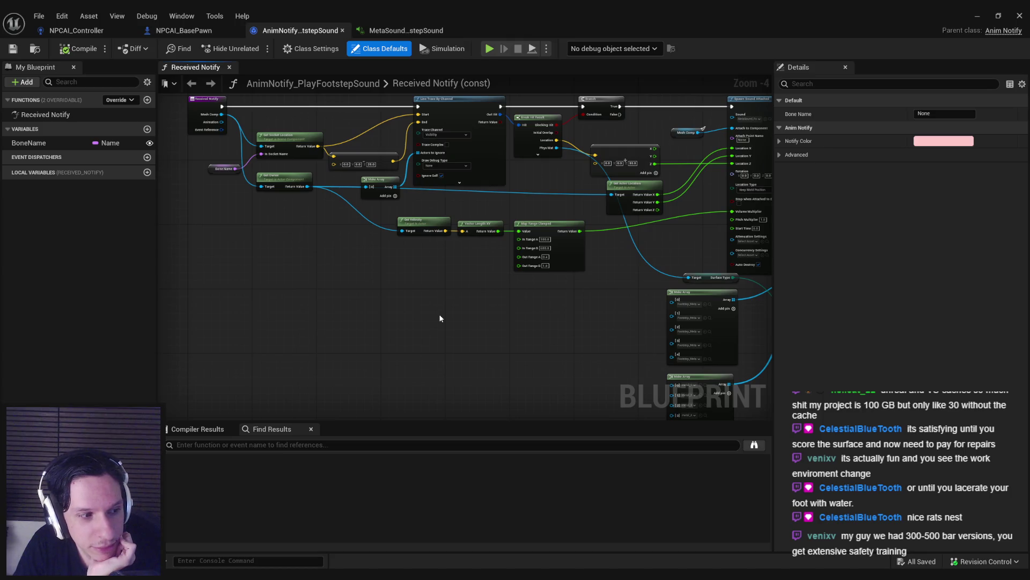
pyautogui.click(397, 31)
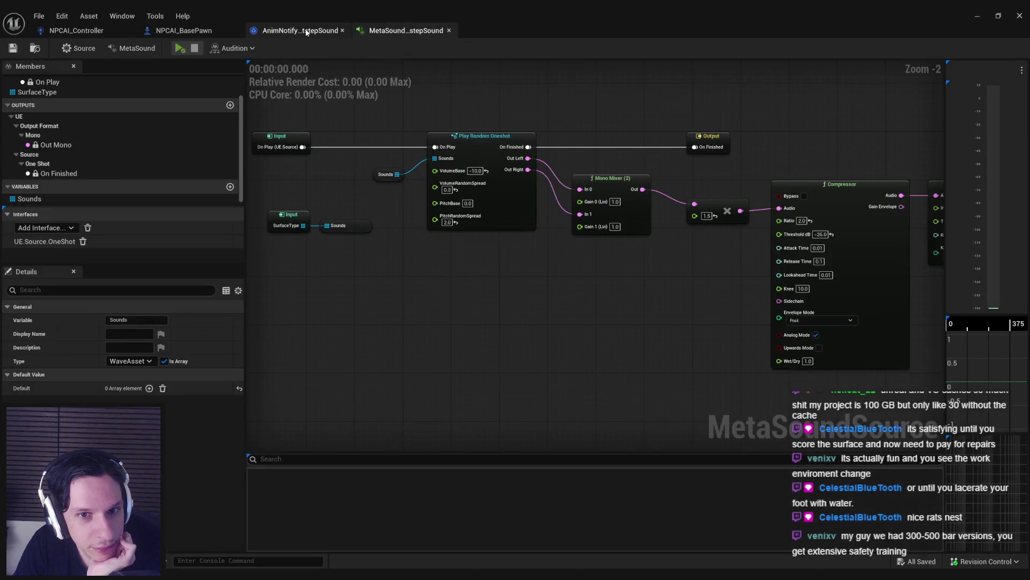
pyautogui.click(303, 31)
pyautogui.click(192, 30)
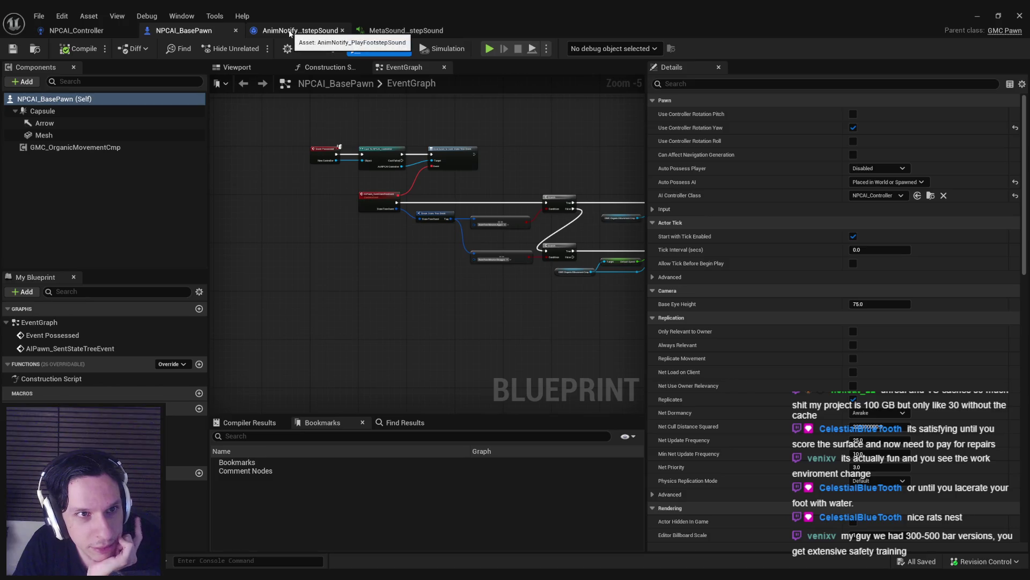
pyautogui.click(290, 32)
pyautogui.click(76, 31)
pyautogui.click(185, 30)
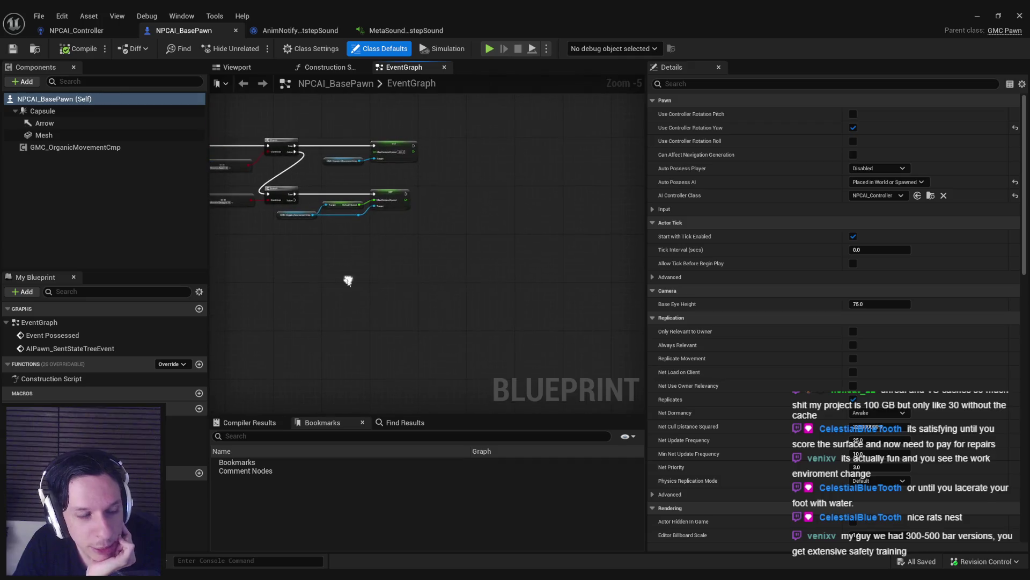
pyautogui.scroll(1, 333, 237)
pyautogui.moveTo(333, 238); pyautogui.dragTo(459, 268)
pyautogui.moveTo(386, 270); pyautogui.dragTo(479, 302)
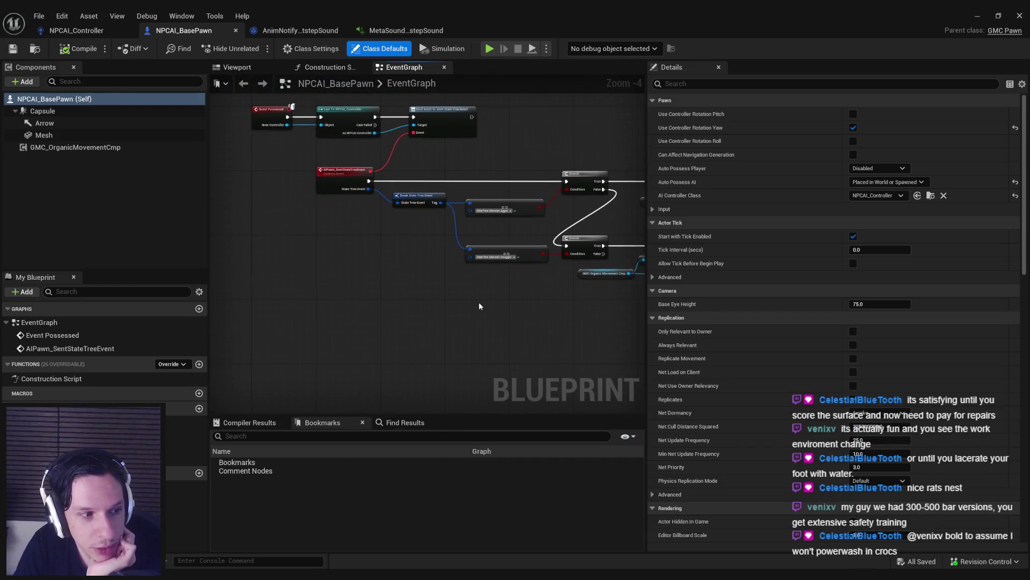
pyautogui.scroll(1, 436, 247)
pyautogui.scroll(-1, 361, 270)
pyautogui.scroll(3, 393, 243)
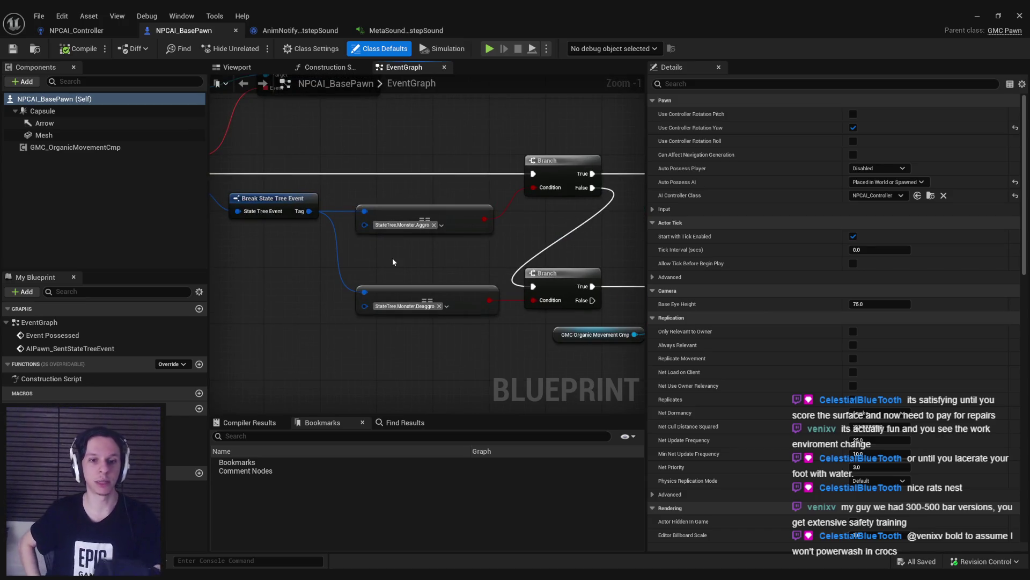
pyautogui.scroll(-2, 391, 258)
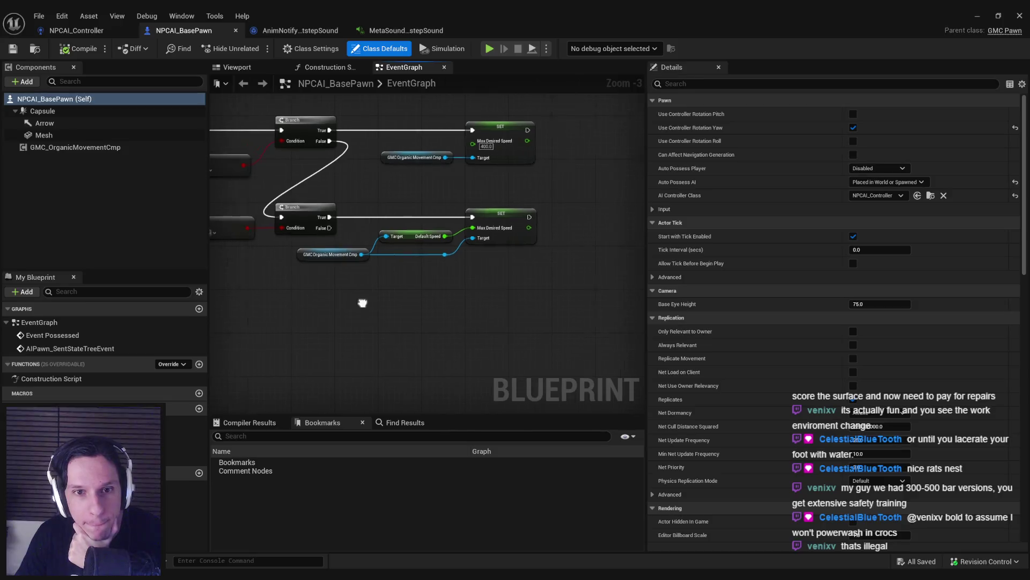
pyautogui.click(290, 34)
pyautogui.click(205, 32)
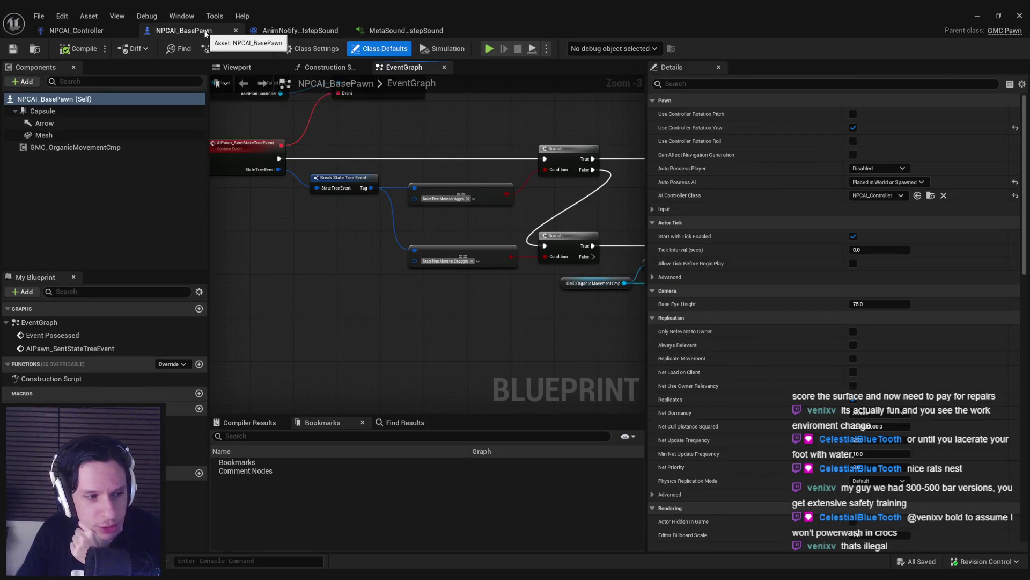
pyautogui.click(290, 31)
pyautogui.click(182, 31)
pyautogui.click(80, 31)
pyautogui.click(183, 30)
pyautogui.click(283, 32)
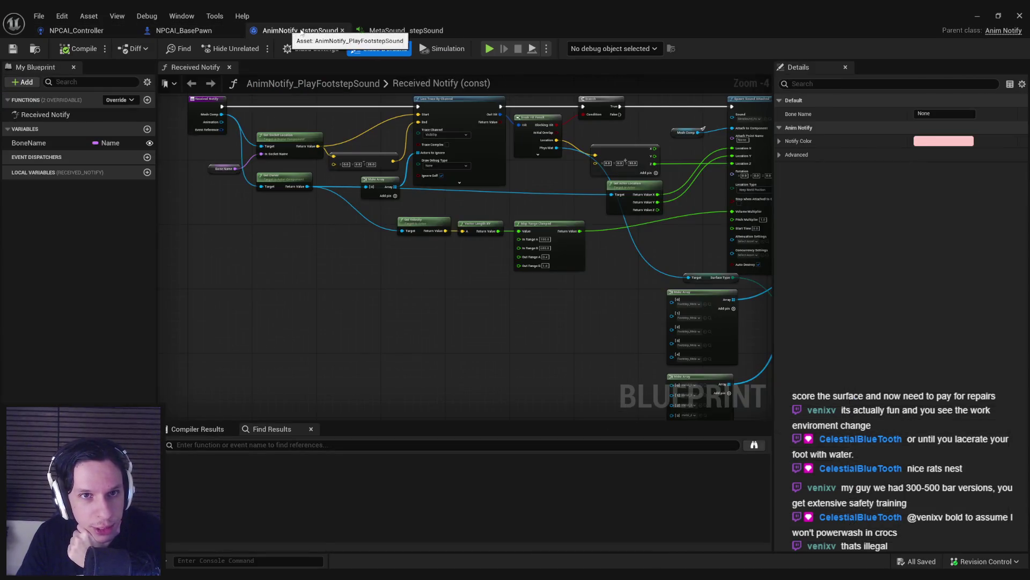
# Step: Survey the Received Notify graph: Get Socket Location, Get Owner, Branch, Line Trace, Map Range and sound nodes
pyautogui.scroll(2, 306, 227)
pyautogui.scroll(-1, 335, 257)
pyautogui.scroll(1, 337, 266)
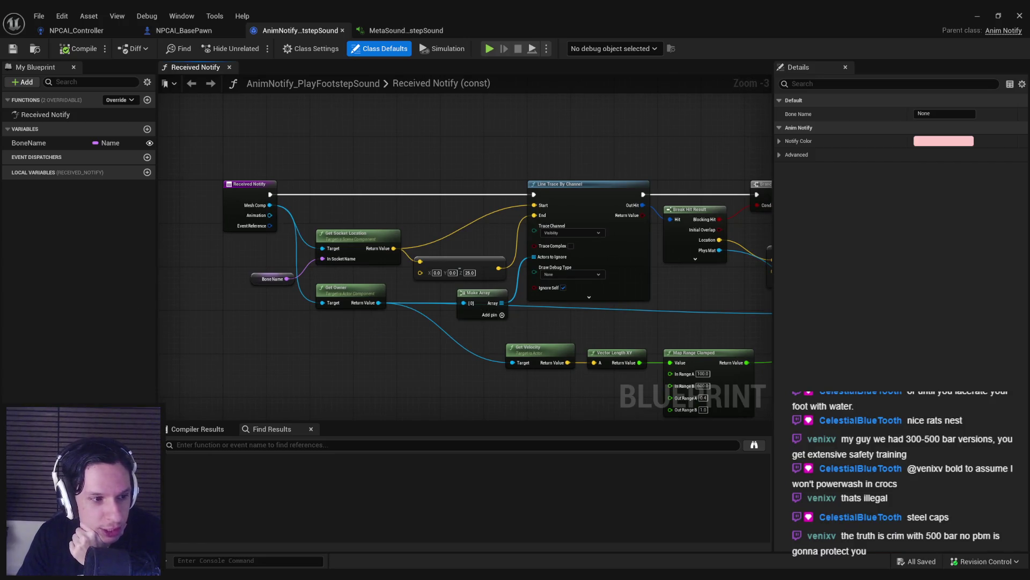
pyautogui.scroll(-1, 322, 354)
pyautogui.scroll(1, 329, 271)
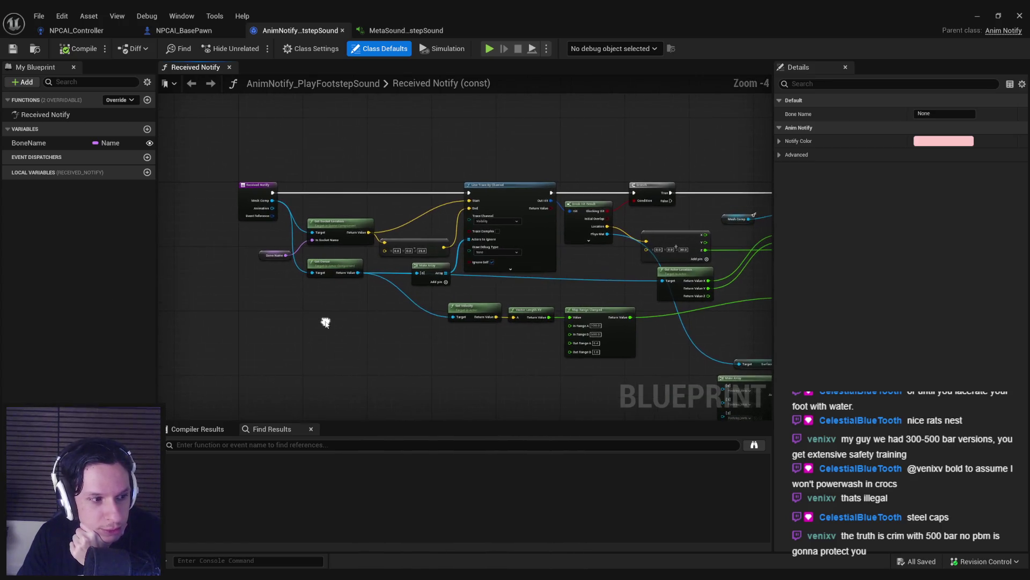
pyautogui.scroll(-1, 375, 342)
pyautogui.scroll(3, 308, 314)
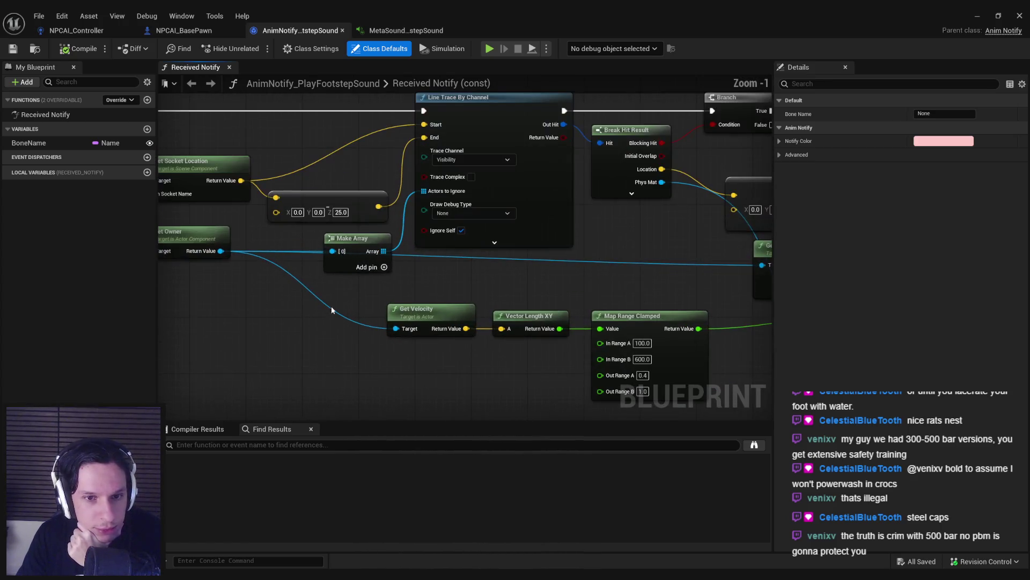
pyautogui.scroll(-2, 317, 331)
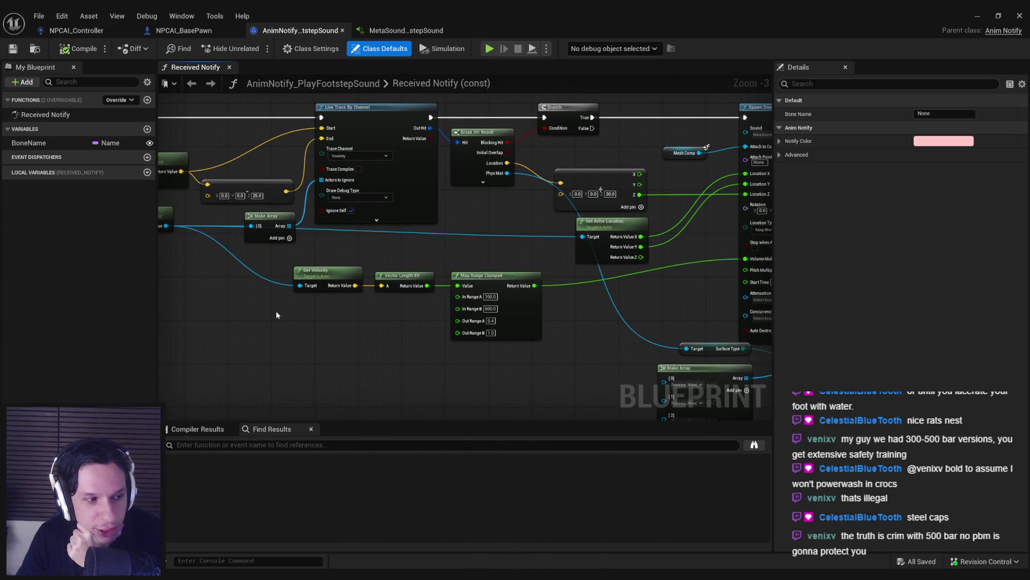
pyautogui.moveTo(290, 328); pyautogui.dragTo(504, 324)
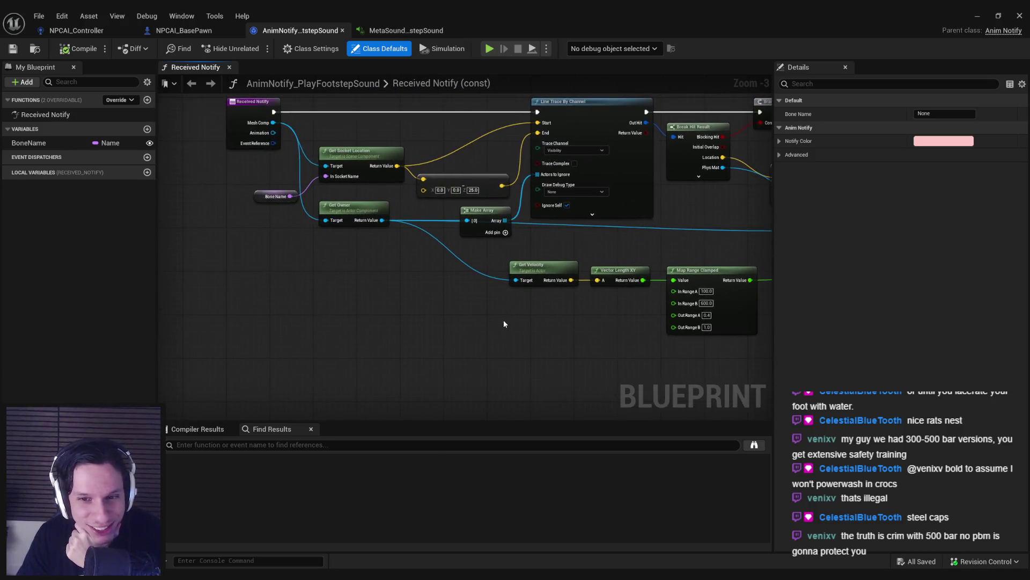
pyautogui.moveTo(412, 327); pyautogui.dragTo(410, 324)
pyautogui.scroll(2, 429, 262)
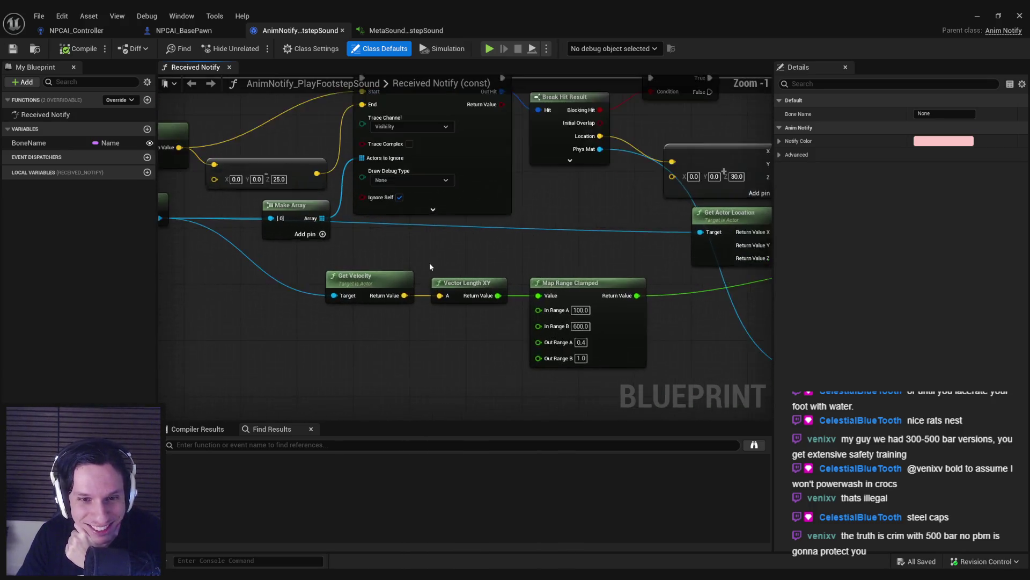
pyautogui.scroll(-1, 394, 359)
pyautogui.moveTo(325, 336); pyautogui.dragTo(400, 282)
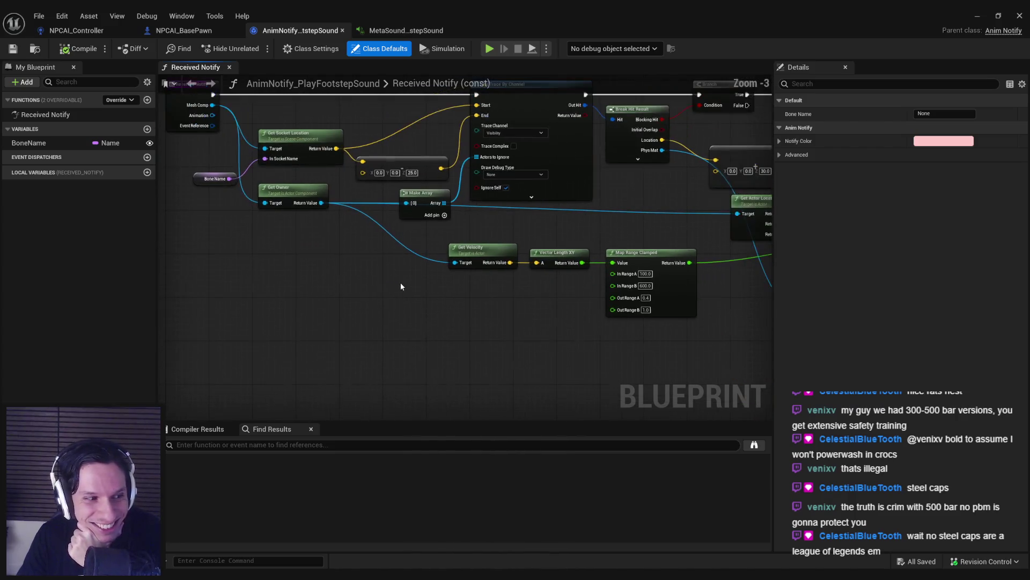
pyautogui.scroll(-1, 371, 288)
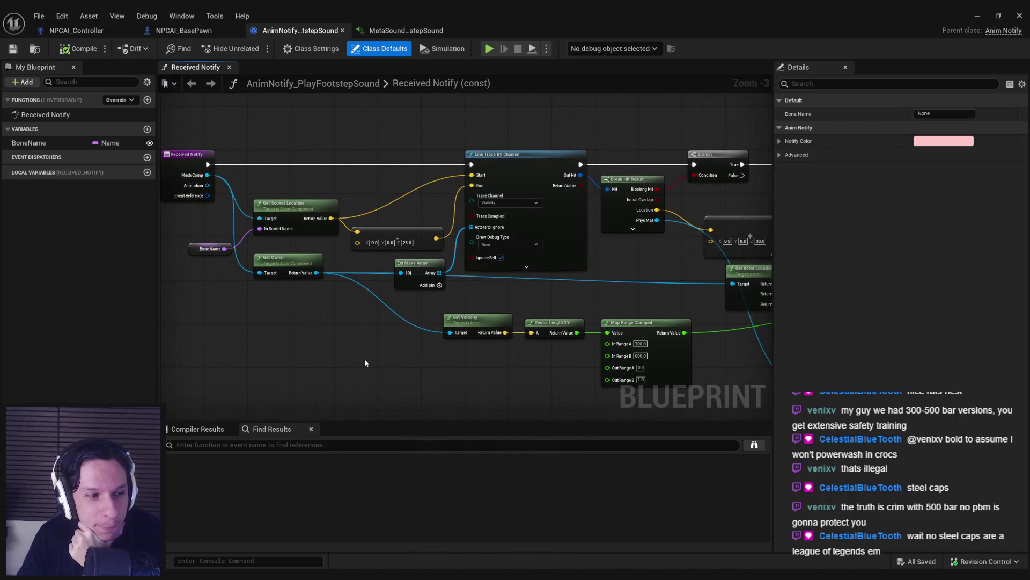
pyautogui.scroll(1, 371, 347)
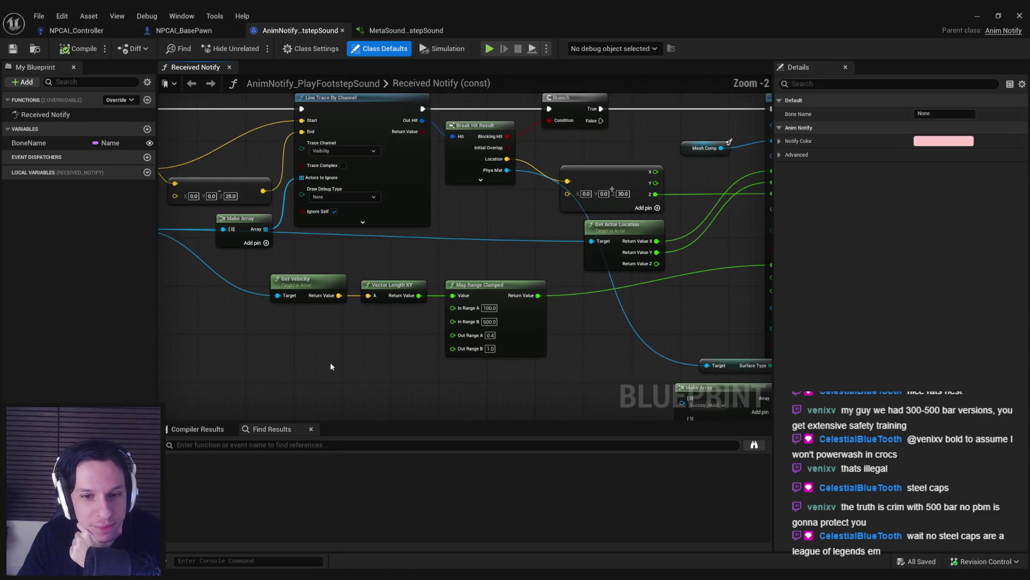
pyautogui.scroll(-2, 411, 361)
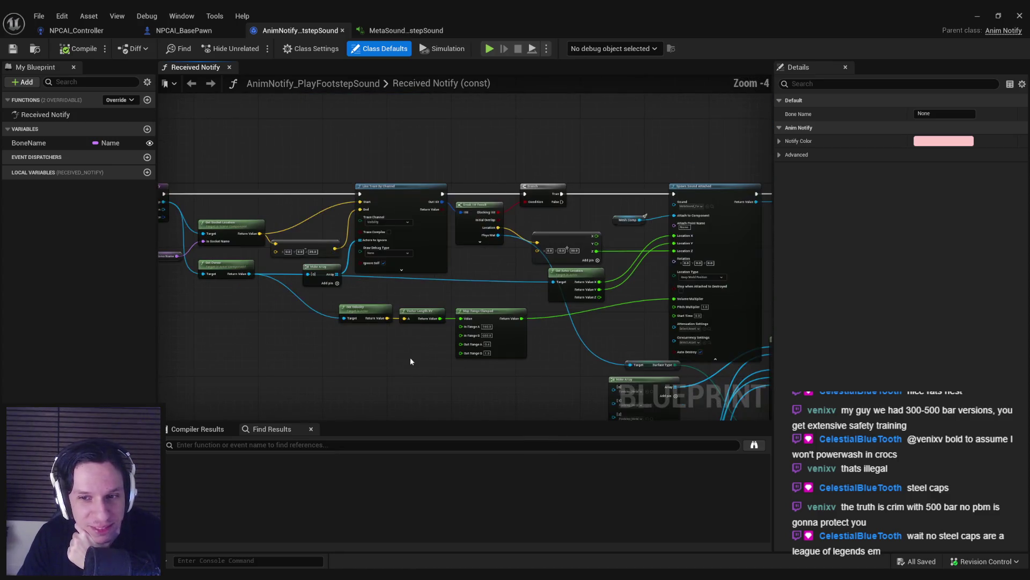
pyautogui.scroll(1, 387, 355)
pyautogui.moveTo(387, 354)
pyautogui.mouseDown()
pyautogui.moveTo(427, 350)
pyautogui.moveTo(341, 354)
pyautogui.mouseUp()
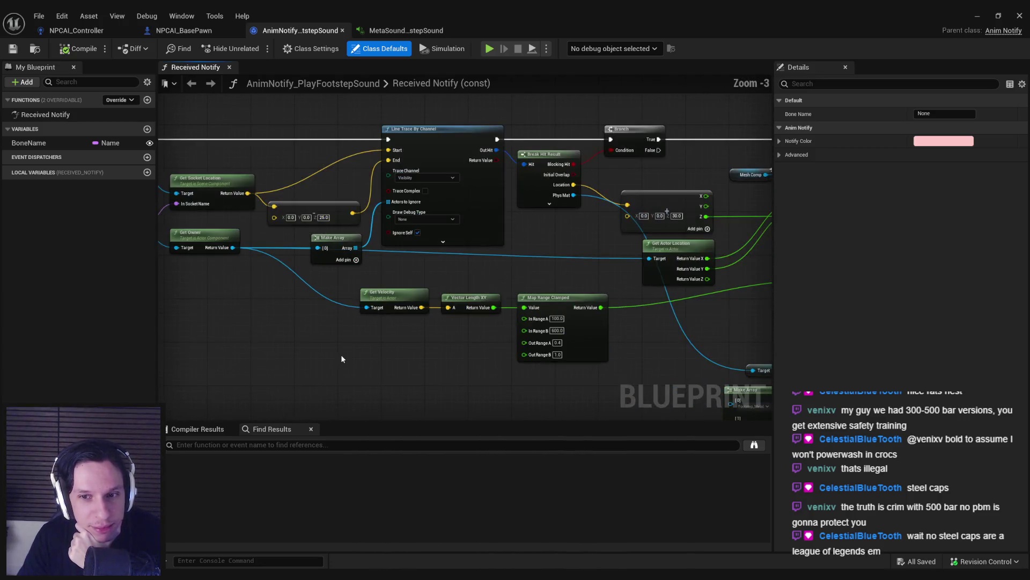
pyautogui.scroll(-1, 341, 355)
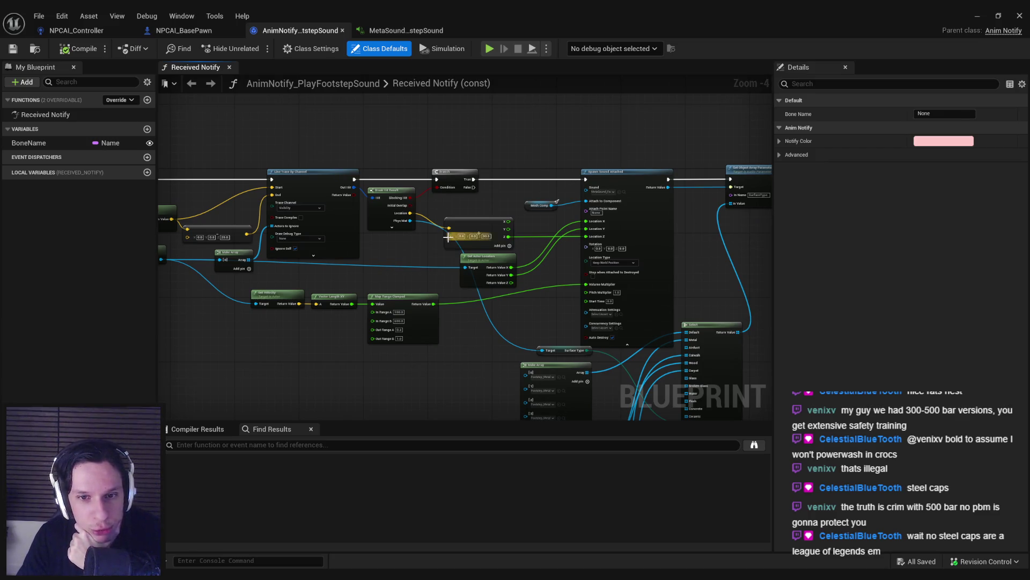
pyautogui.scroll(1, 452, 337)
pyautogui.moveTo(408, 278)
pyautogui.mouseDown()
pyautogui.moveTo(424, 267)
pyautogui.moveTo(794, 257)
pyautogui.mouseUp()
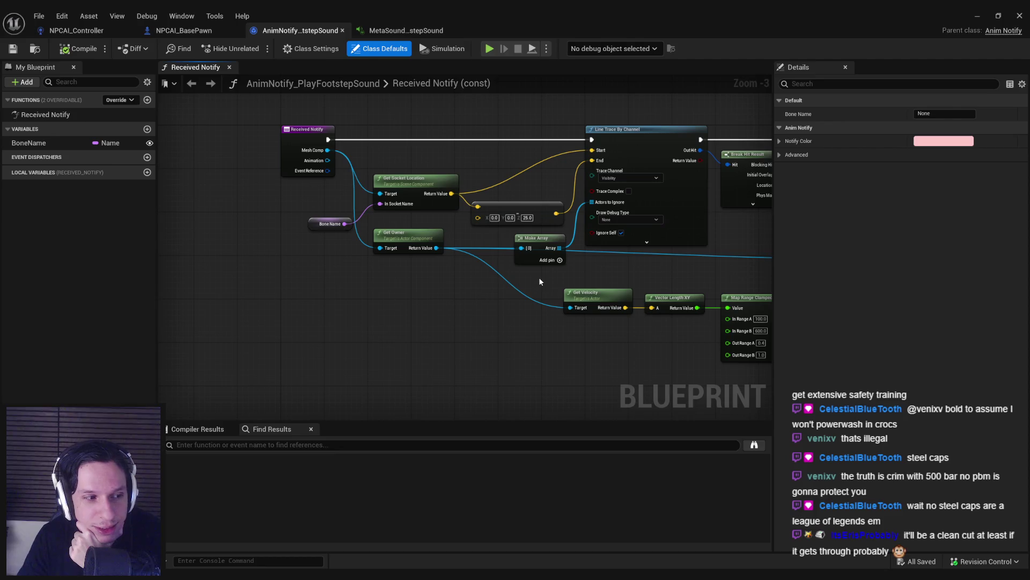
pyautogui.scroll(-1, 539, 277)
pyautogui.moveTo(538, 277); pyautogui.dragTo(288, 281)
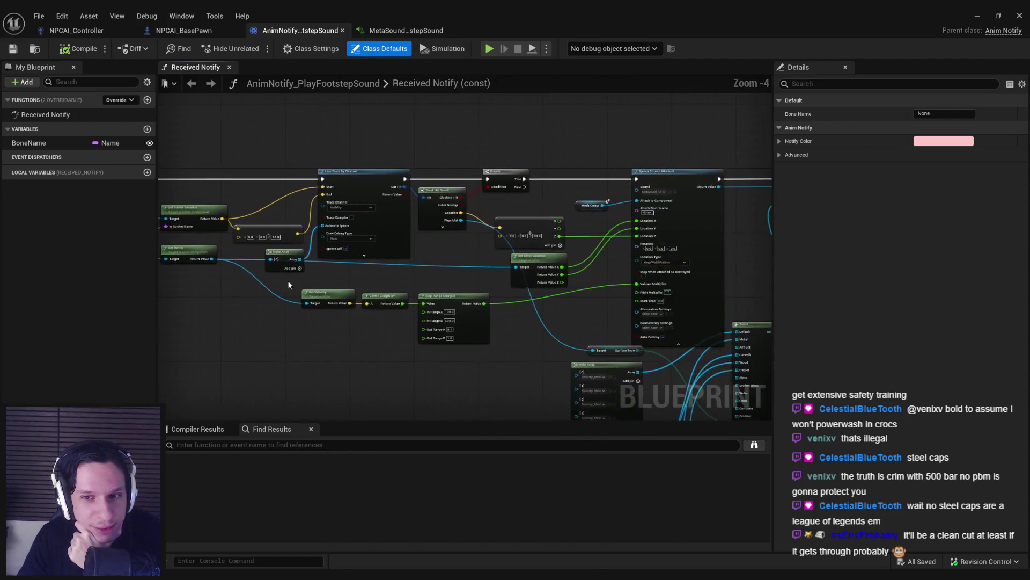
pyautogui.scroll(2, 443, 288)
pyautogui.scroll(-2, 443, 290)
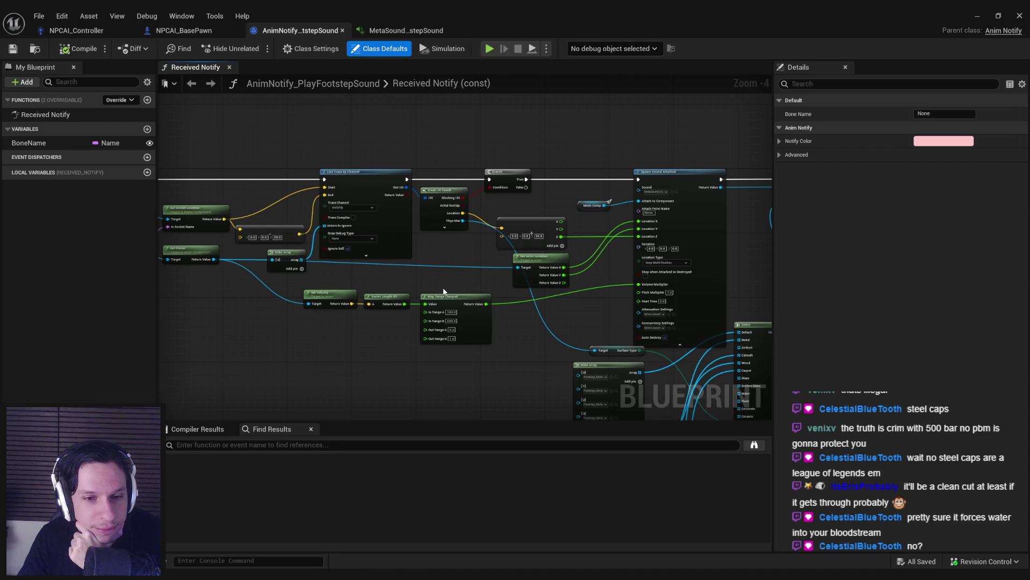
# Step: Marquee-select the footstep line trace and sound-spawning nodes, then switch to NPCAI_BasePawn
pyautogui.moveTo(233, 328)
pyautogui.mouseDown()
pyautogui.moveTo(465, 328)
pyautogui.moveTo(397, 359)
pyautogui.mouseUp()
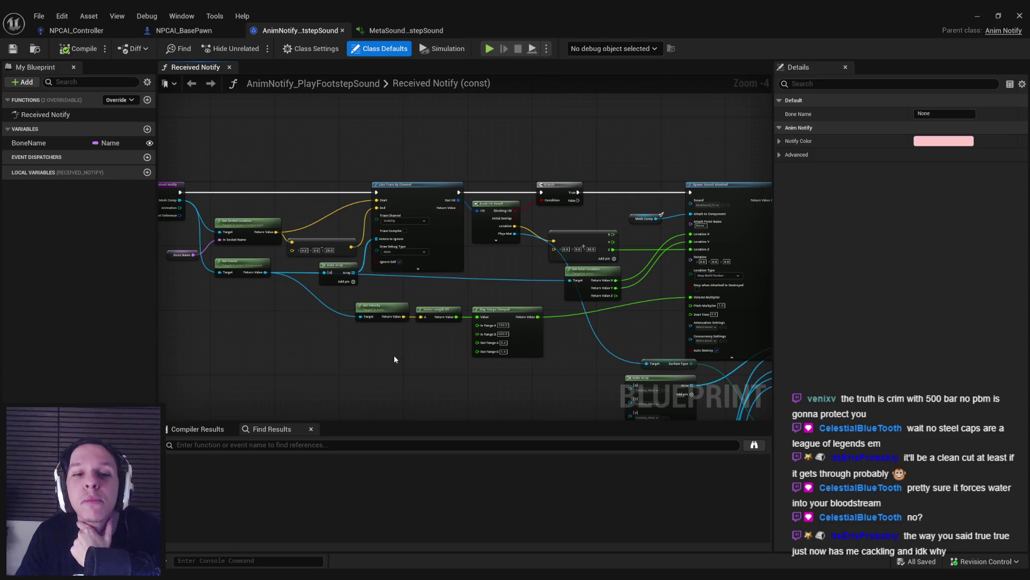
pyautogui.moveTo(348, 332); pyautogui.dragTo(464, 267)
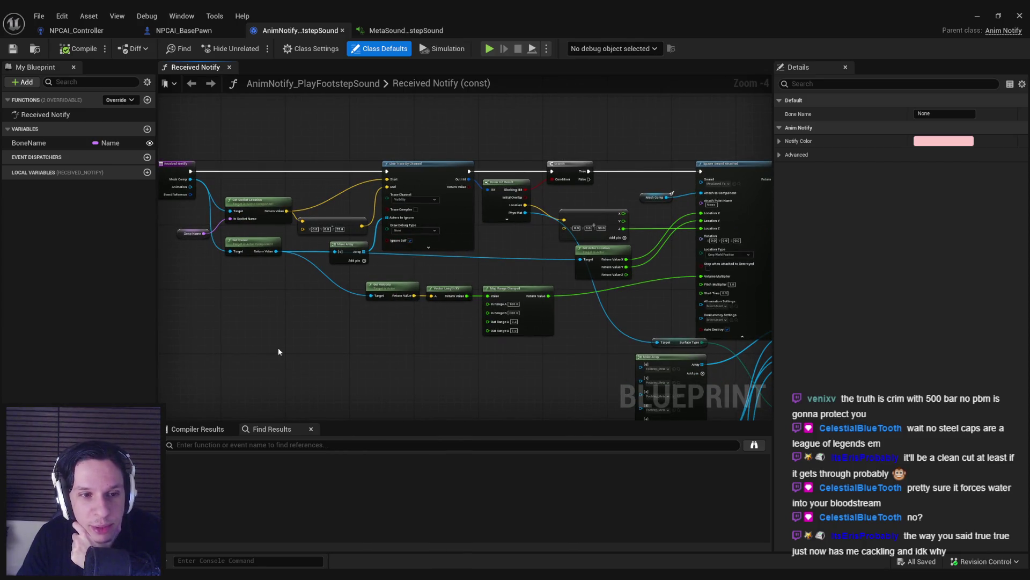
pyautogui.scroll(-1, 278, 347)
pyautogui.moveTo(236, 236)
pyautogui.mouseDown()
pyautogui.moveTo(410, 315)
pyautogui.moveTo(394, 325)
pyautogui.moveTo(289, 278)
pyautogui.mouseUp()
pyautogui.moveTo(278, 123)
pyautogui.mouseDown()
pyautogui.moveTo(640, 412)
pyautogui.moveTo(626, 364)
pyautogui.moveTo(609, 391)
pyautogui.moveTo(552, 230)
pyautogui.moveTo(385, 218)
pyautogui.mouseUp()
pyautogui.click(178, 30)
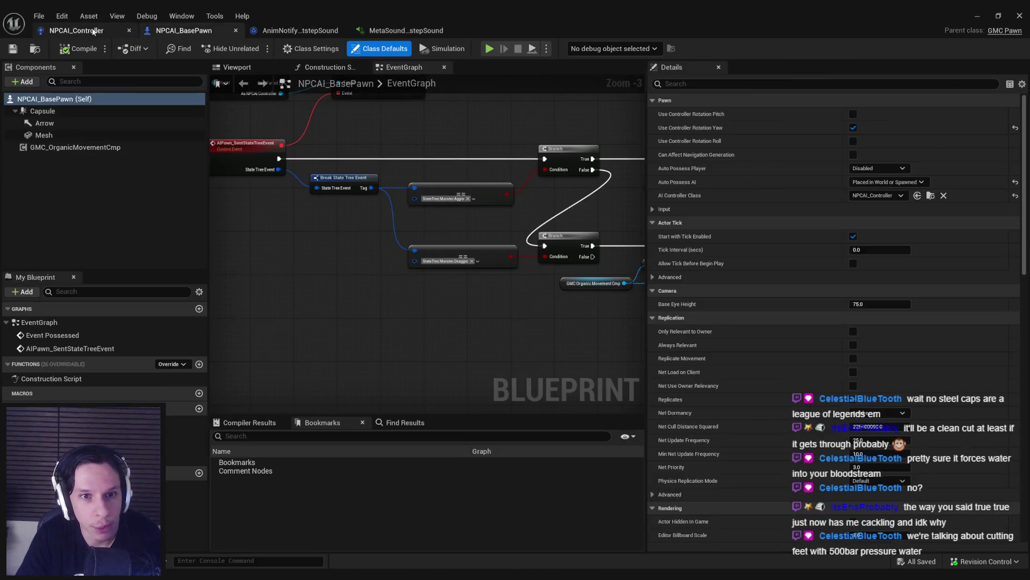
# Step: Add a TempFootstepTraceSound function, paste the footstep nodes, and wire its entry to Line Trace By Channel
pyautogui.click(199, 364)
pyautogui.write('TempFootstepSo')
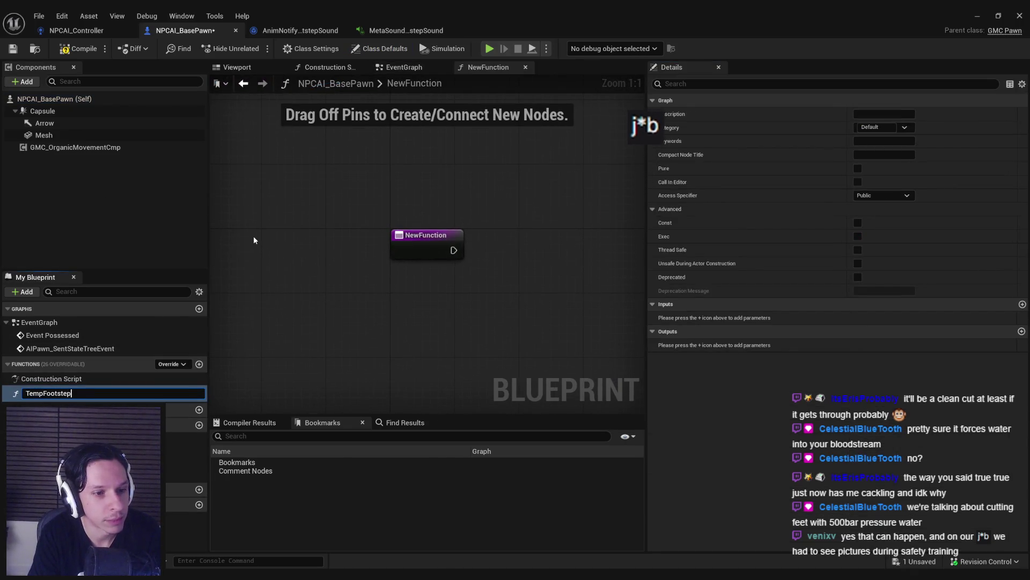
pyautogui.write('un')
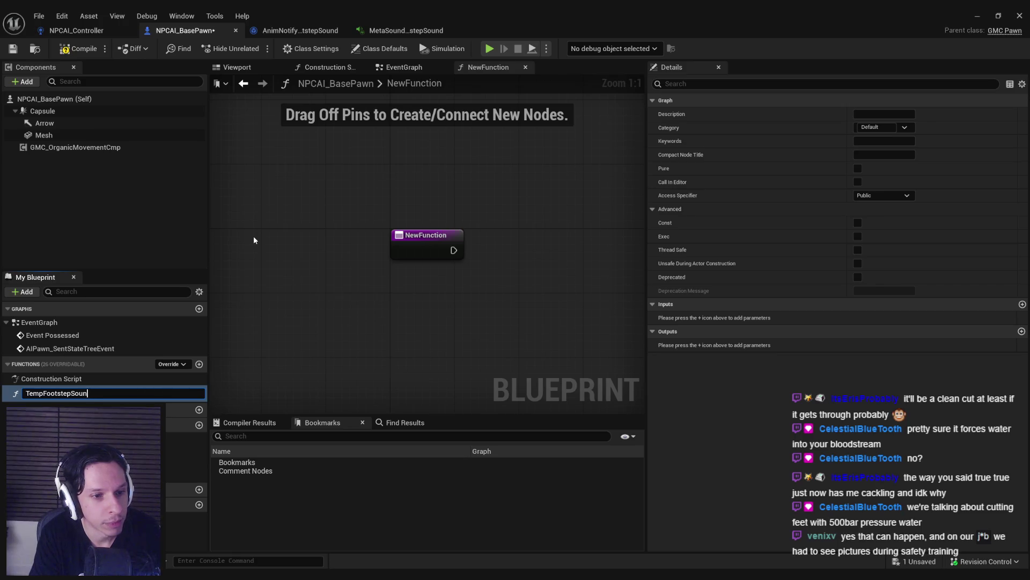
pyautogui.write('dSound')
pyautogui.press('Return')
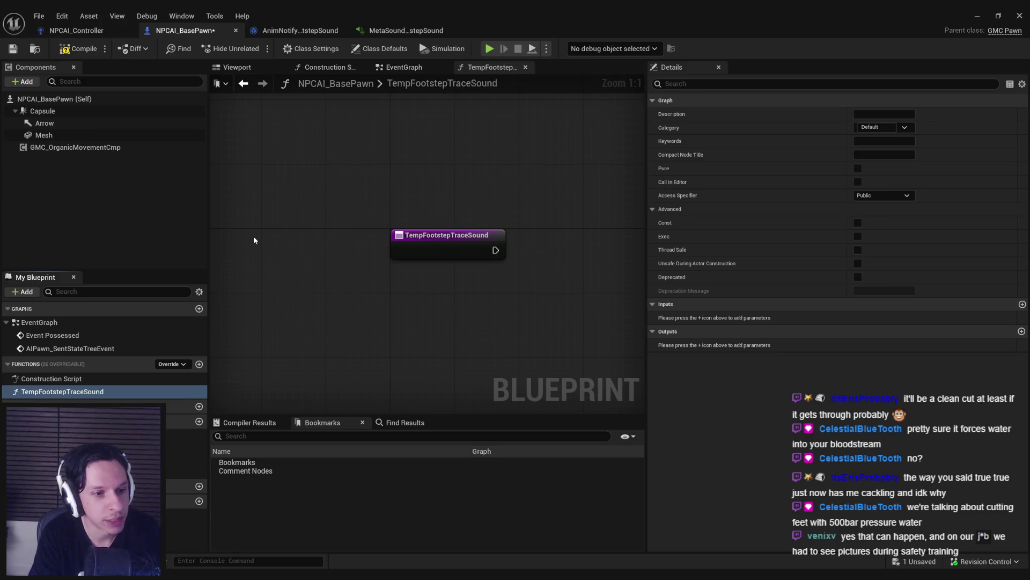
pyautogui.scroll(-5, 324, 268)
pyautogui.hotkey('ctrl', 'v')
pyautogui.scroll(3, 481, 235)
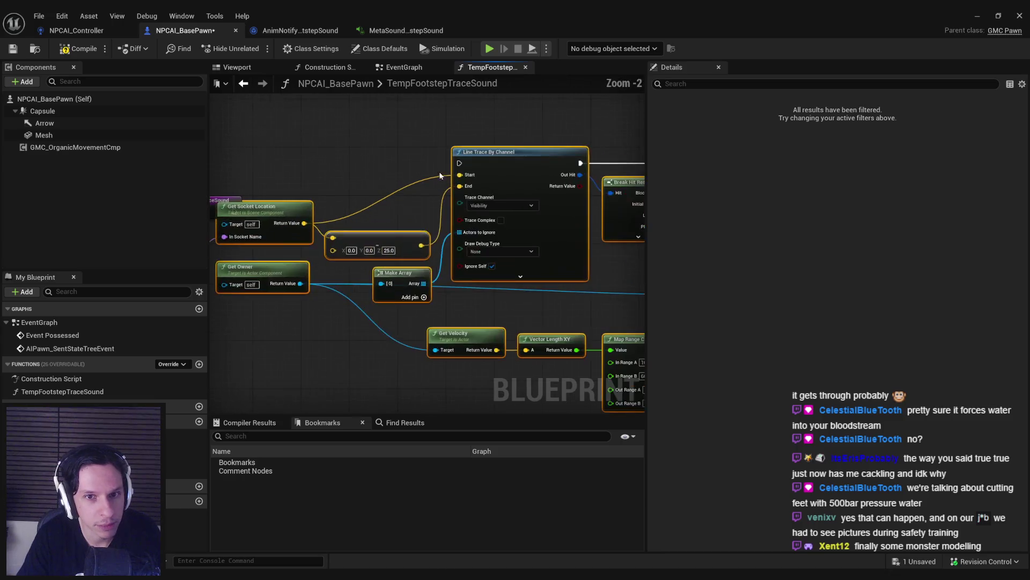
pyautogui.moveTo(365, 208)
pyautogui.mouseDown()
pyautogui.moveTo(596, 232)
pyautogui.moveTo(635, 205)
pyautogui.mouseUp()
# Step: Delete the Get Socket Location and Bone Name nodes from the pasted graph
pyautogui.click(299, 250)
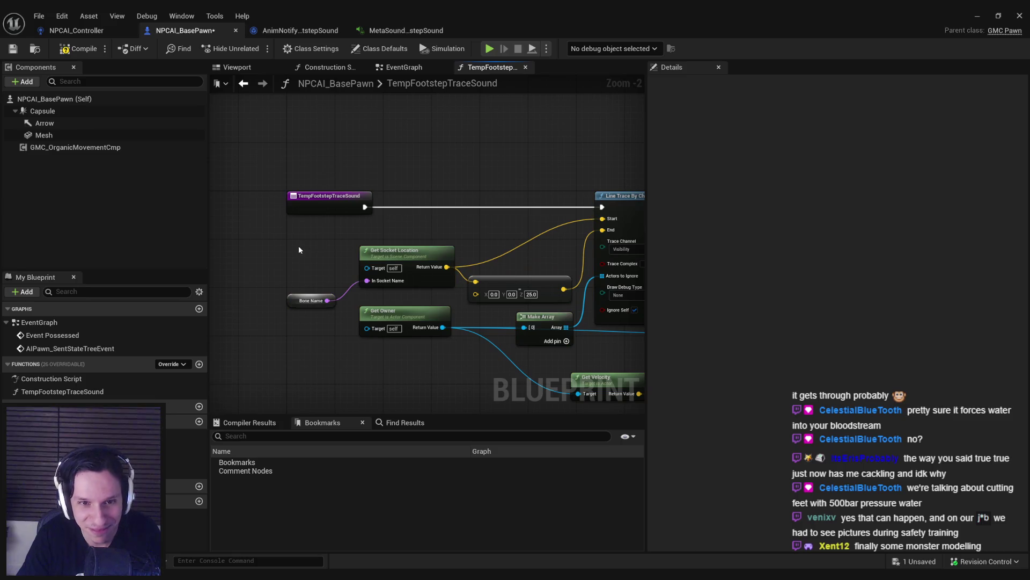
pyautogui.moveTo(316, 336); pyautogui.dragTo(314, 335)
pyautogui.moveTo(378, 293); pyautogui.dragTo(403, 296)
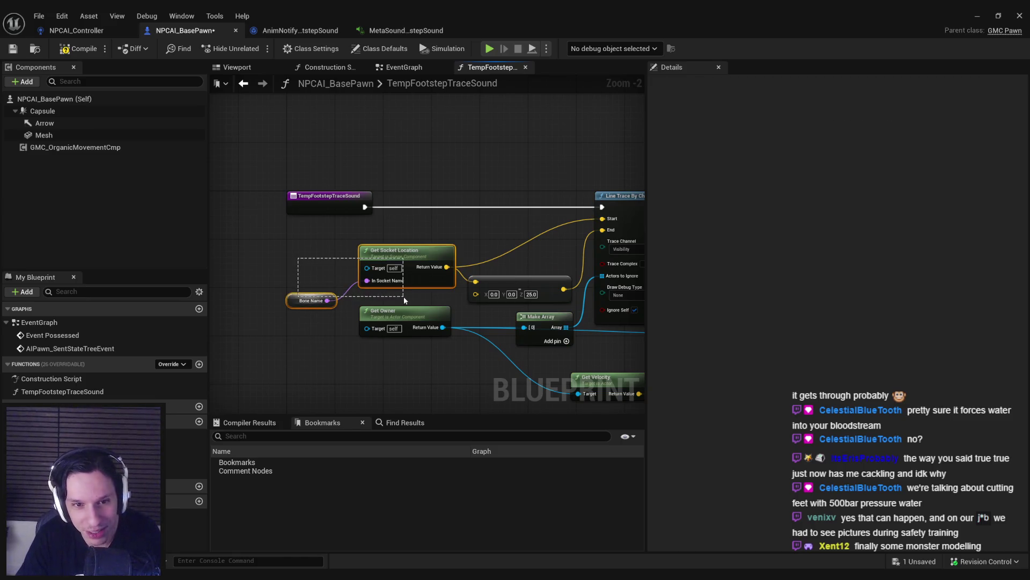
pyautogui.scroll(2, 457, 278)
pyautogui.press('Delete')
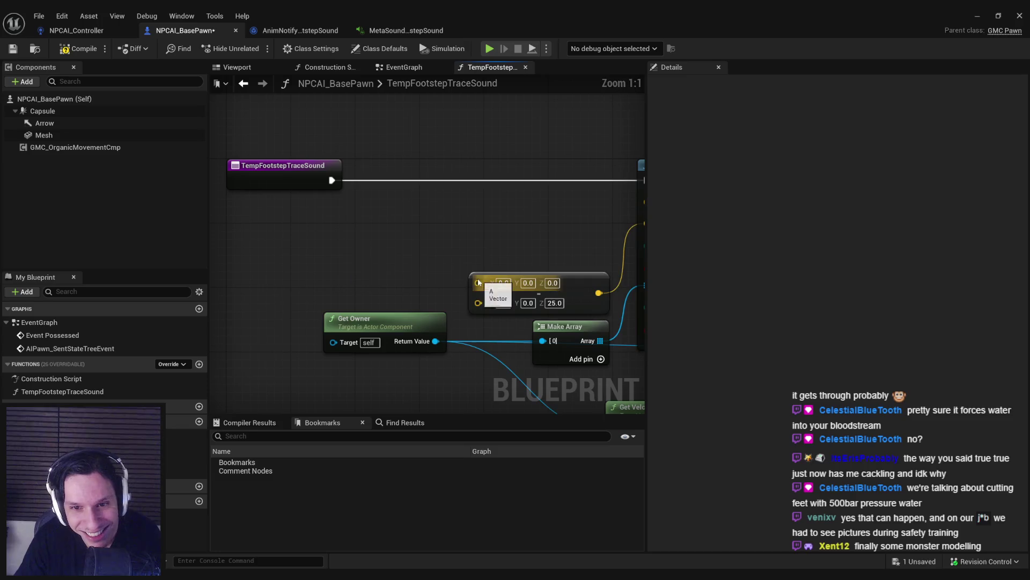
pyautogui.moveTo(478, 279); pyautogui.dragTo(402, 241)
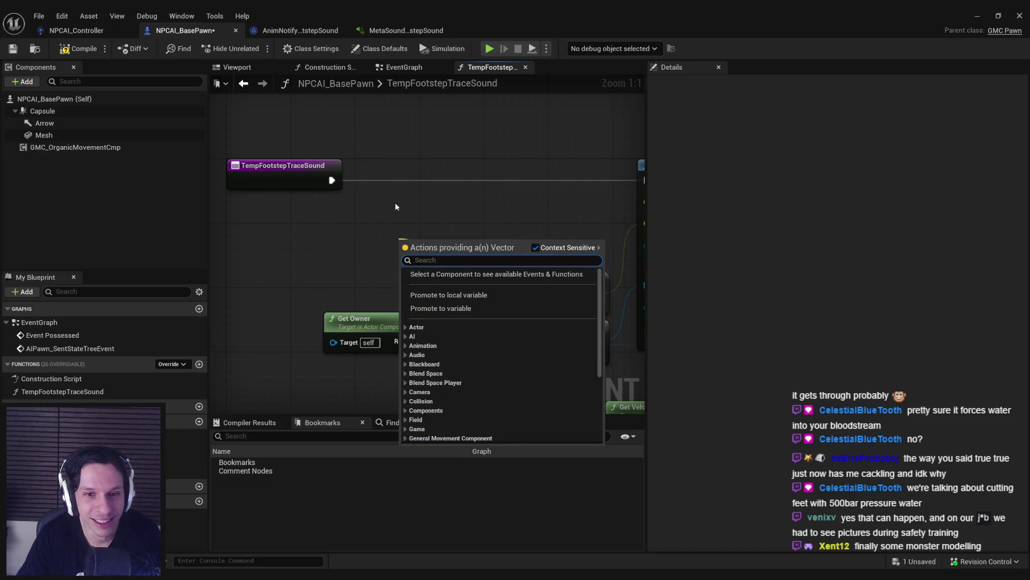
# Step: Feed Get Actor Location into the Line Trace Start with a Z offset of 90
pyautogui.write('get actor location')
pyautogui.press('Down')
pyautogui.press('Down')
pyautogui.press('Down')
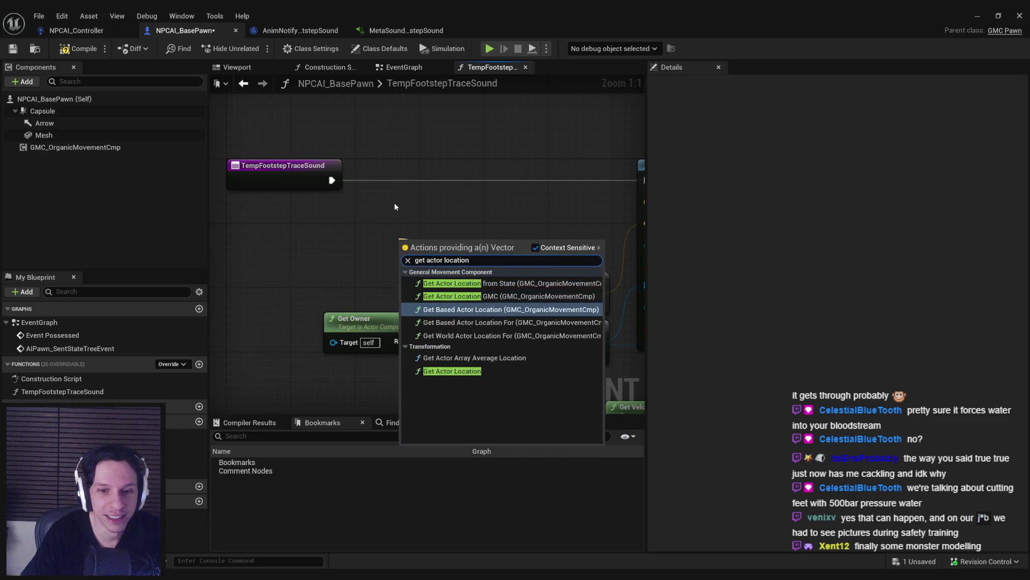
pyautogui.press('Return')
pyautogui.moveTo(464, 240); pyautogui.dragTo(376, 218)
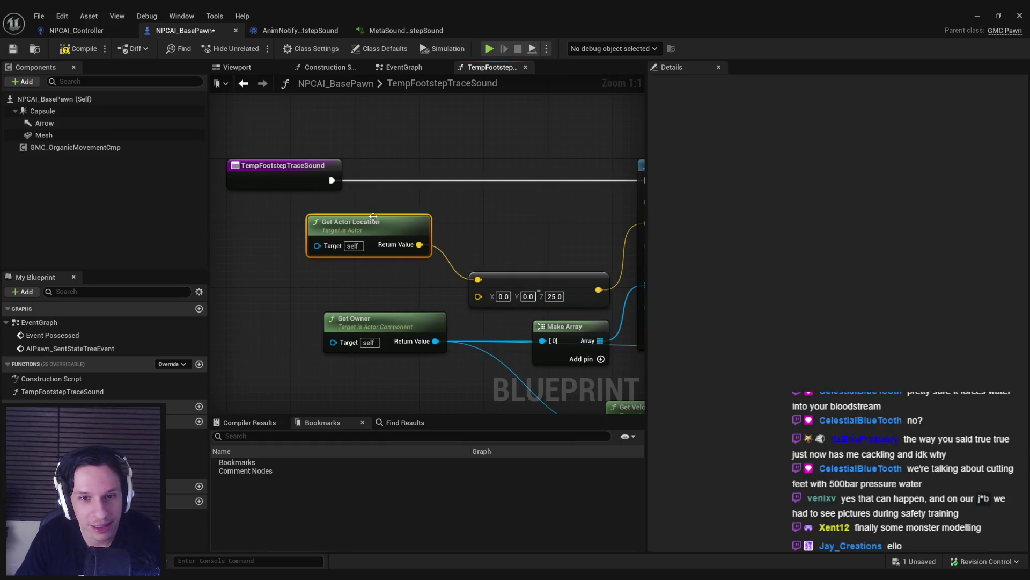
pyautogui.click(242, 68)
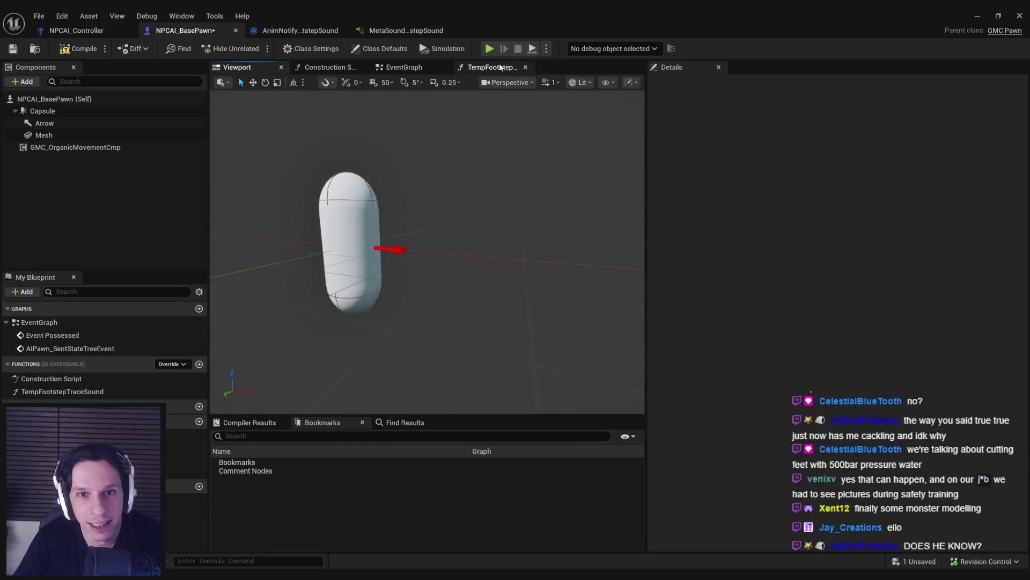
pyautogui.click(489, 67)
pyautogui.scroll(2, 511, 236)
pyautogui.moveTo(308, 246); pyautogui.dragTo(535, 204)
pyautogui.write('90')
pyautogui.press('Return')
# Step: Attach the spawned footstep sound to the Capsule component instead of Mesh Comp
pyautogui.scroll(-1, 482, 244)
pyautogui.moveTo(338, 268); pyautogui.dragTo(337, 283)
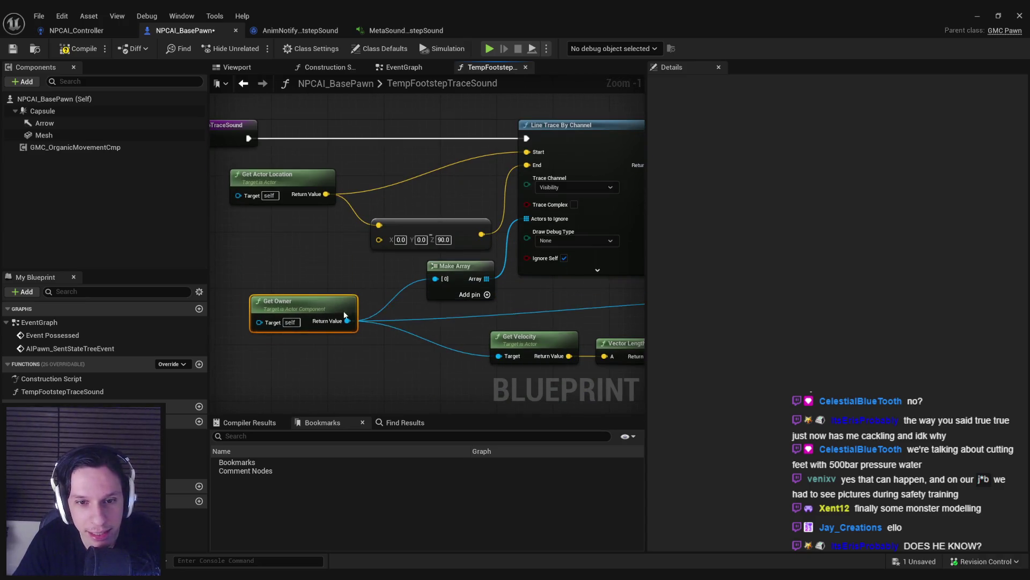
pyautogui.scroll(-2, 405, 317)
pyautogui.moveTo(388, 304); pyautogui.dragTo(697, 332)
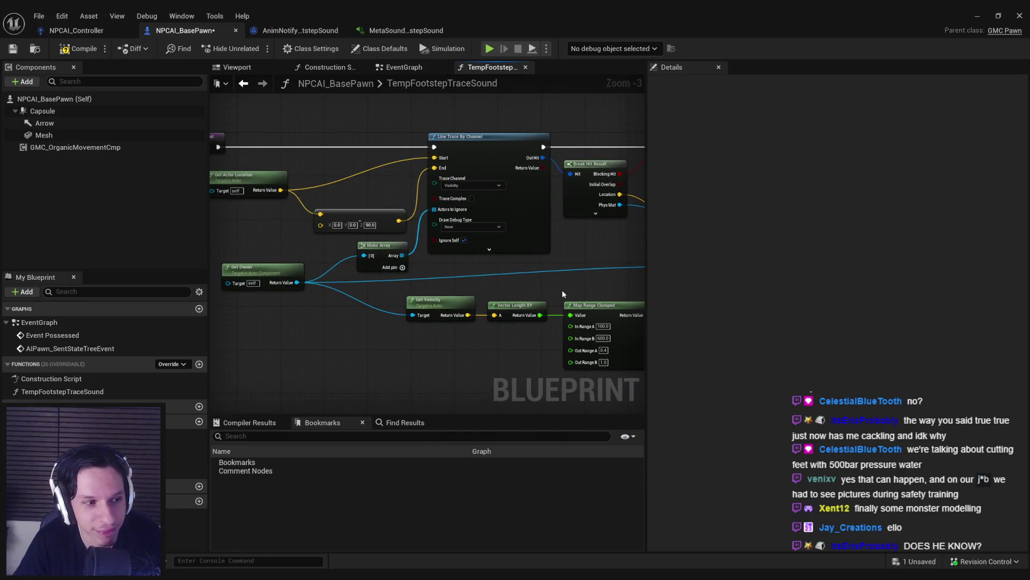
pyautogui.moveTo(561, 289); pyautogui.dragTo(331, 283)
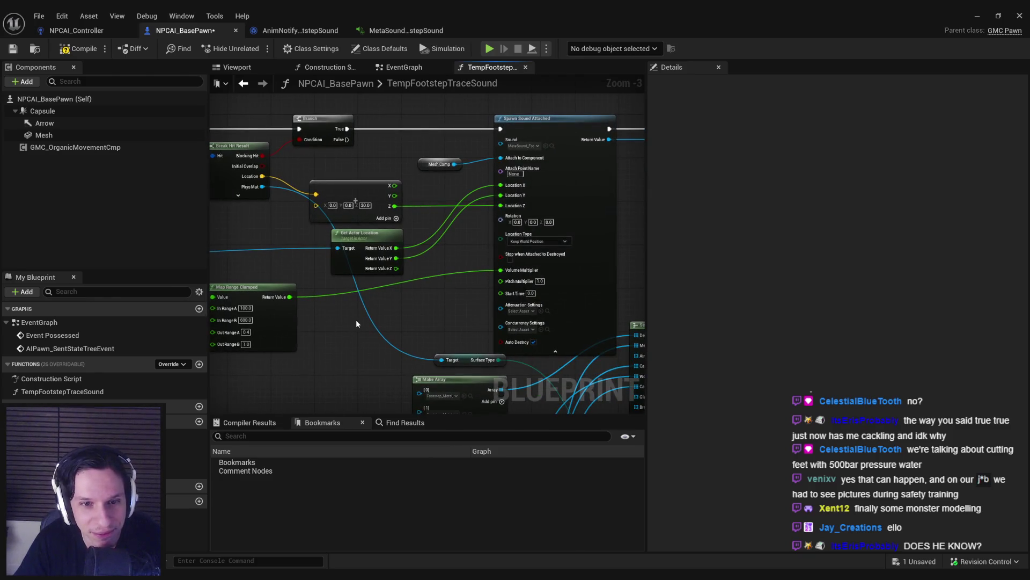
pyautogui.scroll(2, 352, 318)
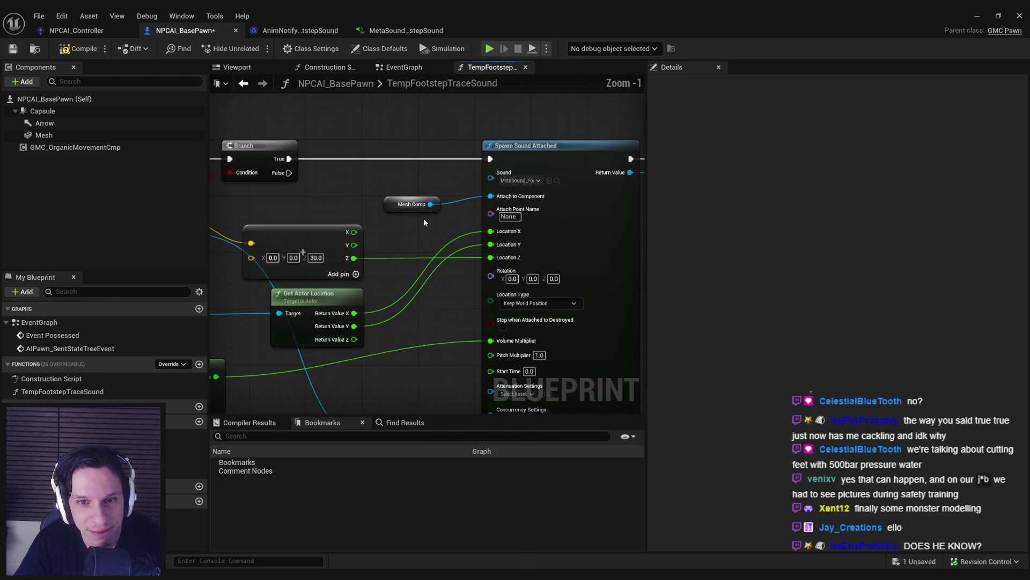
pyautogui.moveTo(42, 111)
pyautogui.mouseDown()
pyautogui.moveTo(444, 279)
pyautogui.moveTo(461, 264)
pyautogui.moveTo(451, 269)
pyautogui.mouseUp()
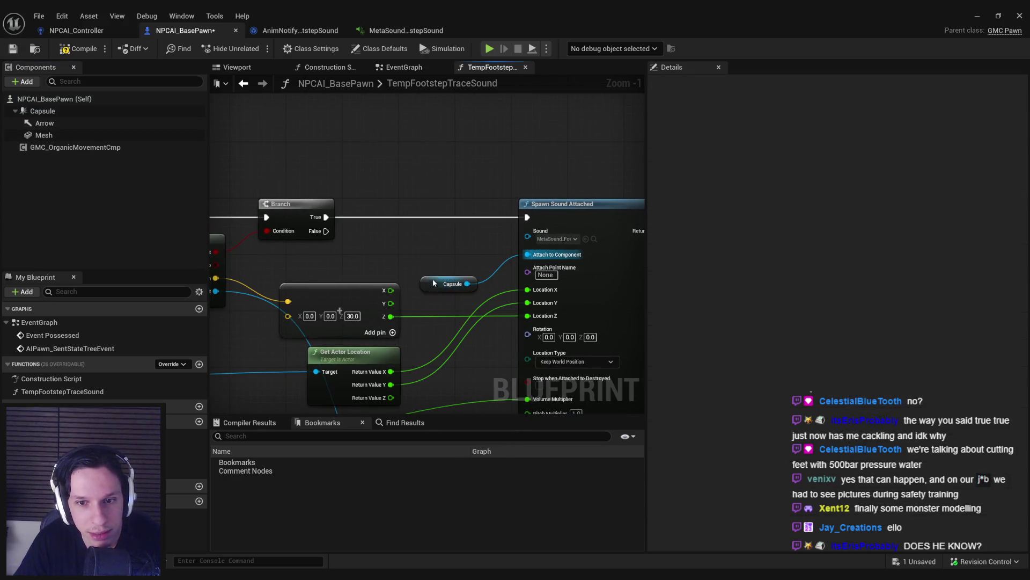
# Step: Tidy the Select and Make Array nodes, then compile the blueprint
pyautogui.scroll(-2, 440, 285)
pyautogui.scroll(-1, 419, 251)
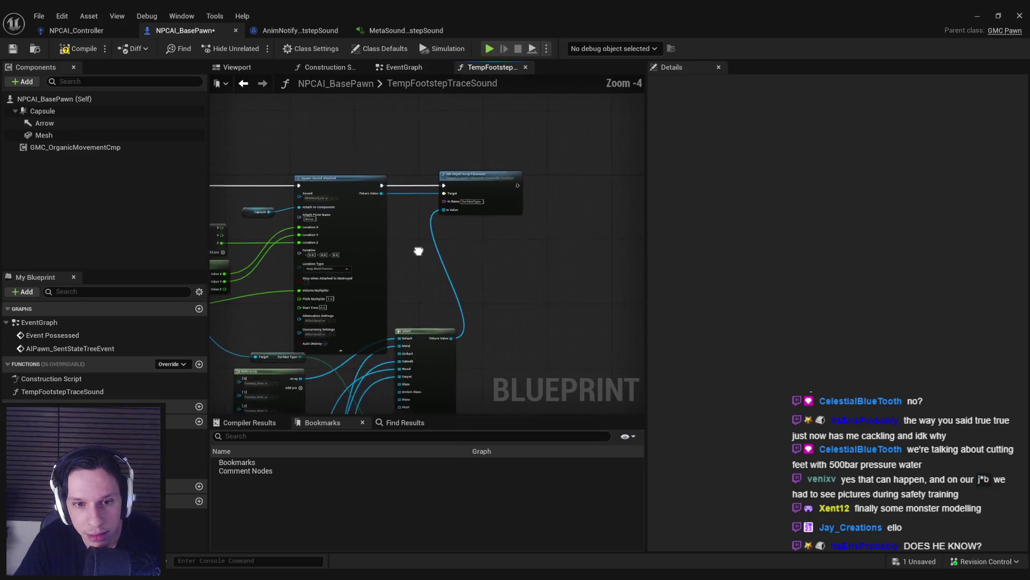
pyautogui.moveTo(419, 251); pyautogui.dragTo(520, 201)
pyautogui.moveTo(567, 252); pyautogui.dragTo(568, 286)
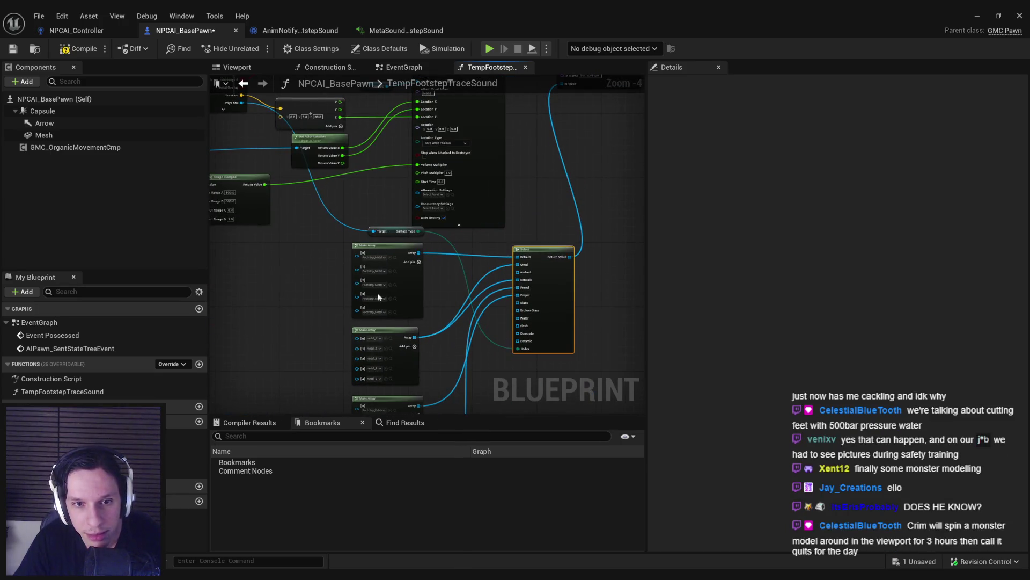
pyautogui.click(308, 296)
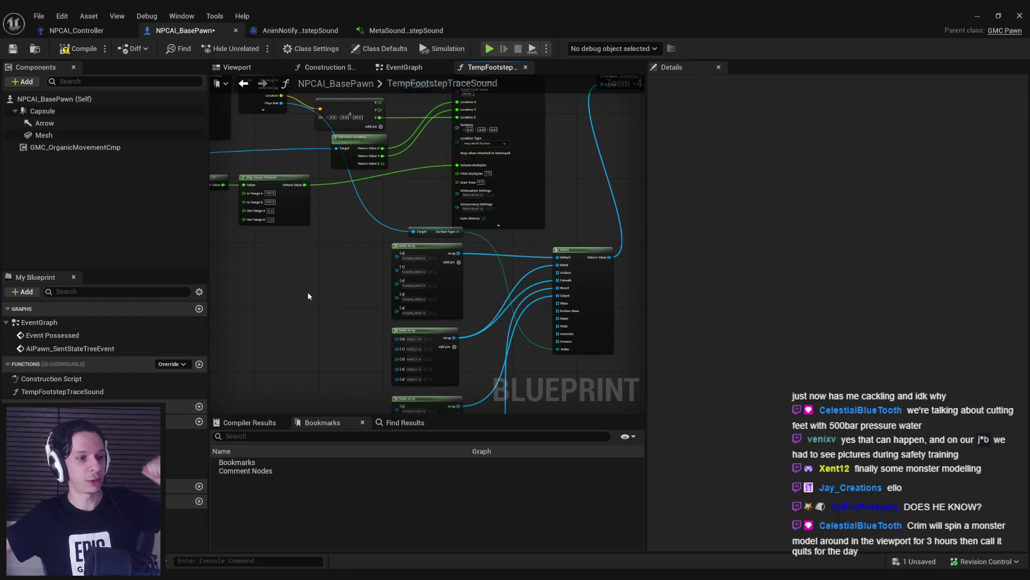
pyautogui.press('F7')
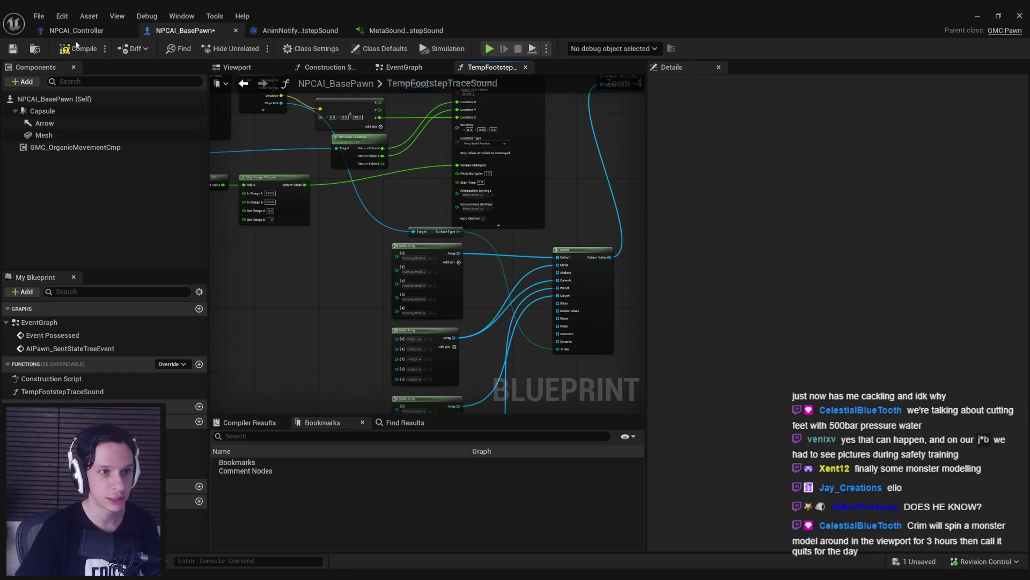
# Step: Save the packages, then try wiring a Self node into Make Array and Get Actor Location
pyautogui.hotkey('ctrl', 's')
pyautogui.click(522, 408)
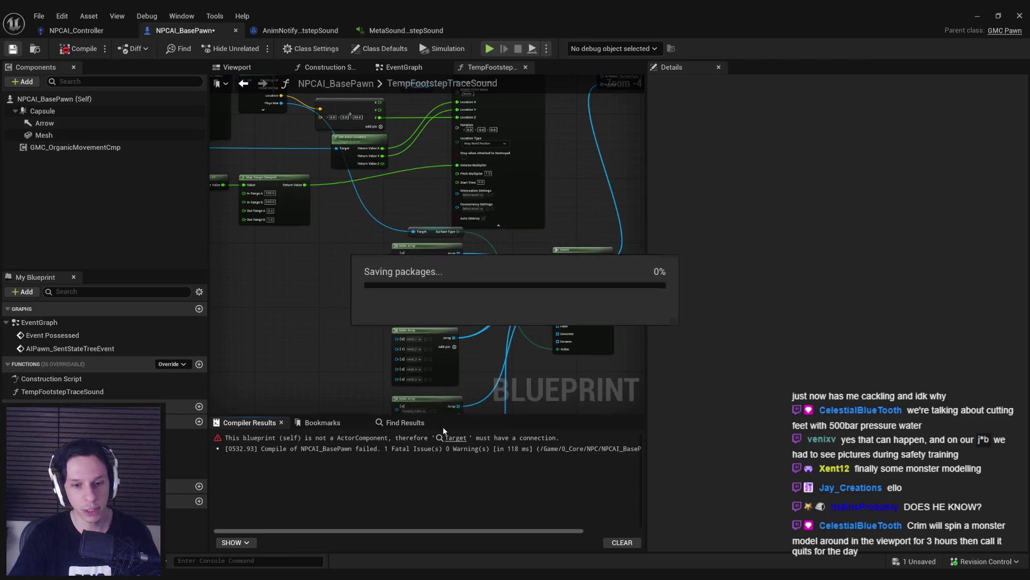
pyautogui.scroll(3, 458, 220)
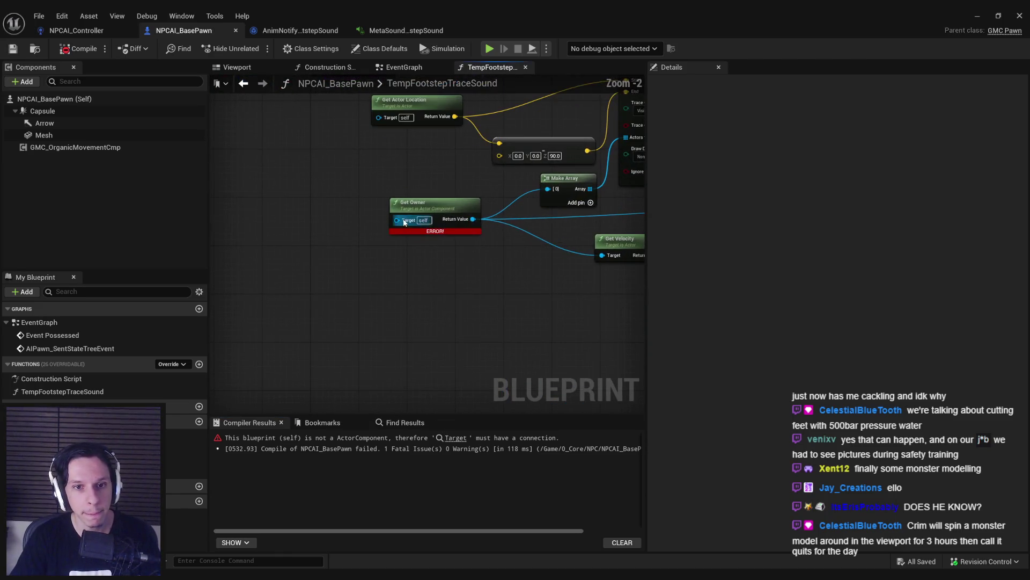
pyautogui.scroll(2, 455, 281)
pyautogui.scroll(-1, 455, 283)
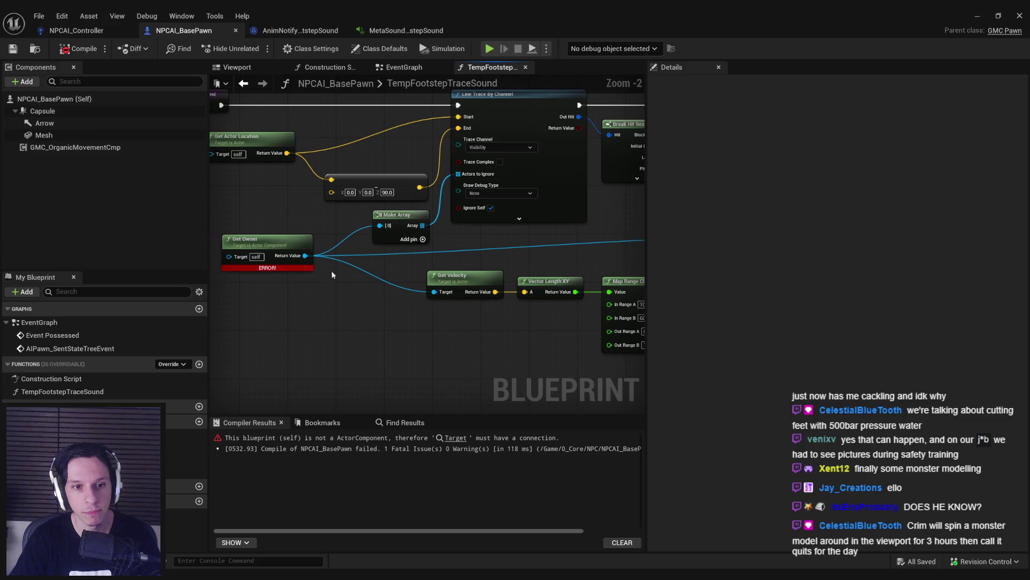
pyautogui.scroll(-1, 409, 220)
pyautogui.moveTo(371, 234)
pyautogui.mouseDown()
pyautogui.moveTo(315, 288)
pyautogui.moveTo(337, 304)
pyautogui.mouseUp()
pyautogui.write('self')
pyautogui.press('Return')
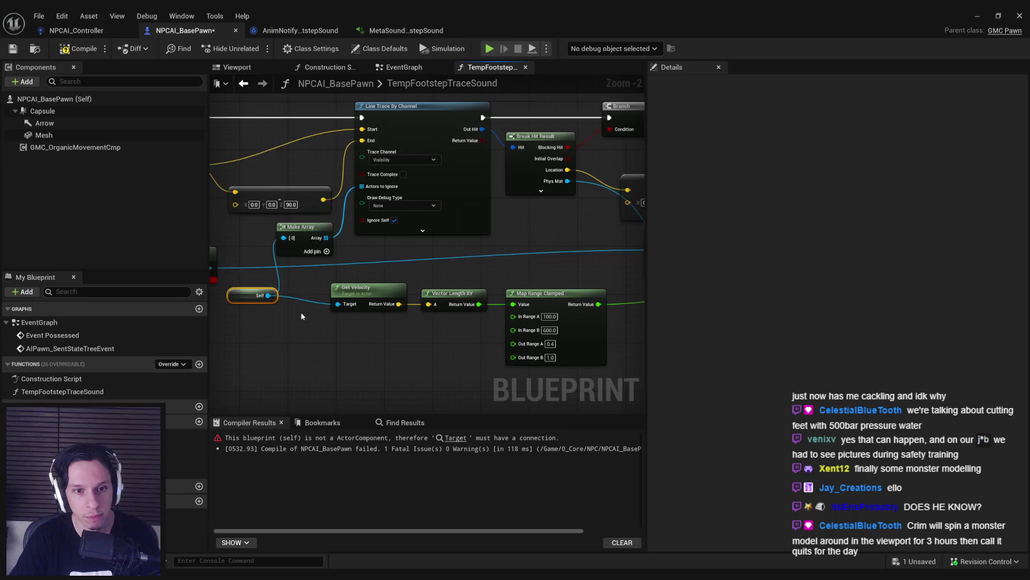
pyautogui.keyDown('alt'); pyautogui.click(320, 307); pyautogui.keyUp('alt')
pyautogui.moveTo(249, 298)
pyautogui.mouseDown()
pyautogui.moveTo(623, 268)
pyautogui.moveTo(591, 252)
pyautogui.mouseUp()
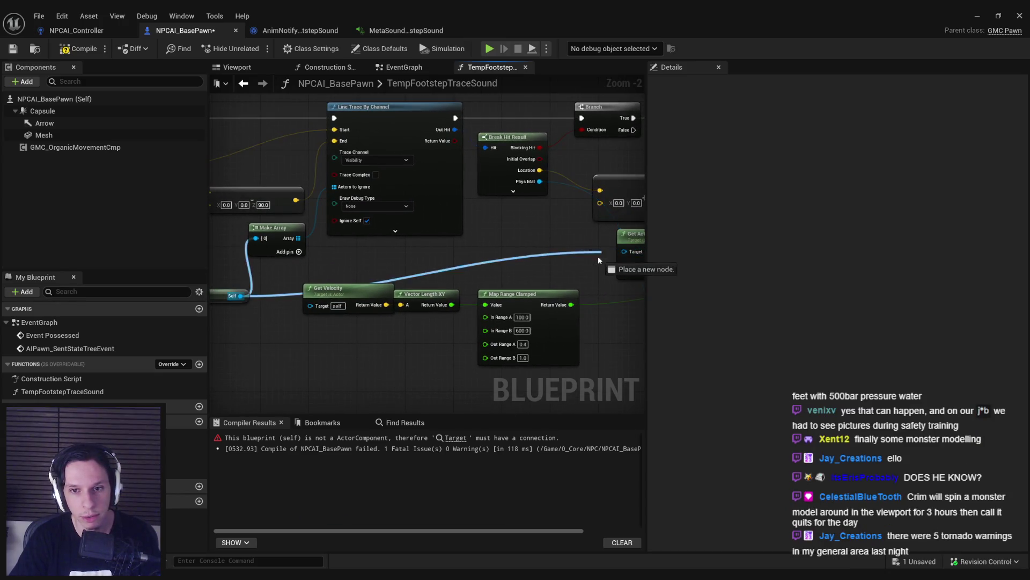
pyautogui.keyDown('alt'); pyautogui.click(592, 252); pyautogui.keyUp('alt')
pyautogui.moveTo(362, 297); pyautogui.dragTo(358, 237)
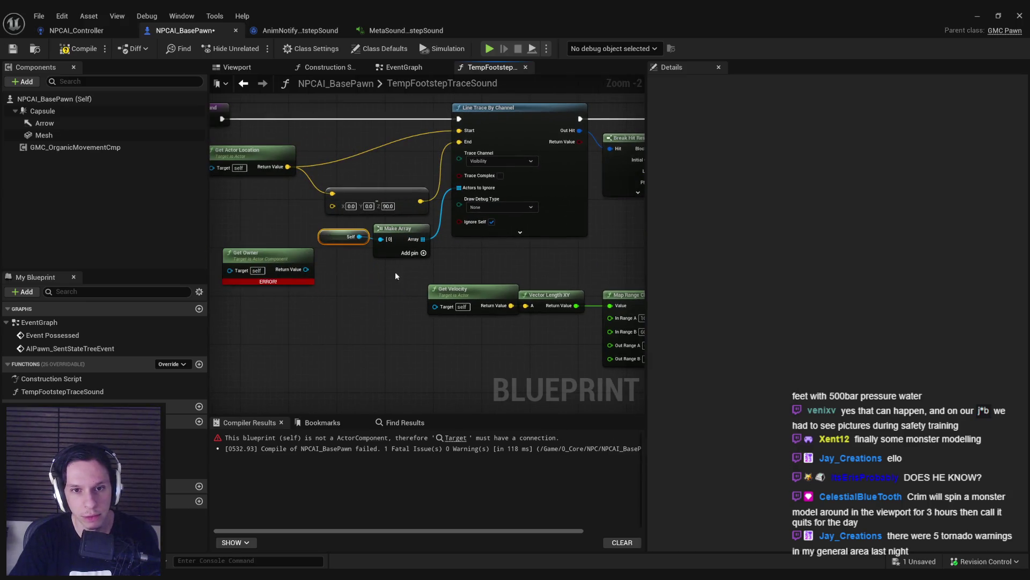
# Step: Delete the Self, Make Array and Get Owner nodes, recompile cleanly, and save NPCAI_BasePawn
pyautogui.moveTo(396, 276); pyautogui.dragTo(354, 225)
pyautogui.press('Delete')
pyautogui.click(252, 253)
pyautogui.press('Delete')
pyautogui.click(79, 48)
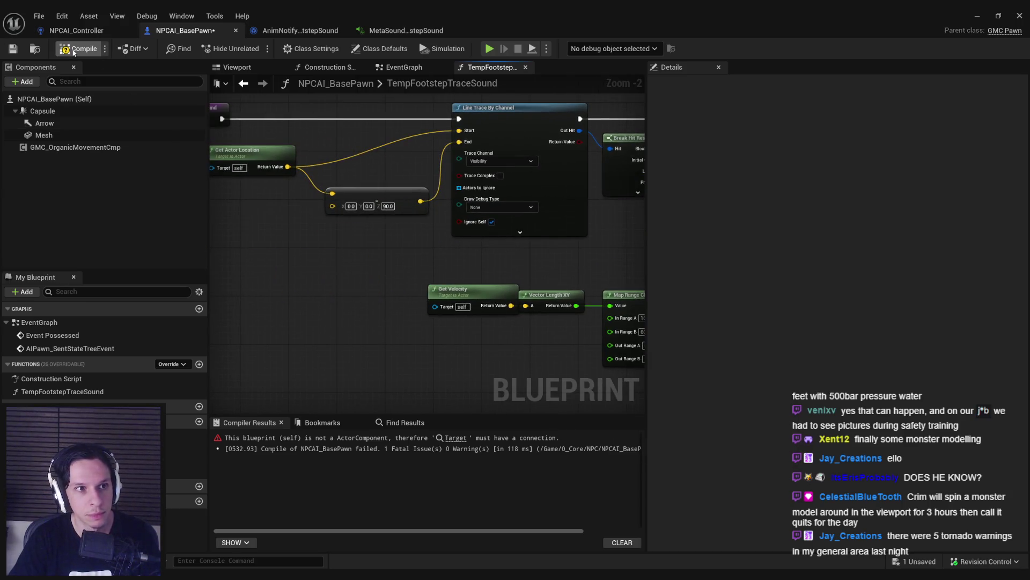
pyautogui.click(13, 48)
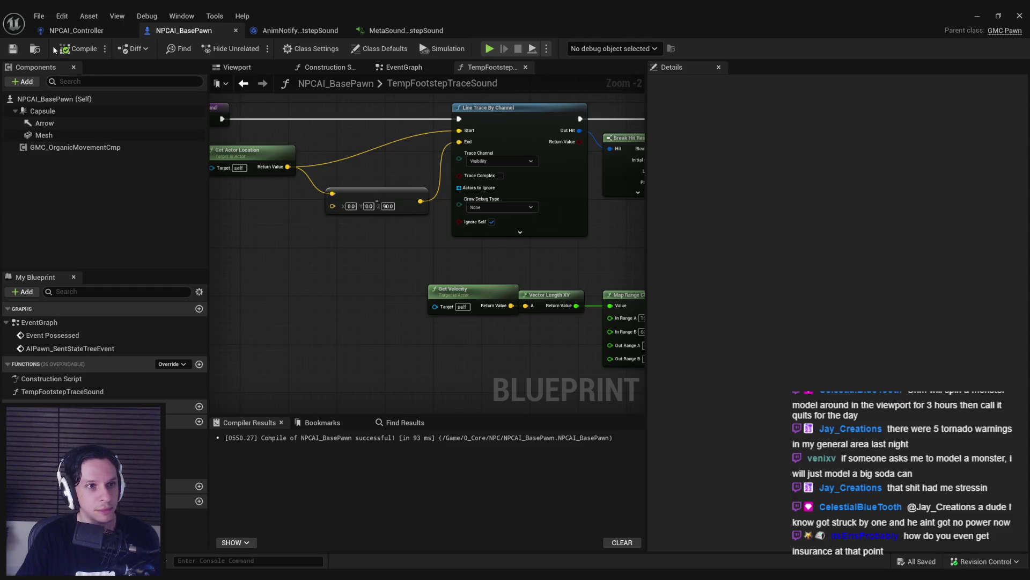
# Step: Nudge the Get Velocity node slightly left in TempFootstepTraceSound and save the blueprint
pyautogui.moveTo(365, 246); pyautogui.dragTo(235, 232)
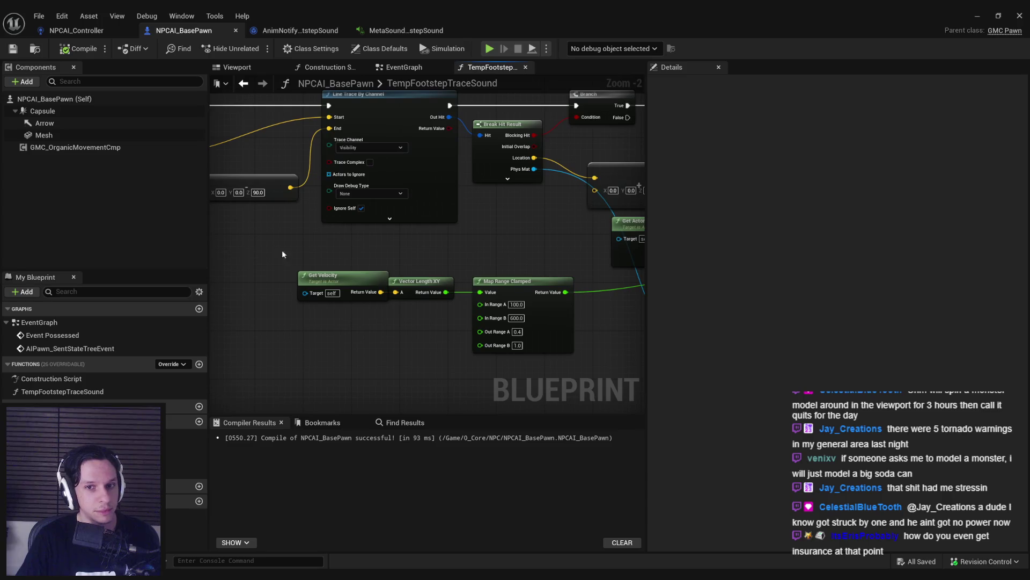
pyautogui.moveTo(340, 278); pyautogui.dragTo(323, 278)
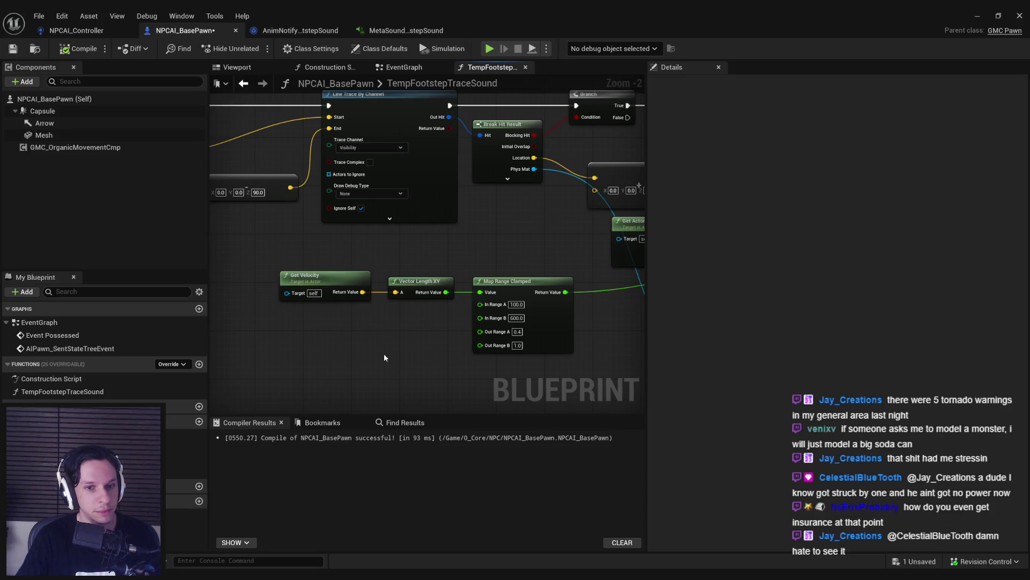
pyautogui.moveTo(385, 353); pyautogui.dragTo(407, 240)
pyautogui.scroll(-2, 422, 238)
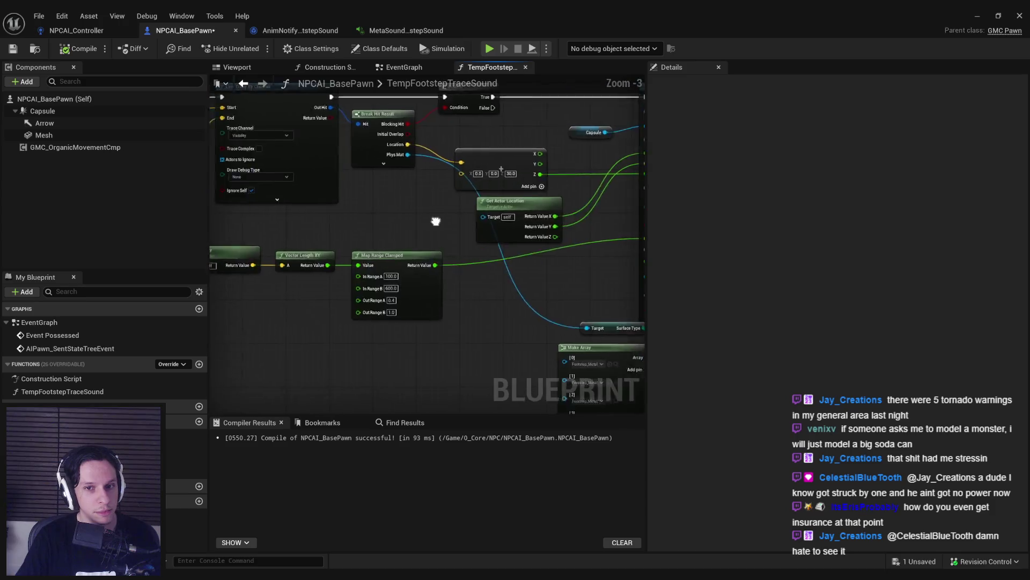
pyautogui.moveTo(393, 230)
pyautogui.mouseDown()
pyautogui.moveTo(506, 256)
pyautogui.moveTo(506, 301)
pyautogui.moveTo(560, 250)
pyautogui.moveTo(432, 237)
pyautogui.moveTo(526, 292)
pyautogui.moveTo(405, 292)
pyautogui.mouseUp()
pyautogui.click(13, 49)
# Step: Compare the function against the NPCAI_Controller, footstep anim notify and MetaSound footstep tabs
pyautogui.click(76, 30)
pyautogui.click(200, 31)
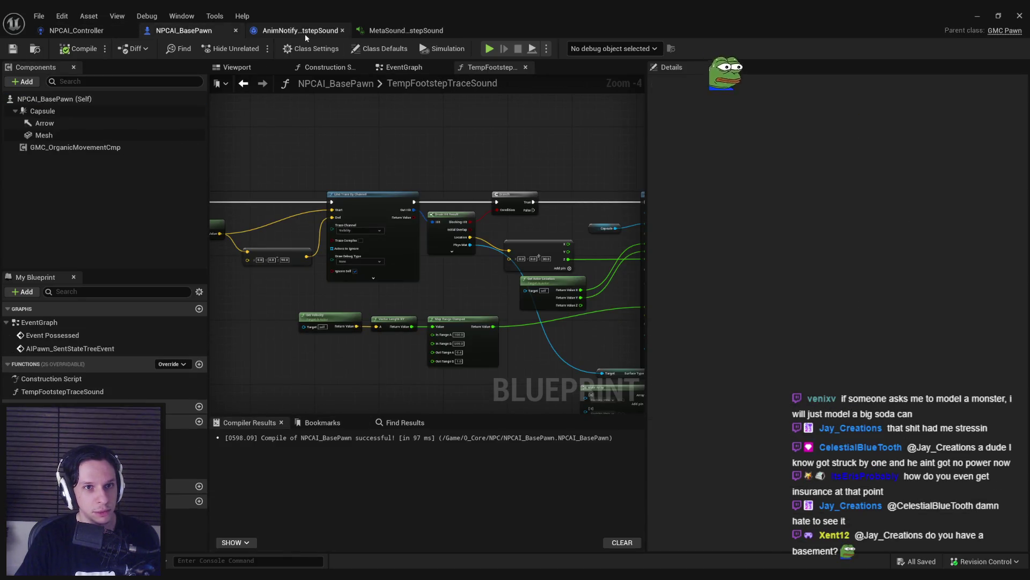
pyautogui.click(305, 32)
pyautogui.click(186, 30)
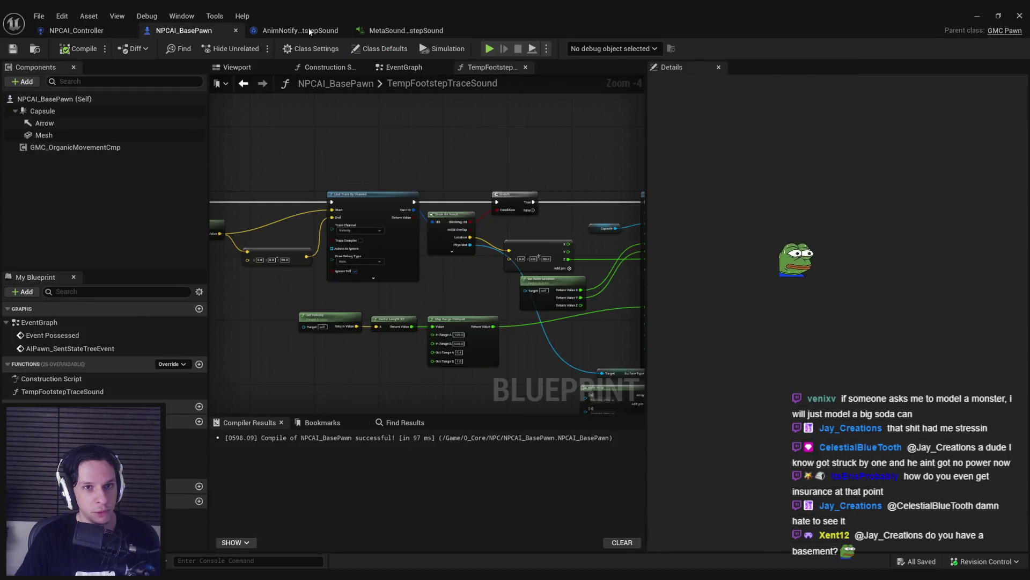
pyautogui.click(301, 31)
pyautogui.click(406, 30)
pyautogui.click(301, 31)
pyautogui.click(182, 30)
pyautogui.click(317, 29)
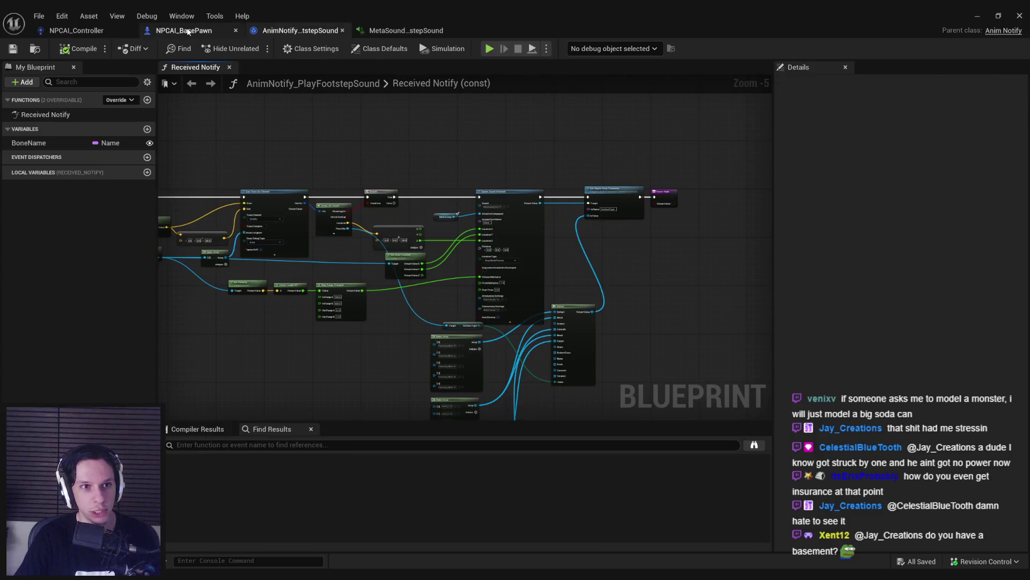
pyautogui.click(183, 31)
# Step: Check the 0, 0, 90 vector node, then recompile and save NPCAI_BasePawn
pyautogui.scroll(3, 459, 282)
pyautogui.scroll(3, 470, 252)
pyautogui.click(474, 235)
pyautogui.click(465, 293)
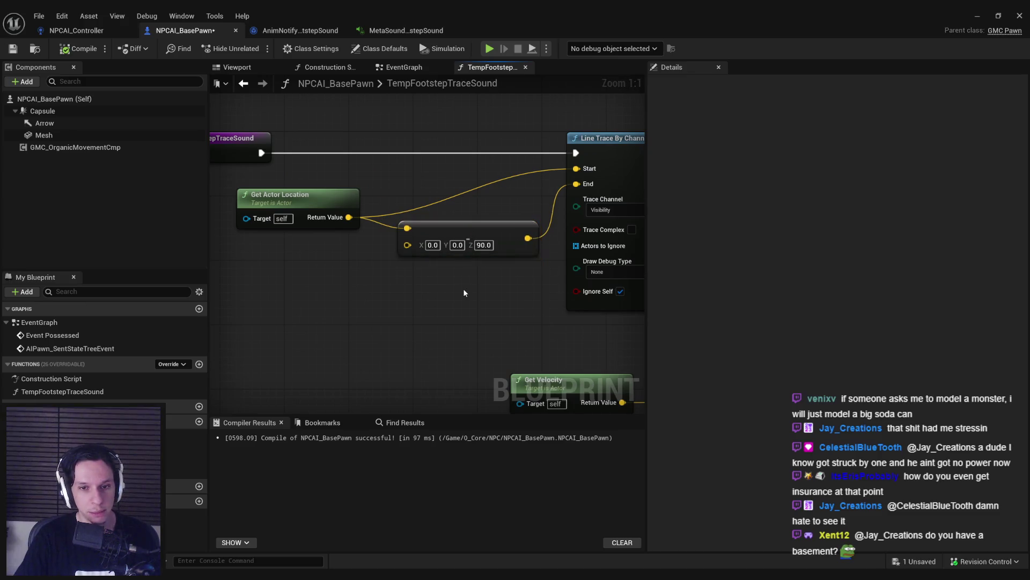
pyautogui.click(79, 48)
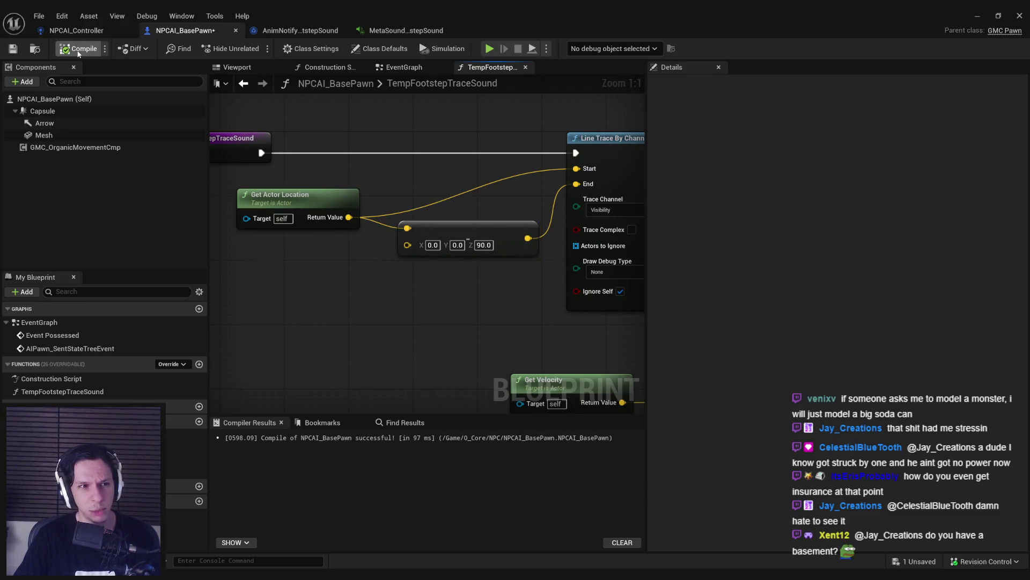
pyautogui.click(13, 48)
# Step: Pan across the Branch, Get Actor Location, Make Array, Get Velocity and Line Trace nodes
pyautogui.scroll(-2, 383, 175)
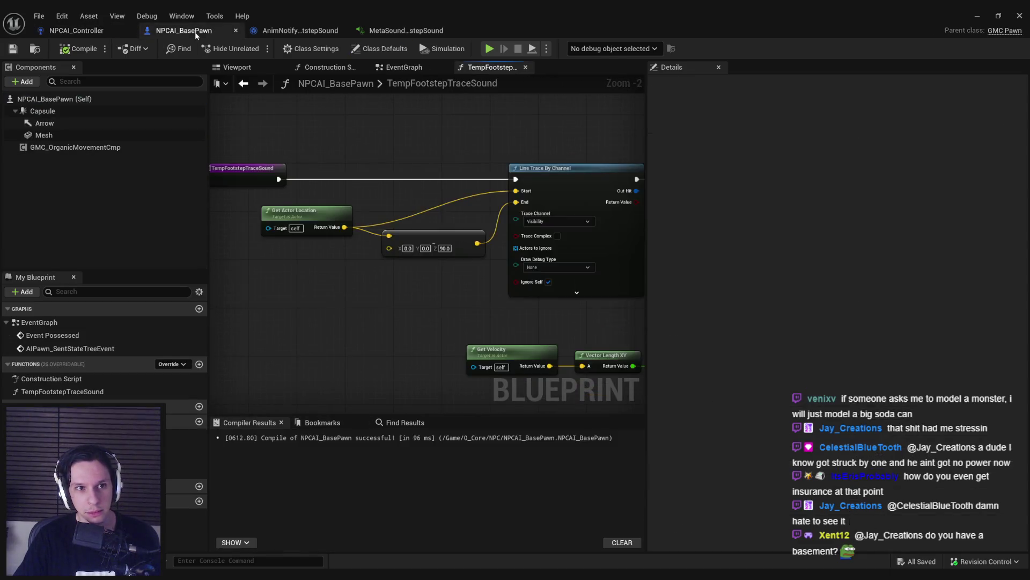
pyautogui.scroll(-1, 355, 131)
pyautogui.moveTo(623, 288)
pyautogui.mouseDown()
pyautogui.moveTo(485, 295)
pyautogui.moveTo(385, 235)
pyautogui.moveTo(414, 253)
pyautogui.moveTo(398, 247)
pyautogui.mouseUp()
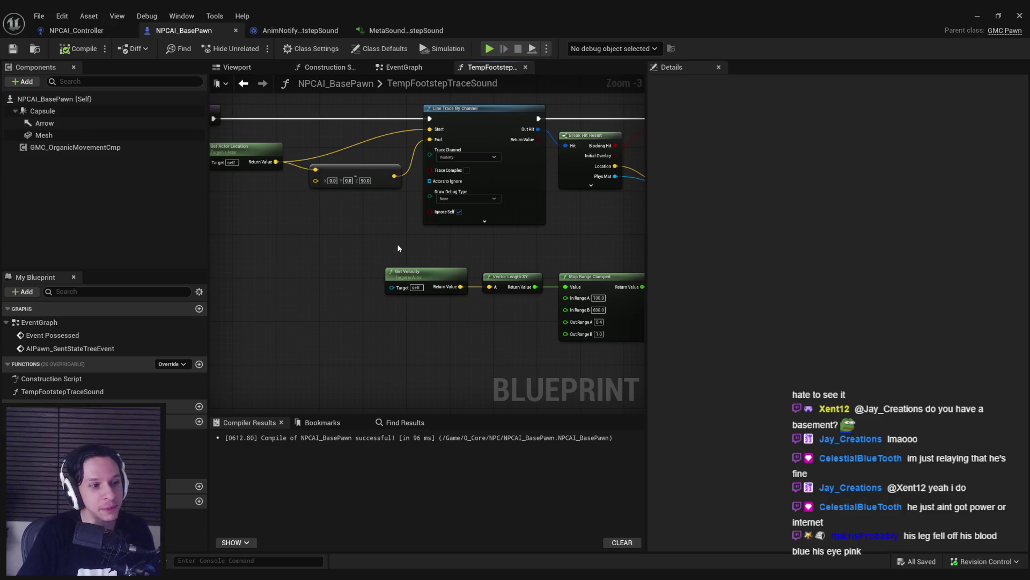
pyautogui.moveTo(467, 357); pyautogui.dragTo(273, 340)
pyautogui.moveTo(459, 366)
pyautogui.mouseDown()
pyautogui.moveTo(590, 352)
pyautogui.moveTo(579, 353)
pyautogui.mouseUp()
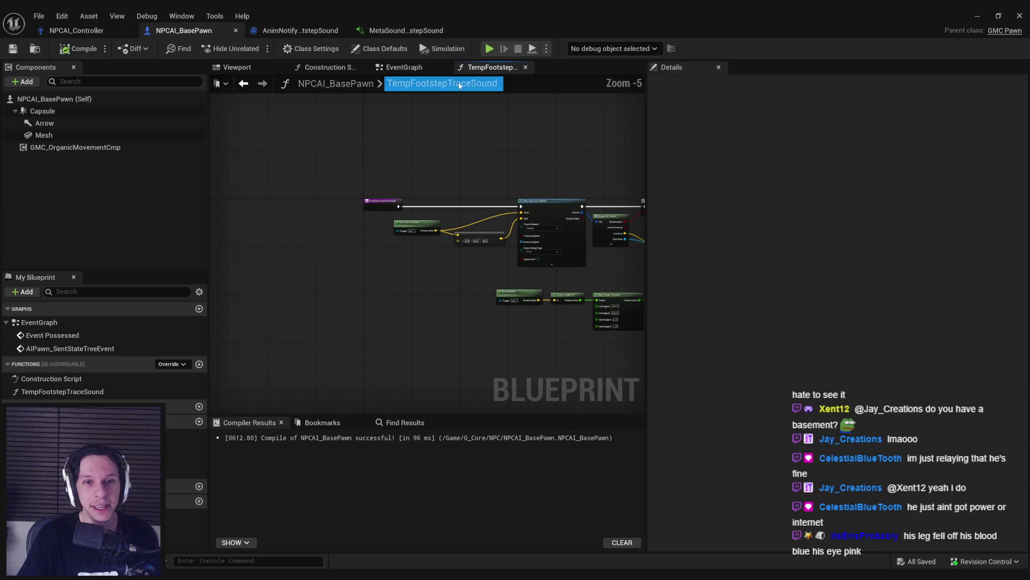
# Step: Move between the pawn's EventGraph and the TempFootstepTraceSound graph, ending on the EventGraph
pyautogui.click(402, 68)
pyautogui.scroll(-2, 385, 259)
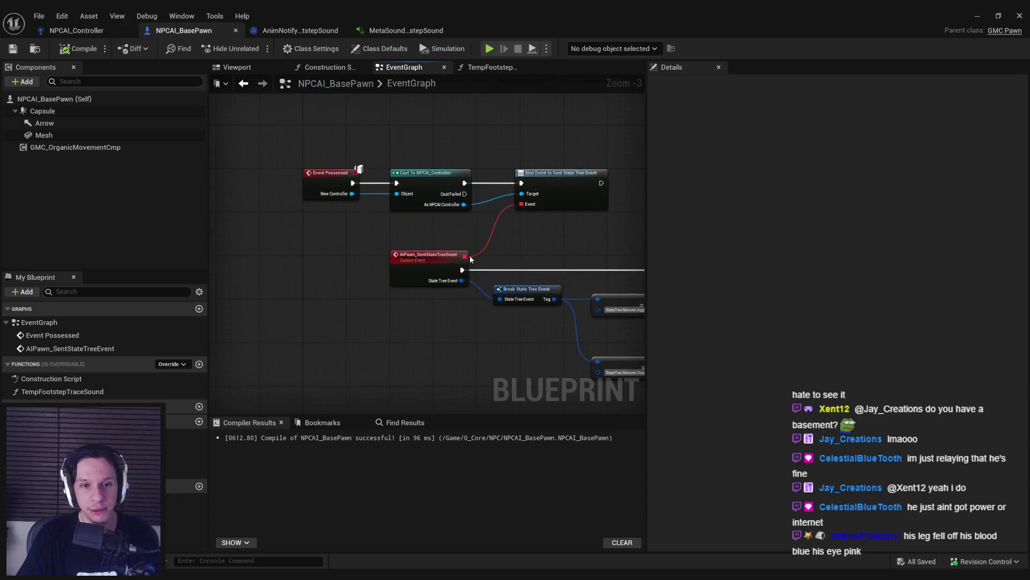
pyautogui.click(488, 67)
pyautogui.scroll(-2, 393, 246)
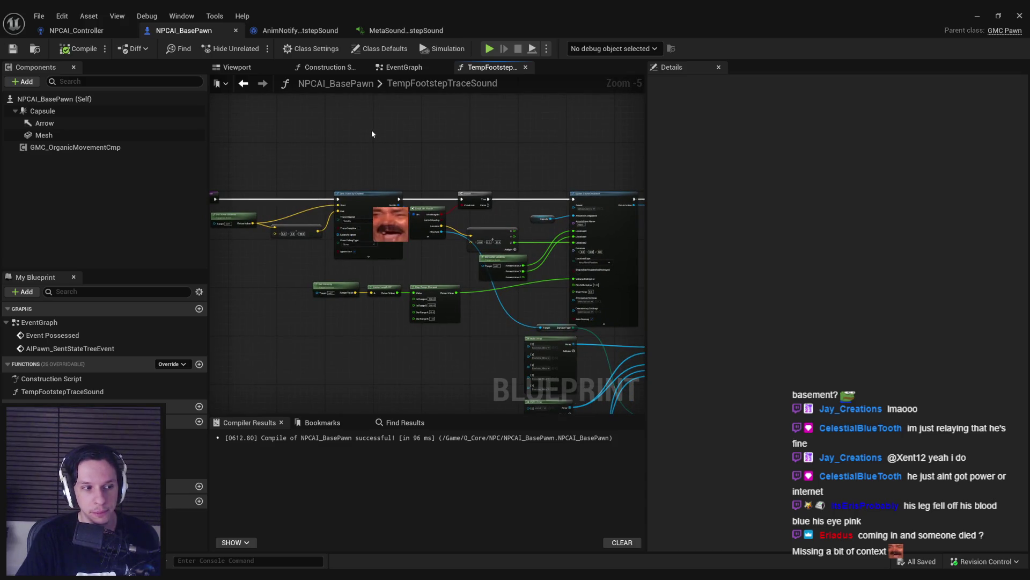
pyautogui.click(398, 67)
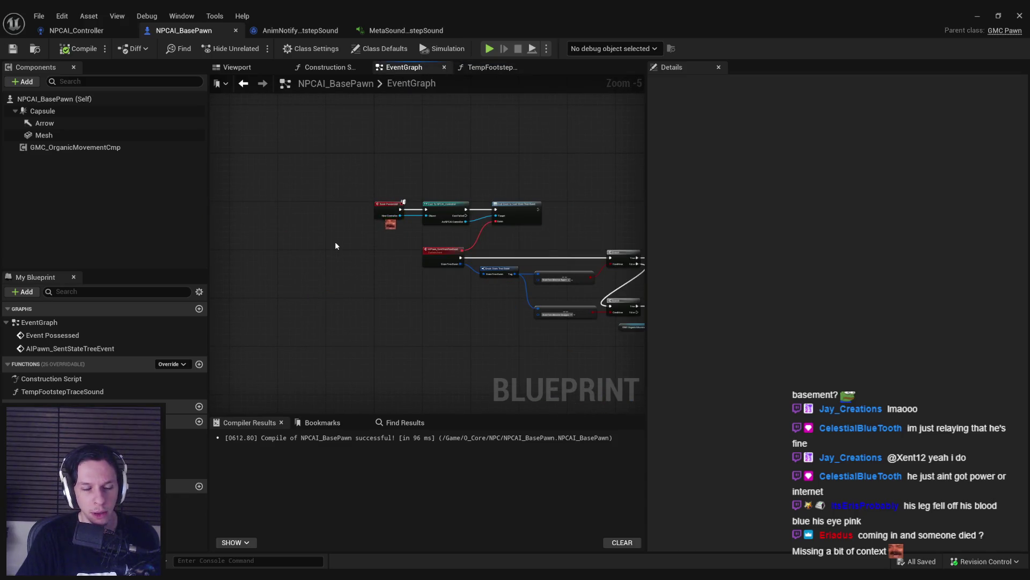
pyautogui.scroll(2, 372, 275)
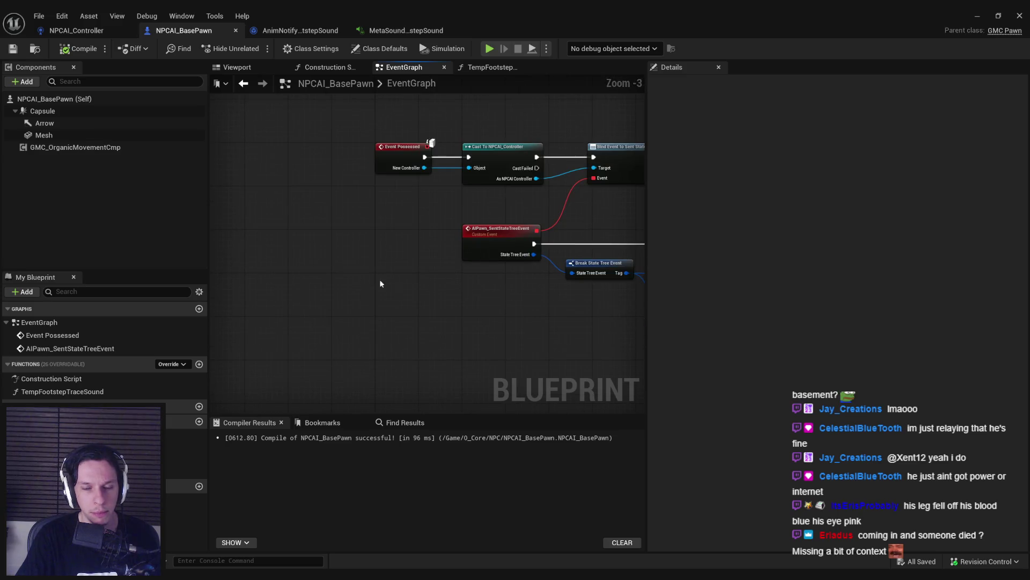
pyautogui.scroll(-1, 475, 307)
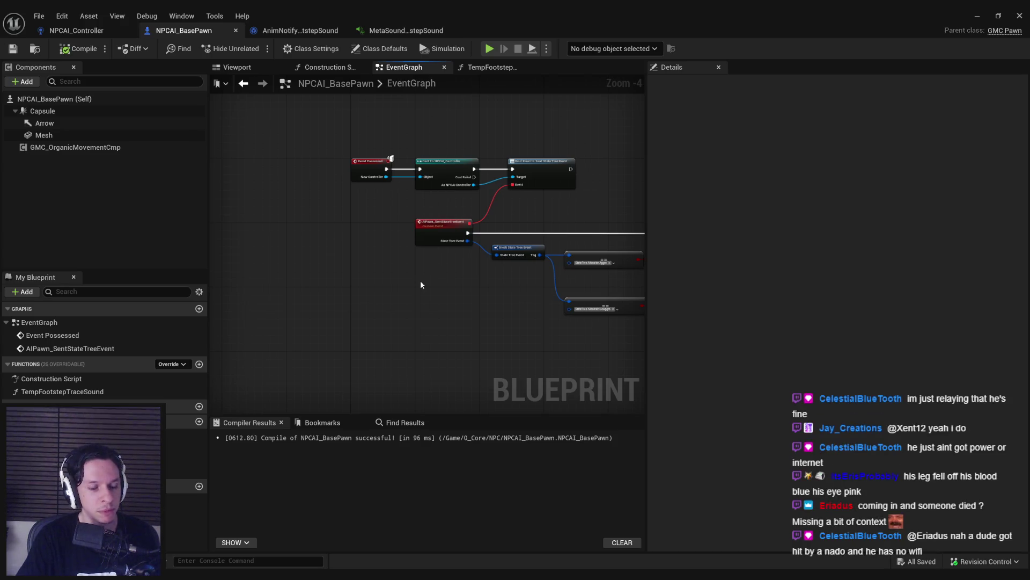
pyautogui.scroll(2, 418, 189)
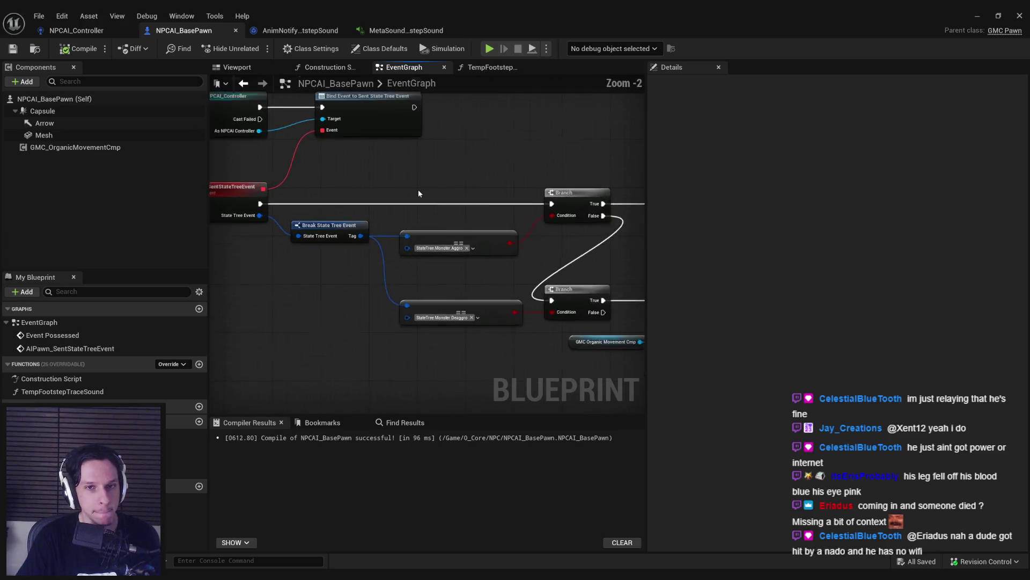
pyautogui.scroll(-2, 417, 189)
# Step: Close the MetaSound footstep and footstep anim notify tabs, then reframe the Event Possessed nodes
pyautogui.click(406, 31)
pyautogui.middleClick(406, 30)
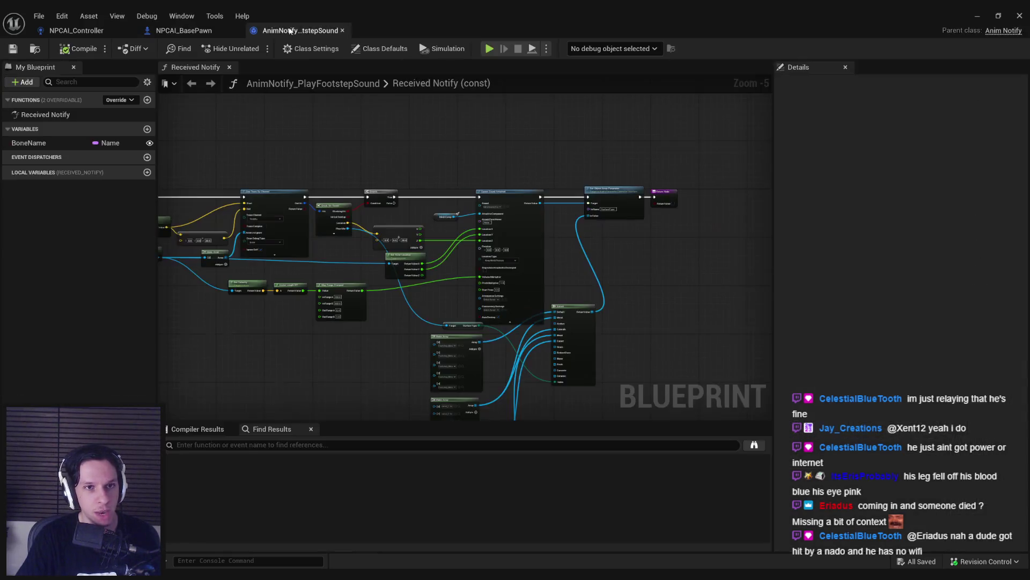
pyautogui.middleClick(276, 31)
pyautogui.moveTo(273, 128); pyautogui.dragTo(472, 123)
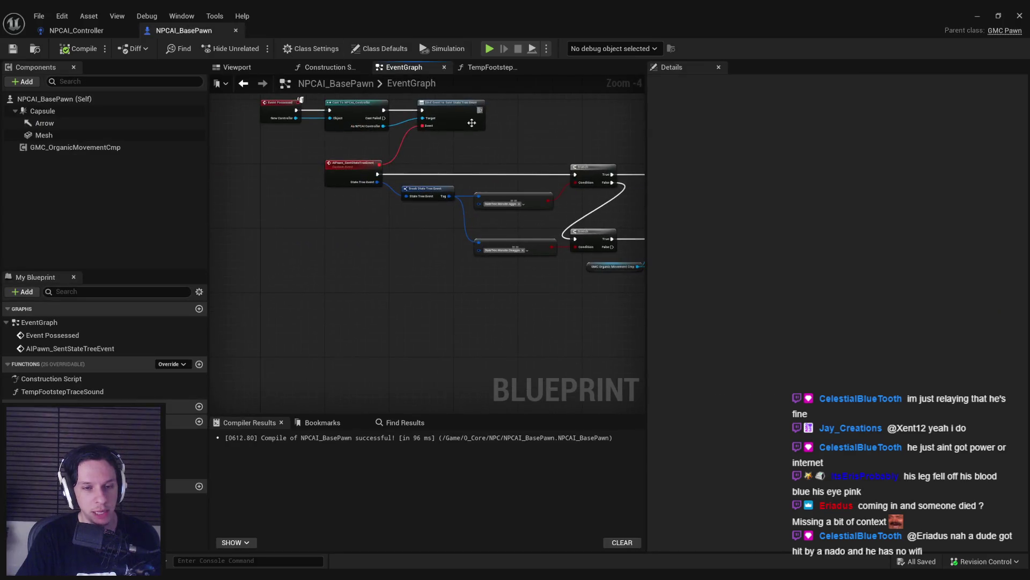
pyautogui.moveTo(386, 213); pyautogui.dragTo(359, 307)
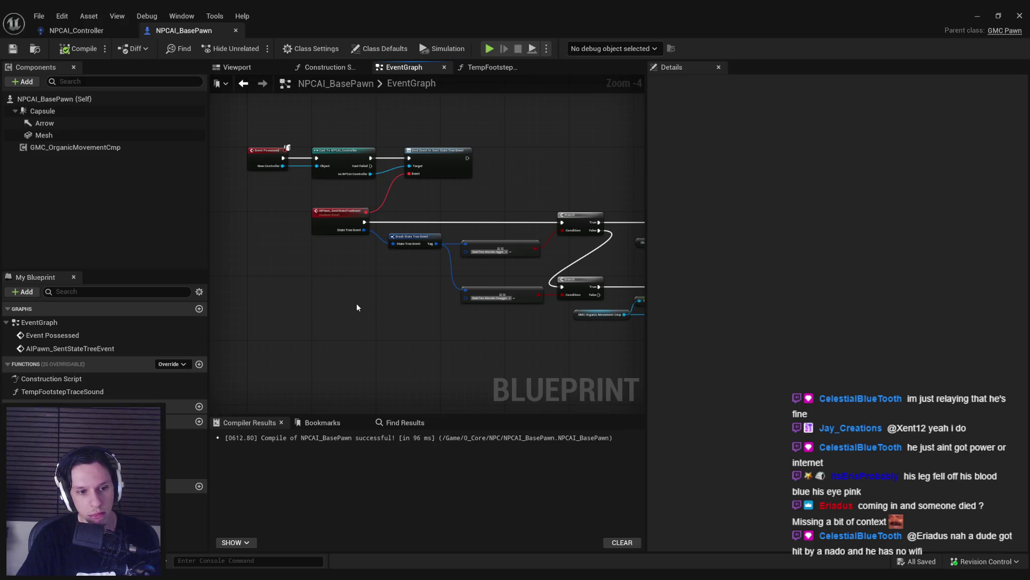
pyautogui.click(184, 367)
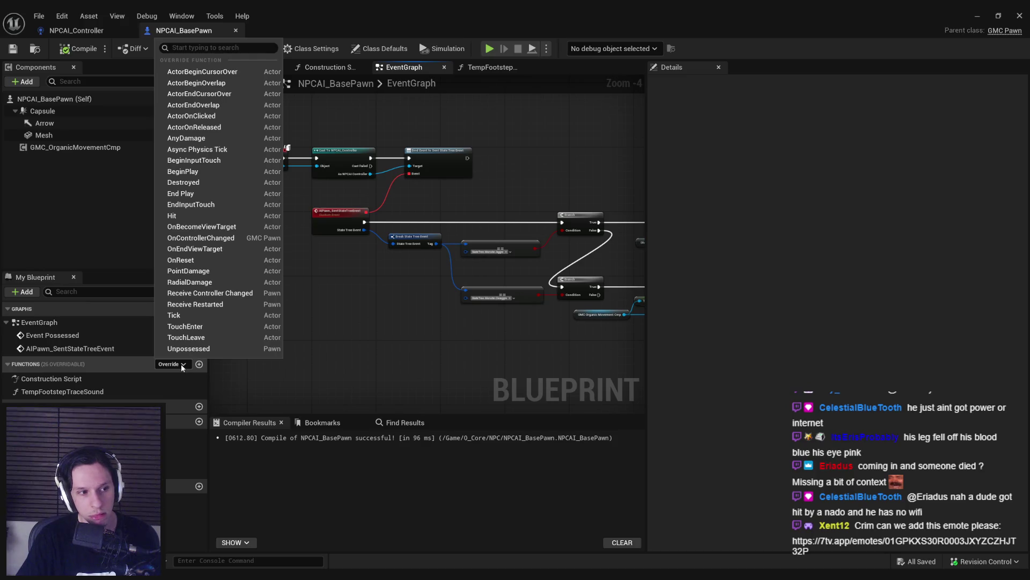
pyautogui.click(181, 364)
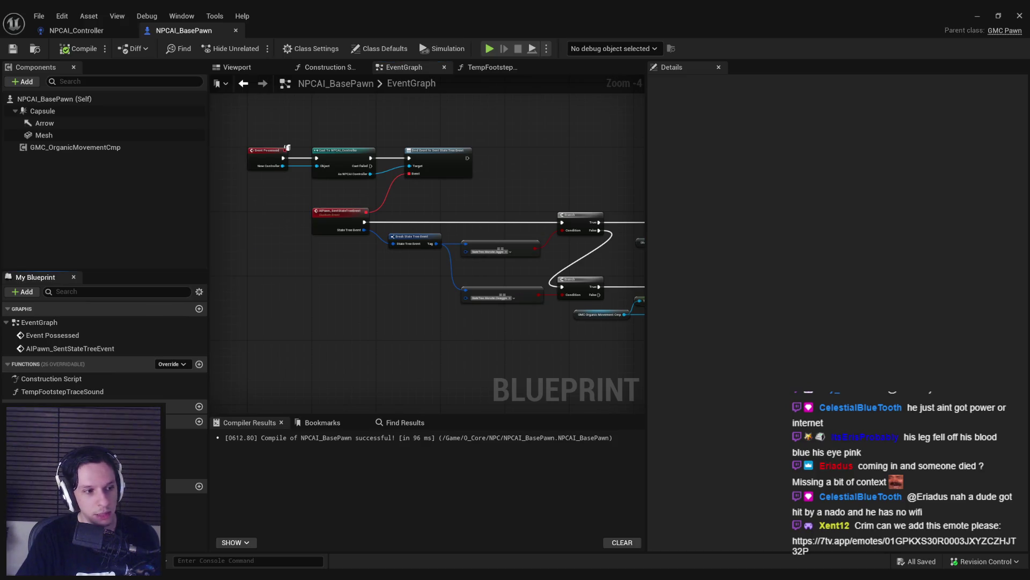
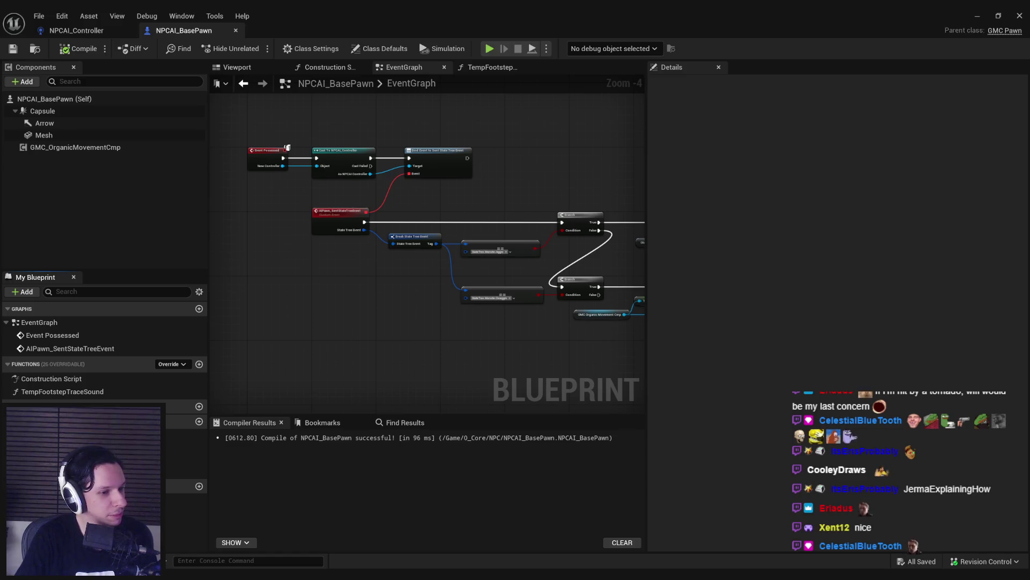
# Step: Select the lower node group in the event graph, then recompile the Blueprint
pyautogui.click(375, 272)
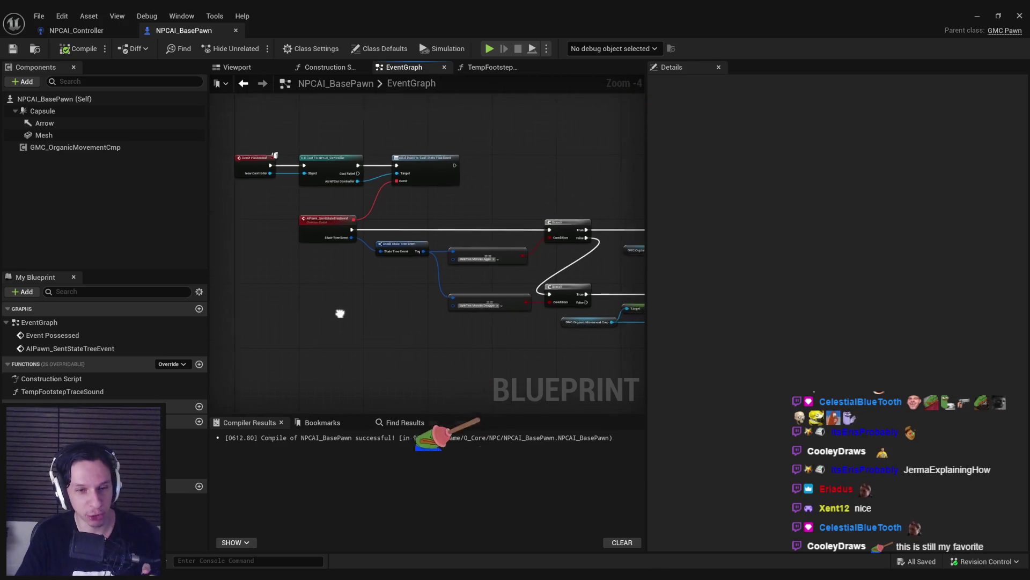
pyautogui.scroll(-1, 353, 322)
pyautogui.moveTo(276, 236); pyautogui.dragTo(634, 330)
pyautogui.scroll(3, 270, 232)
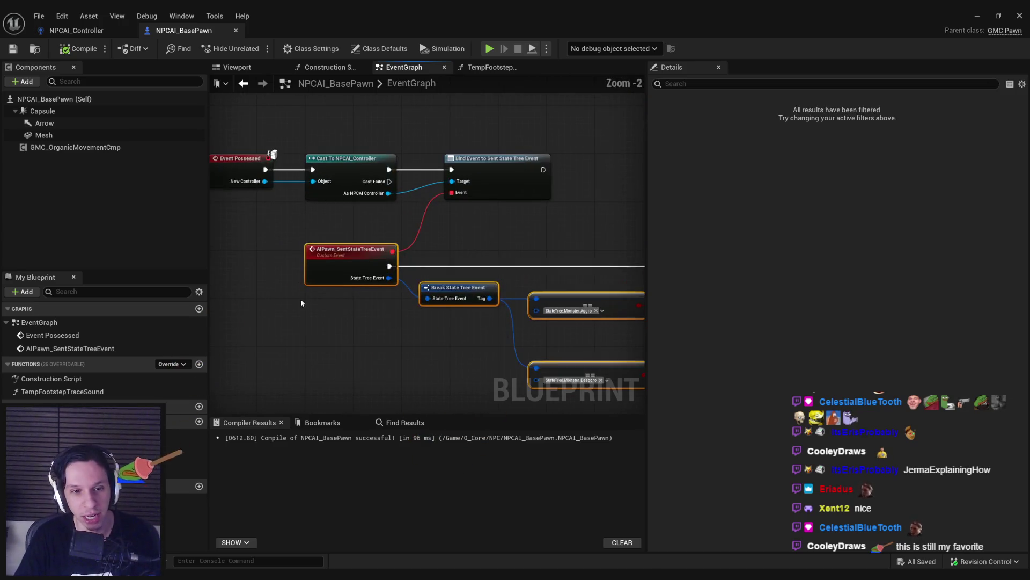
pyautogui.click(270, 232)
pyautogui.click(75, 54)
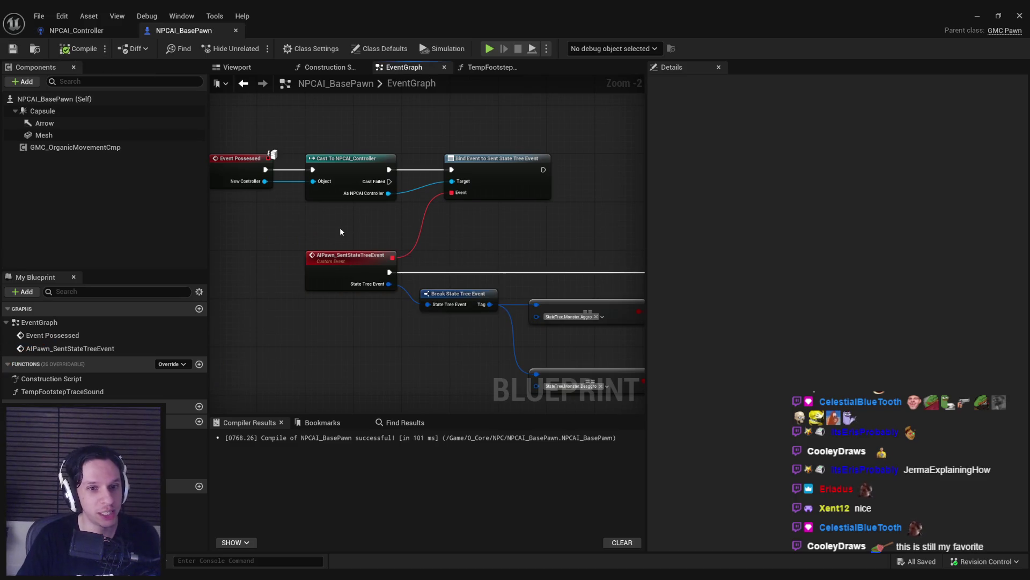
# Step: Nudge the Deaggro Branch and SET nodes up slightly
pyautogui.scroll(-2, 333, 227)
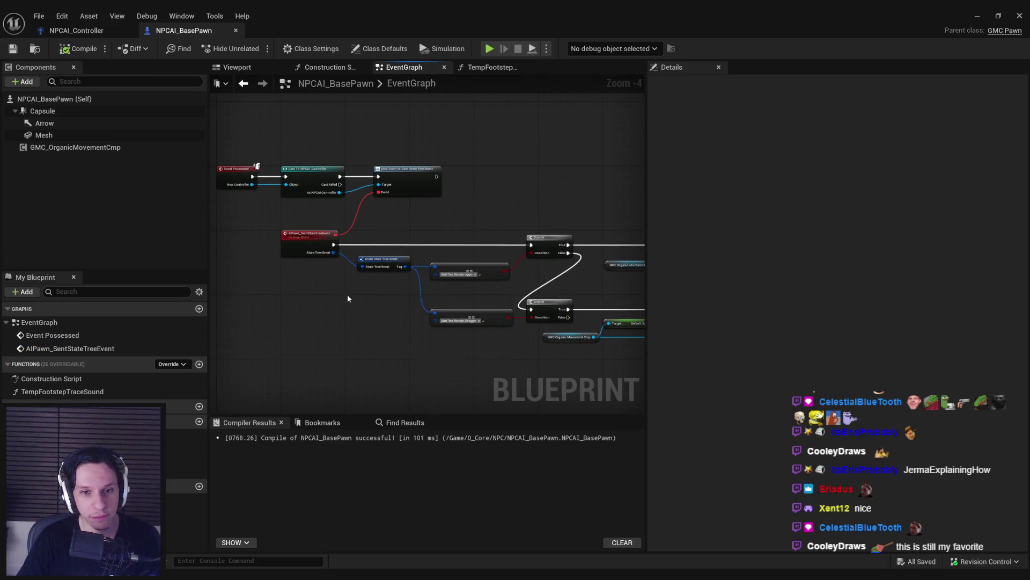
pyautogui.scroll(3, 322, 277)
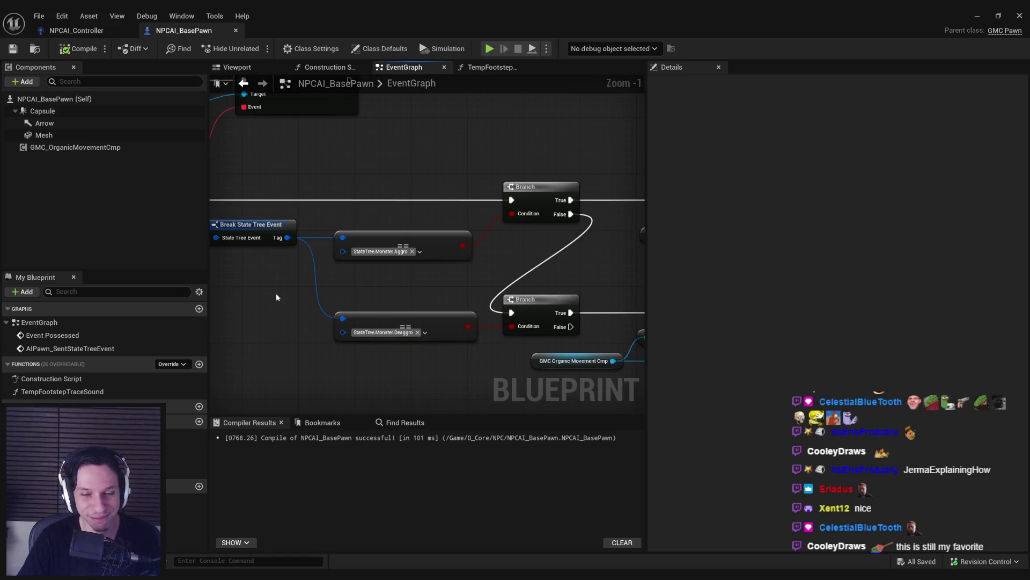
pyautogui.moveTo(276, 295); pyautogui.dragTo(353, 287)
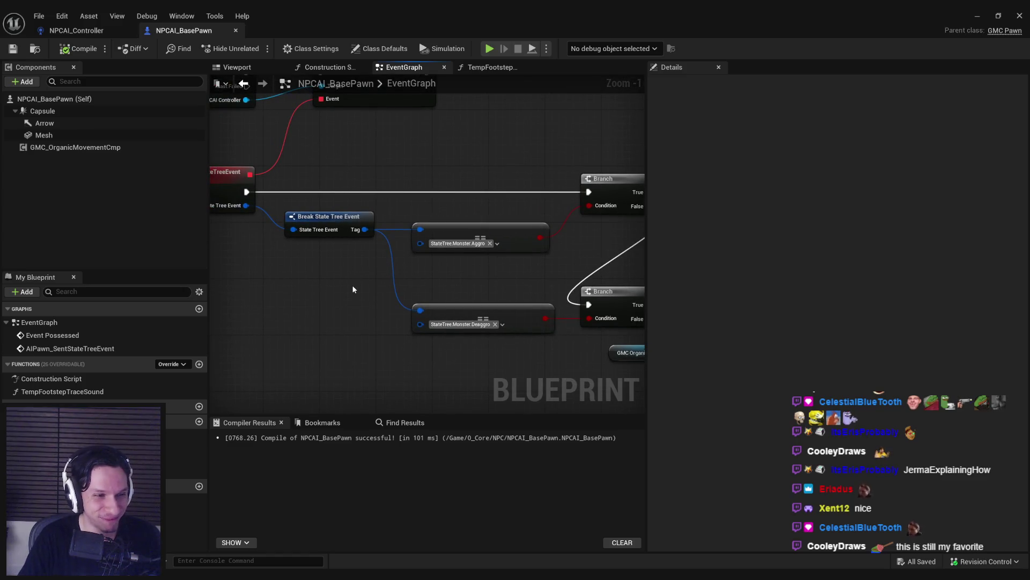
pyautogui.scroll(-2, 353, 289)
pyautogui.moveTo(337, 332)
pyautogui.mouseDown()
pyautogui.moveTo(325, 361)
pyautogui.moveTo(384, 276)
pyautogui.mouseUp()
pyautogui.scroll(-1, 325, 361)
pyautogui.scroll(2, 384, 276)
pyautogui.moveTo(516, 296)
pyautogui.mouseDown()
pyautogui.moveTo(328, 297)
pyautogui.moveTo(515, 293)
pyautogui.mouseUp()
pyautogui.scroll(-2, 328, 296)
pyautogui.scroll(2, 304, 252)
pyautogui.scroll(1, 350, 307)
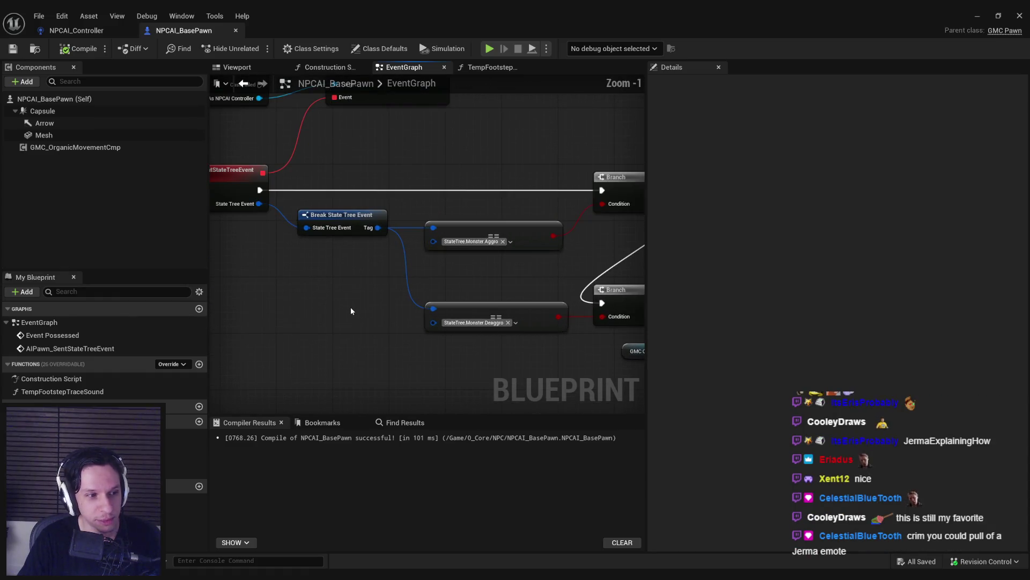
pyautogui.scroll(-3, 349, 307)
pyautogui.scroll(1, 278, 322)
pyautogui.moveTo(278, 322)
pyautogui.mouseDown()
pyautogui.moveTo(263, 364)
pyautogui.moveTo(295, 317)
pyautogui.moveTo(393, 307)
pyautogui.mouseUp()
pyautogui.scroll(-1, 393, 307)
pyautogui.scroll(2, 555, 302)
pyautogui.moveTo(577, 296); pyautogui.dragTo(265, 244)
pyautogui.moveTo(365, 217); pyautogui.dragTo(365, 212)
pyautogui.click(344, 256)
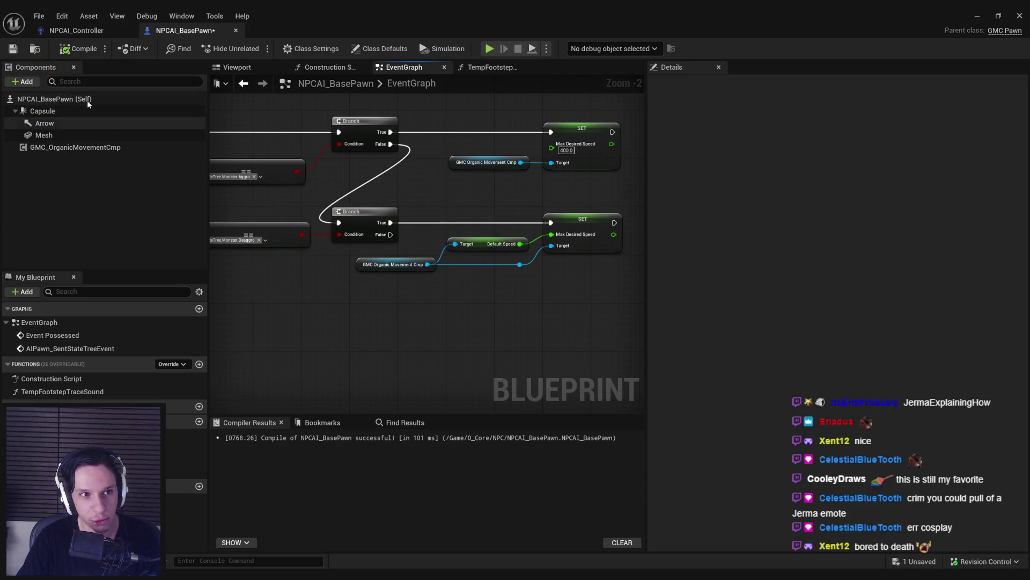
# Step: Compile and save the NPCAI_BasePawn Blueprint
pyautogui.click(13, 49)
pyautogui.click(65, 52)
pyautogui.scroll(-1, 506, 244)
pyautogui.scroll(-1, 506, 245)
pyautogui.scroll(4, 437, 275)
pyautogui.scroll(-1, 464, 330)
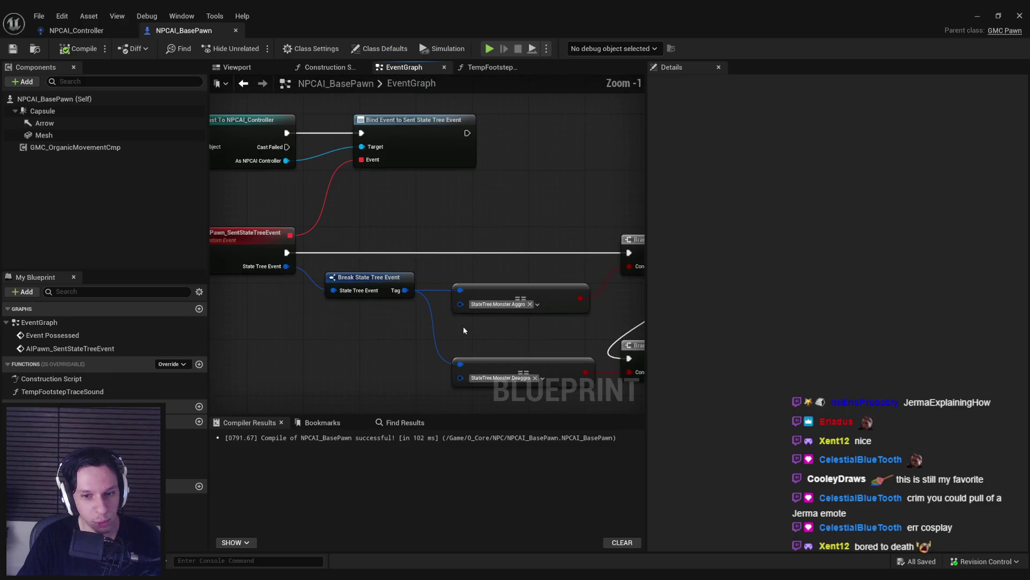
pyautogui.scroll(-2, 427, 331)
pyautogui.scroll(-2, 358, 194)
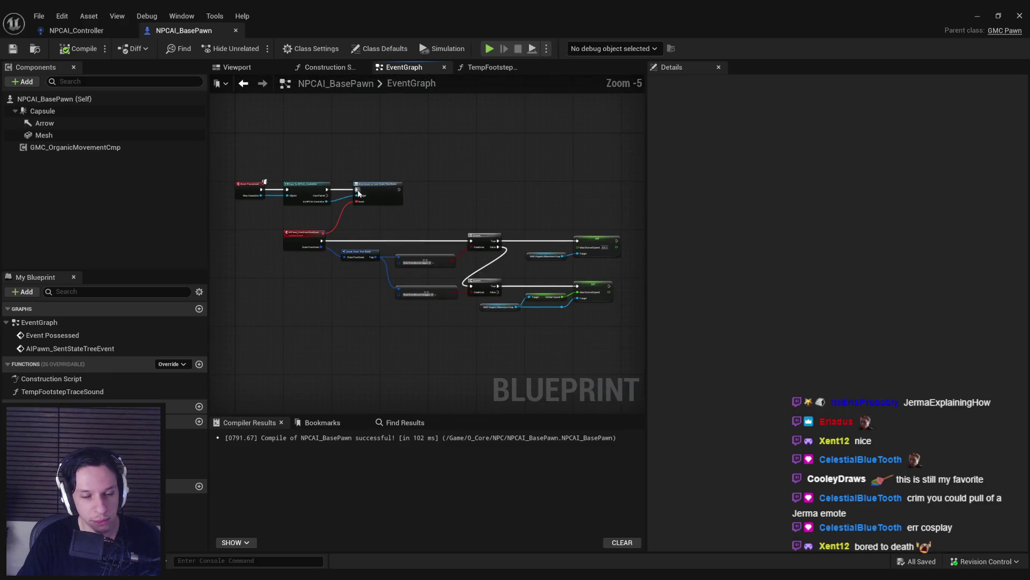
pyautogui.scroll(4, 358, 194)
pyautogui.scroll(-3, 292, 224)
pyautogui.scroll(1, 359, 261)
pyautogui.scroll(-2, 376, 284)
pyautogui.click(171, 364)
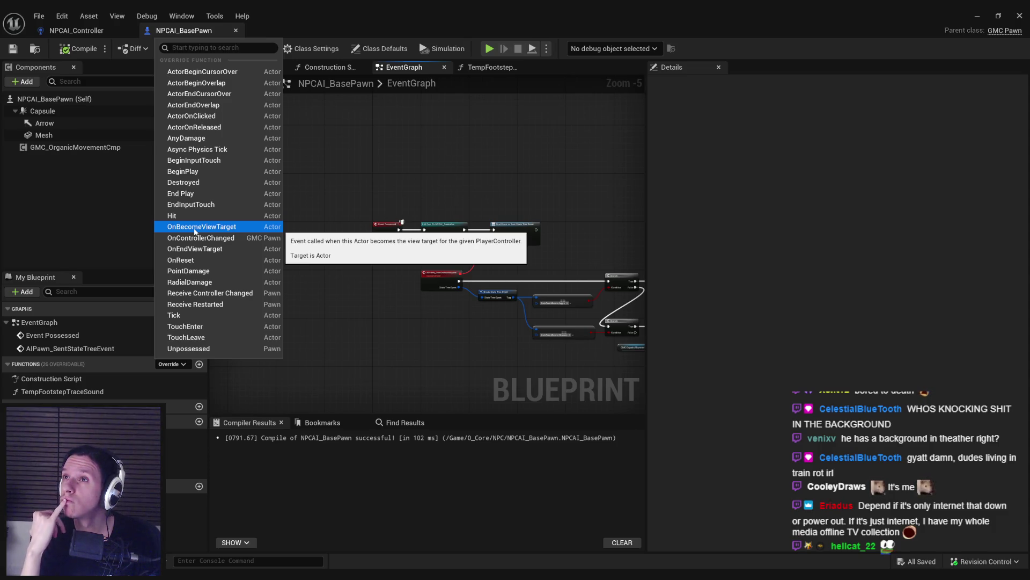
# Step: Add Event Tick and a Get Game Time in Seconds node feeding a SIN node
pyautogui.click(189, 320)
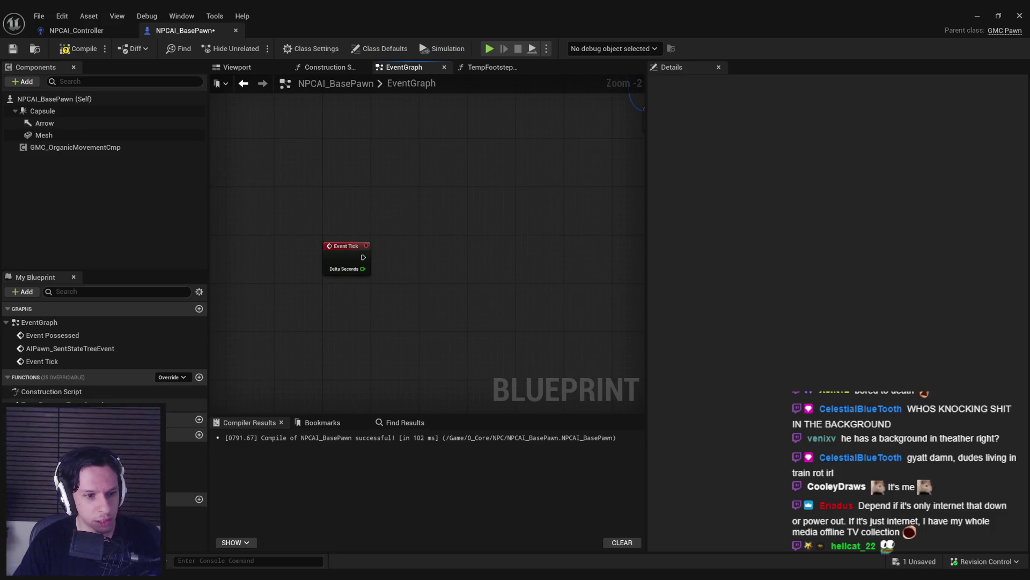
pyautogui.rightClick(364, 315)
pyautogui.write('get g')
pyautogui.write('ame time s')
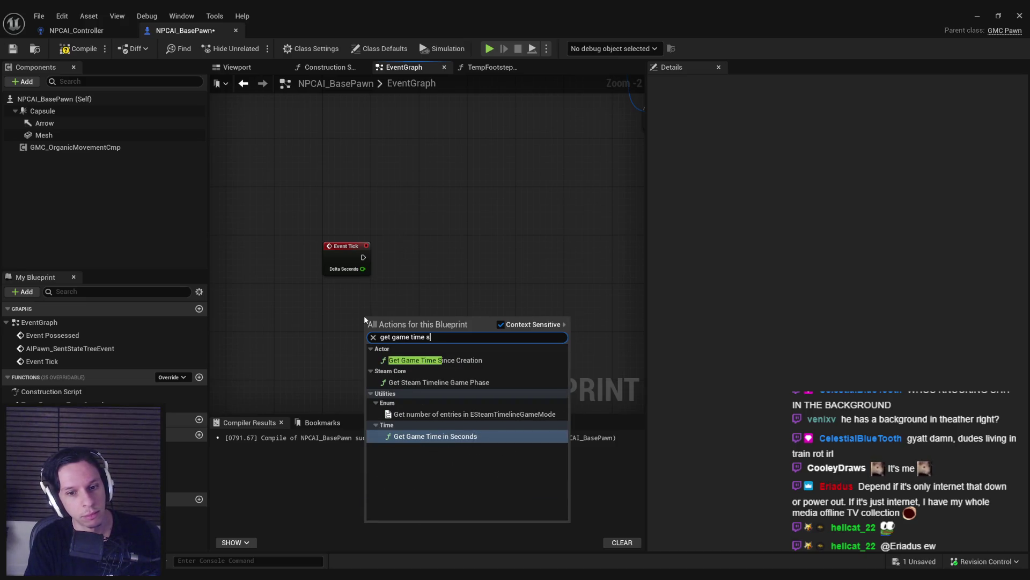
pyautogui.click(435, 437)
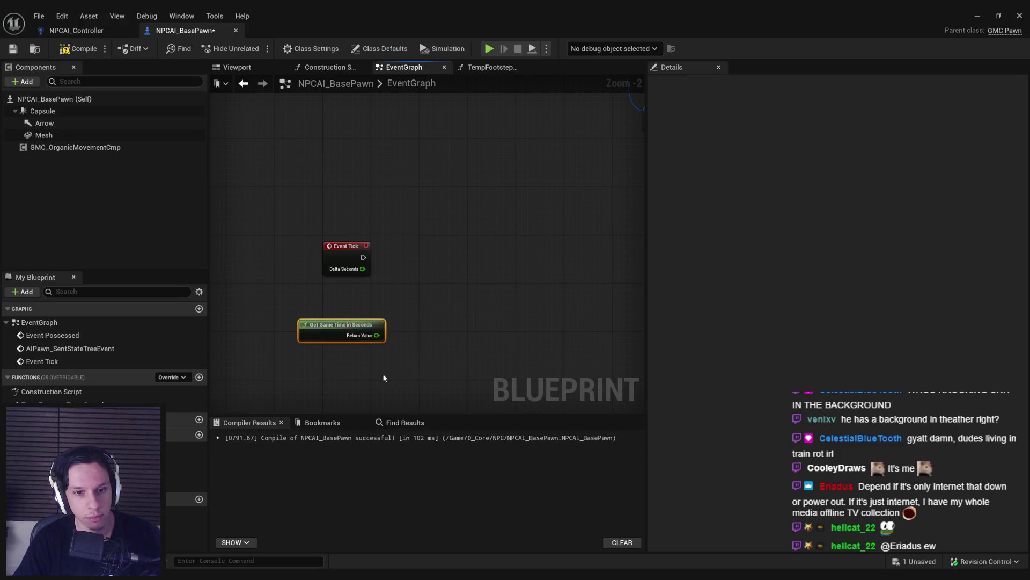
pyautogui.moveTo(404, 336); pyautogui.dragTo(406, 337)
pyautogui.write('sin')
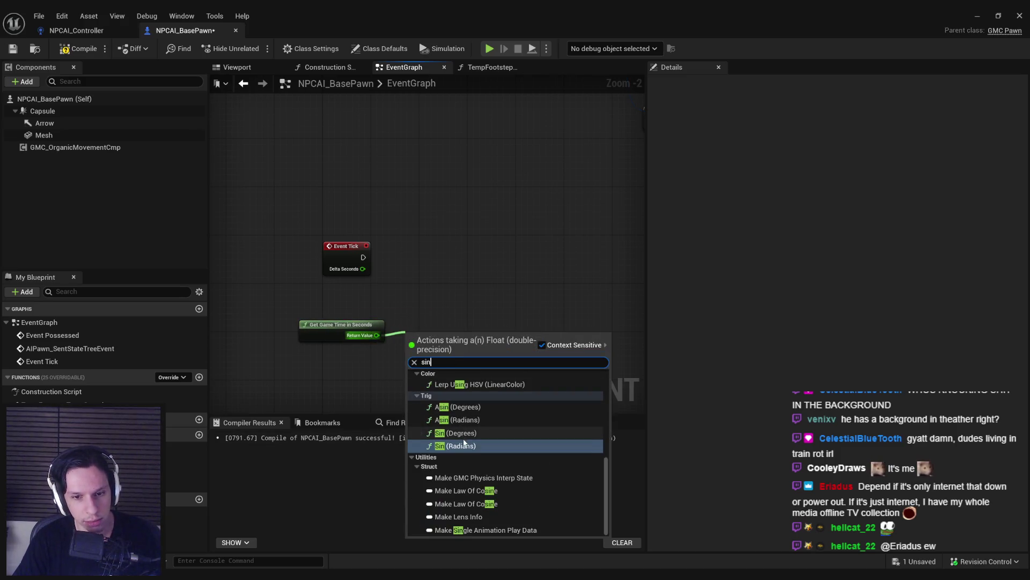
pyautogui.click(464, 433)
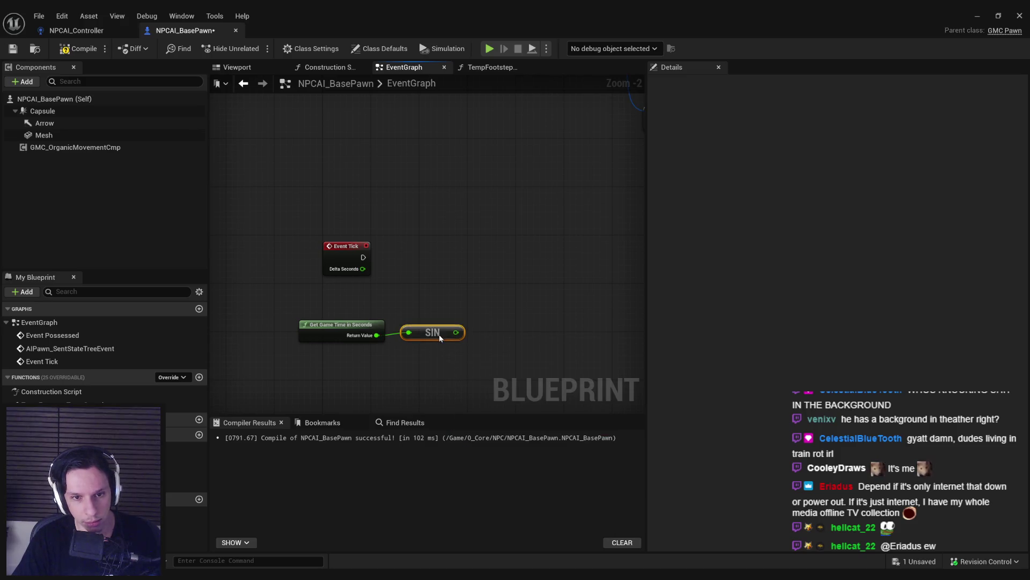
# Step: Add a Print String node and feed SIN's output into its In String
pyautogui.rightClick(512, 268)
pyautogui.write('print strin')
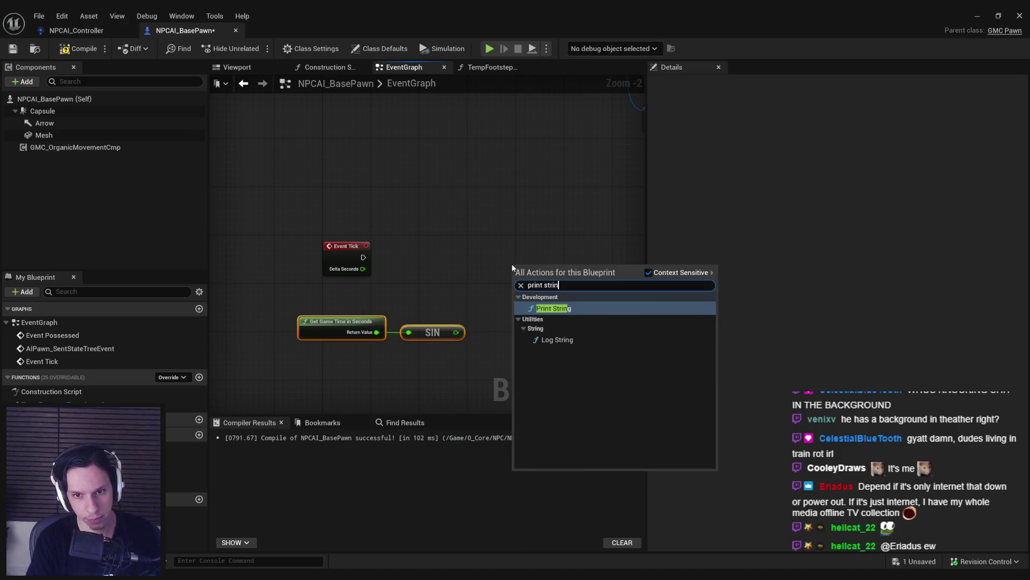
pyautogui.press('Return')
pyautogui.moveTo(530, 273)
pyautogui.mouseDown()
pyautogui.moveTo(548, 255)
pyautogui.moveTo(459, 334)
pyautogui.mouseUp()
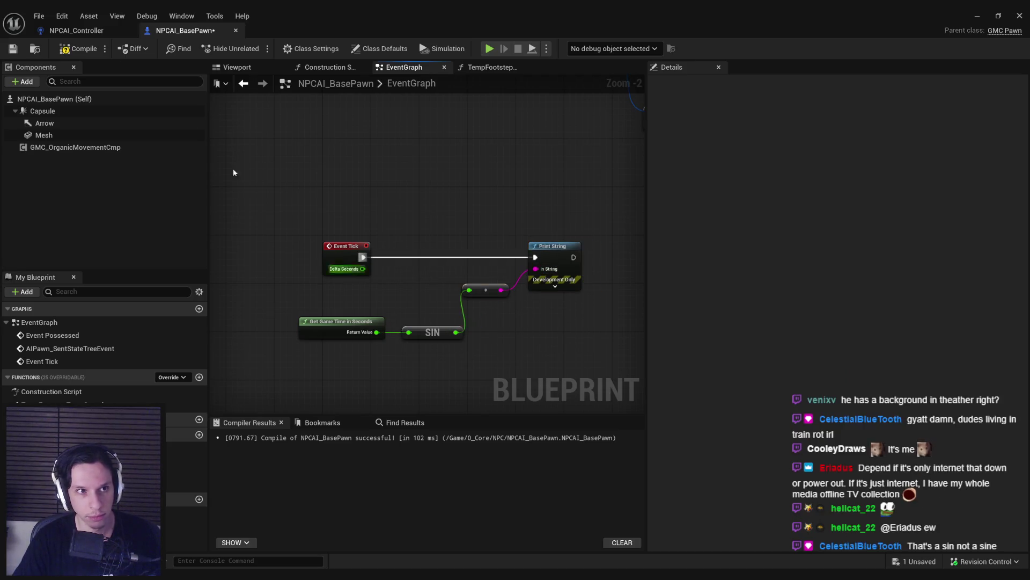
# Step: Play the level through the carriage door onto the catwalk while sine values print
pyautogui.hotkey('alt', 'Tab')
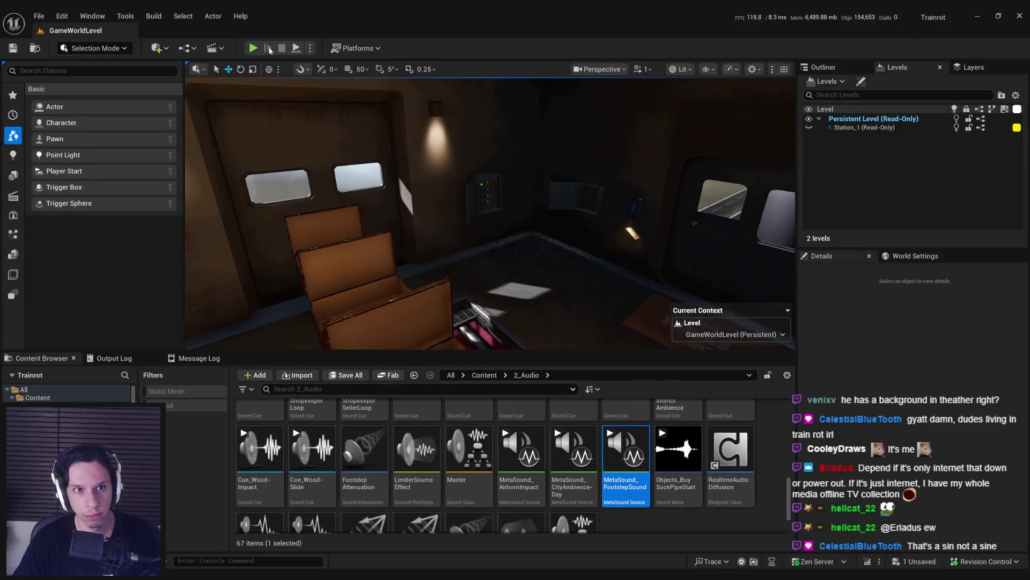
pyautogui.hotkey('alt', 'p')
pyautogui.press('Escape')
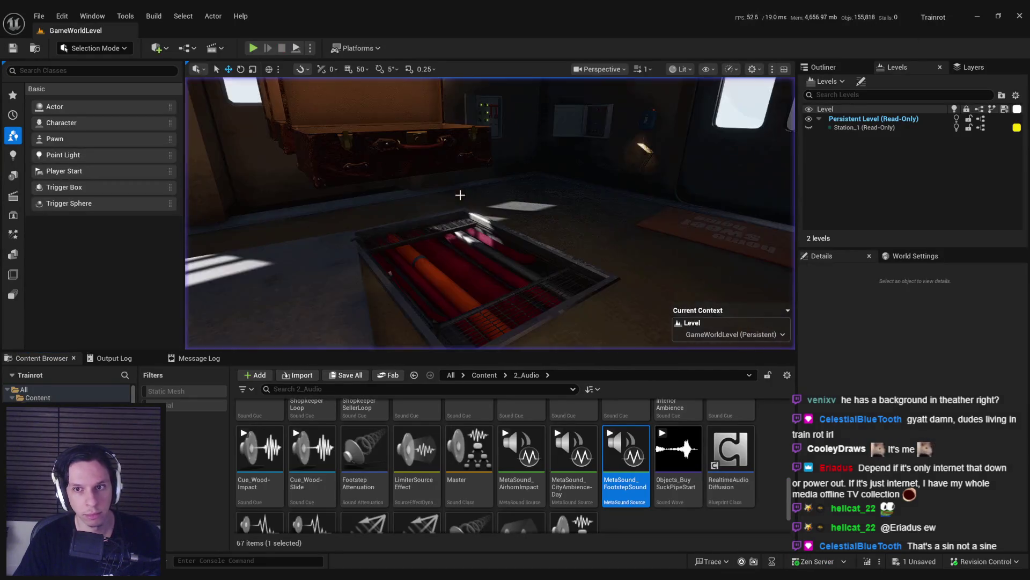
pyautogui.moveTo(494, 228); pyautogui.dragTo(493, 228)
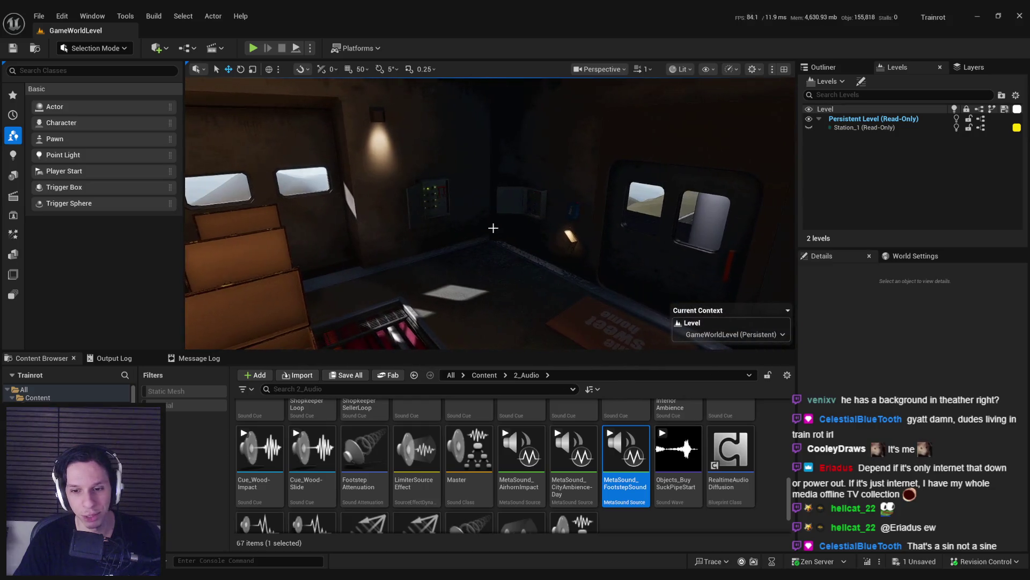
pyautogui.click(260, 48)
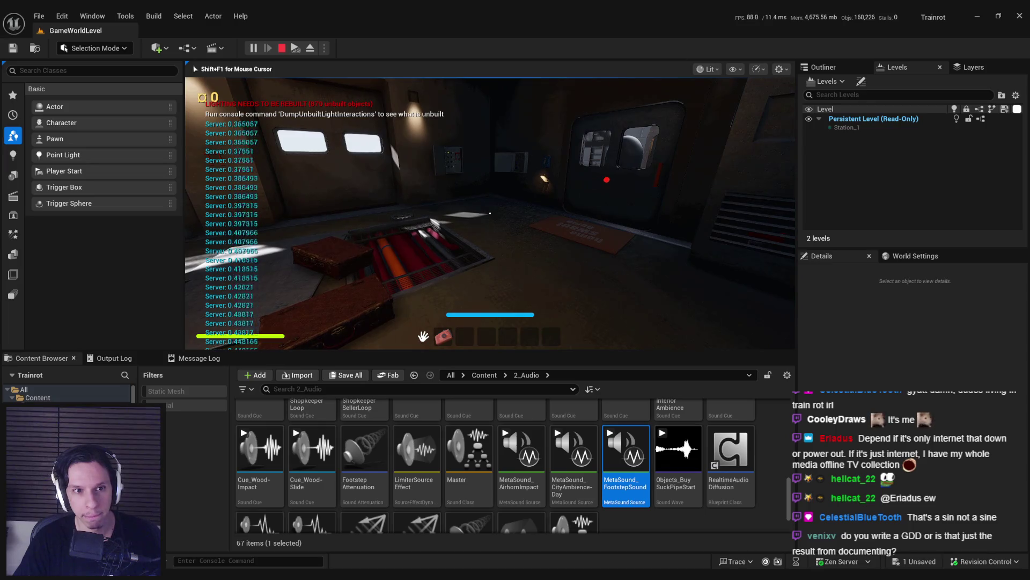
pyautogui.press('w')
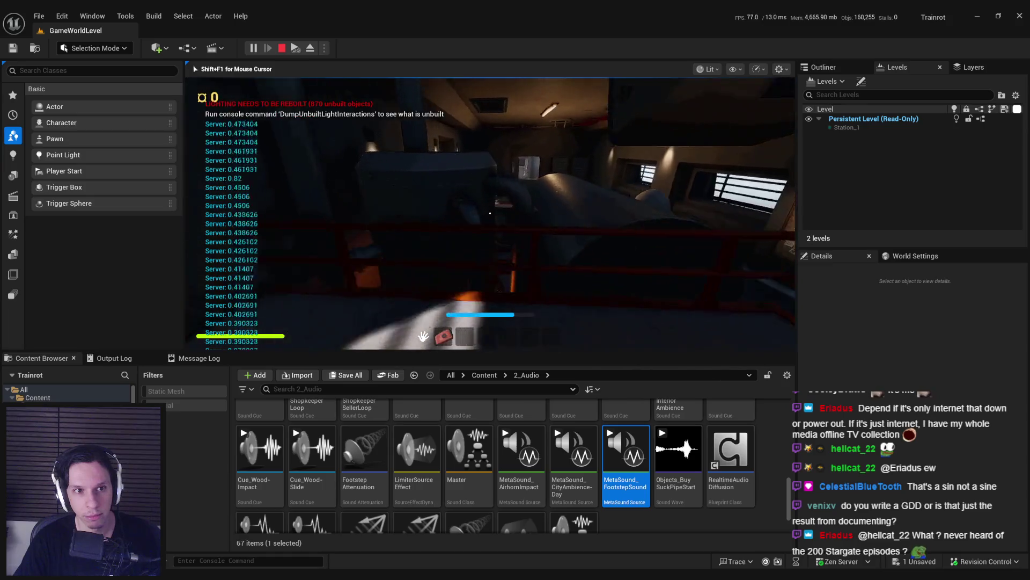
pyautogui.press('w')
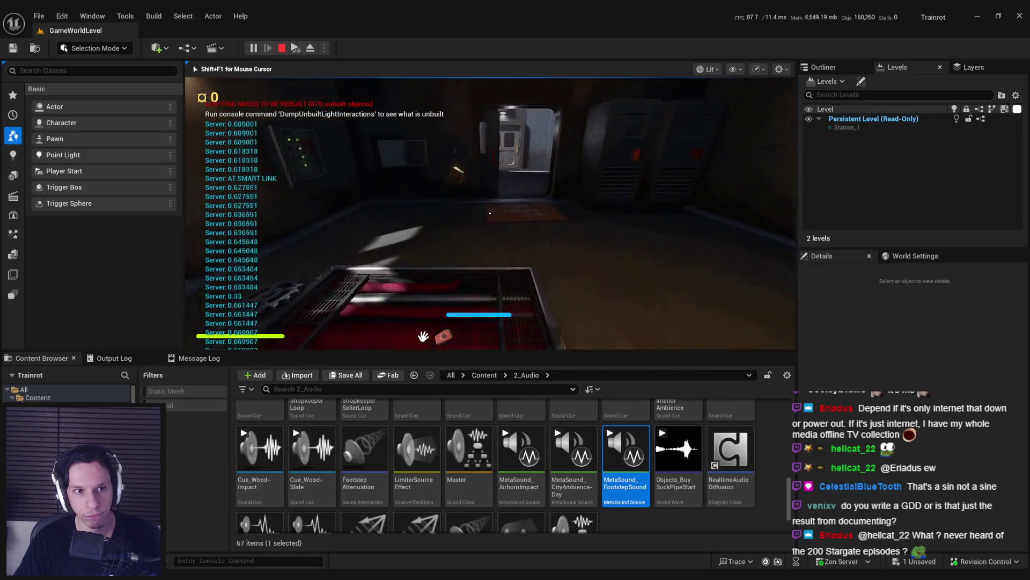
pyautogui.press('w')
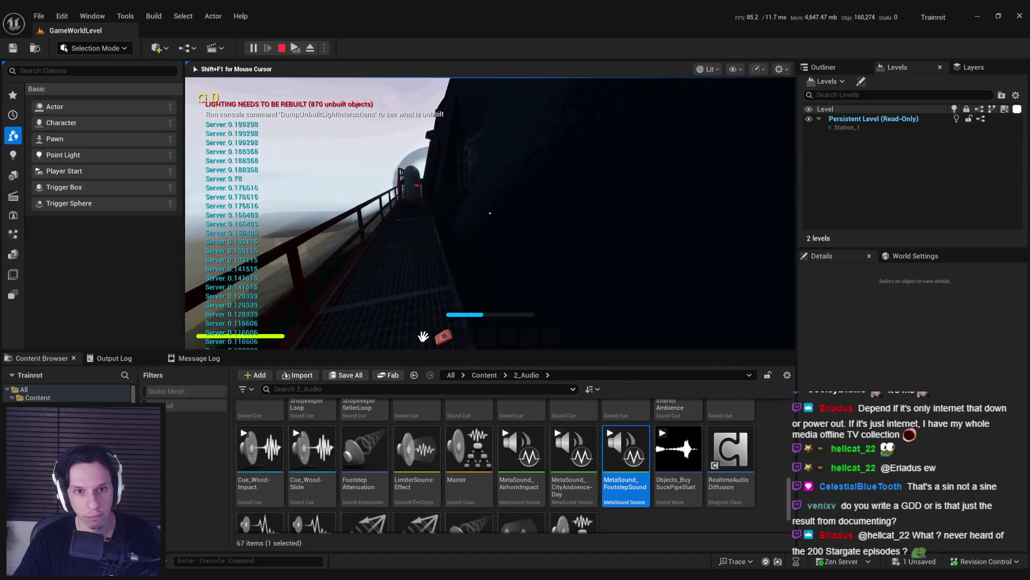
pyautogui.press('w')
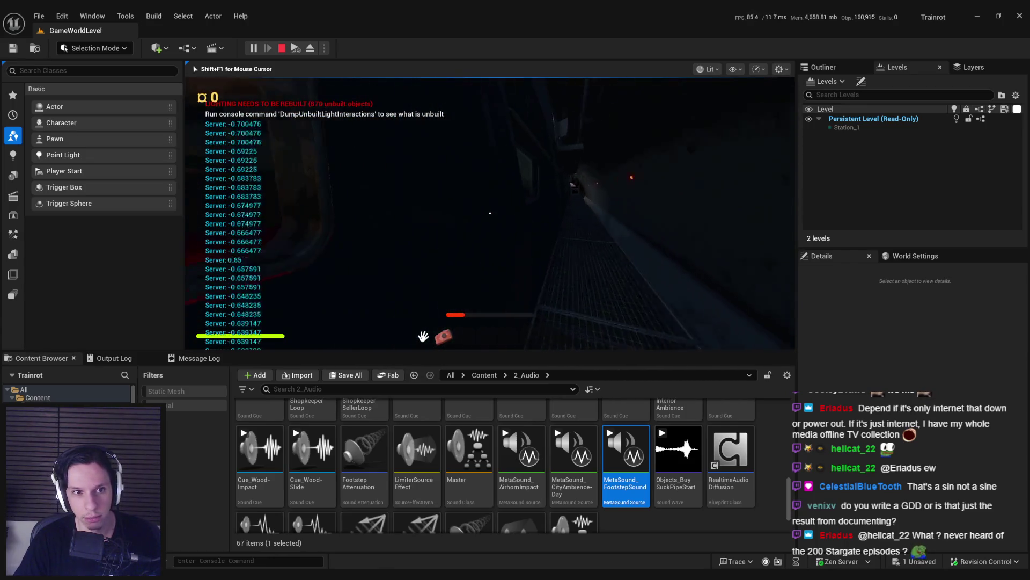
pyautogui.press('Escape')
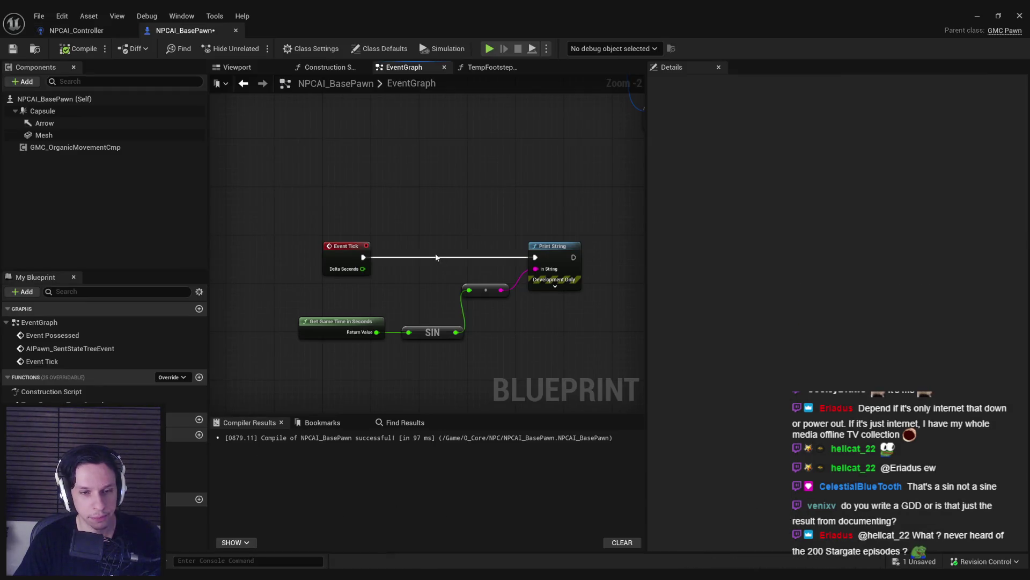
# Step: Move the Get Game Time in Seconds node left and line it up with SIN
pyautogui.scroll(2, 418, 291)
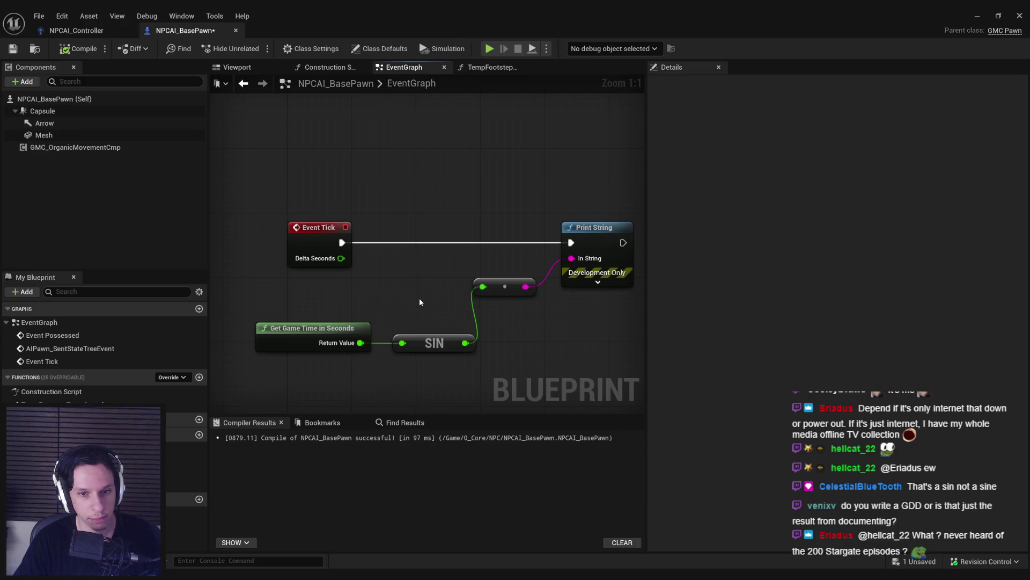
pyautogui.moveTo(420, 299)
pyautogui.mouseDown()
pyautogui.moveTo(483, 285)
pyautogui.moveTo(456, 225)
pyautogui.moveTo(402, 280)
pyautogui.mouseUp()
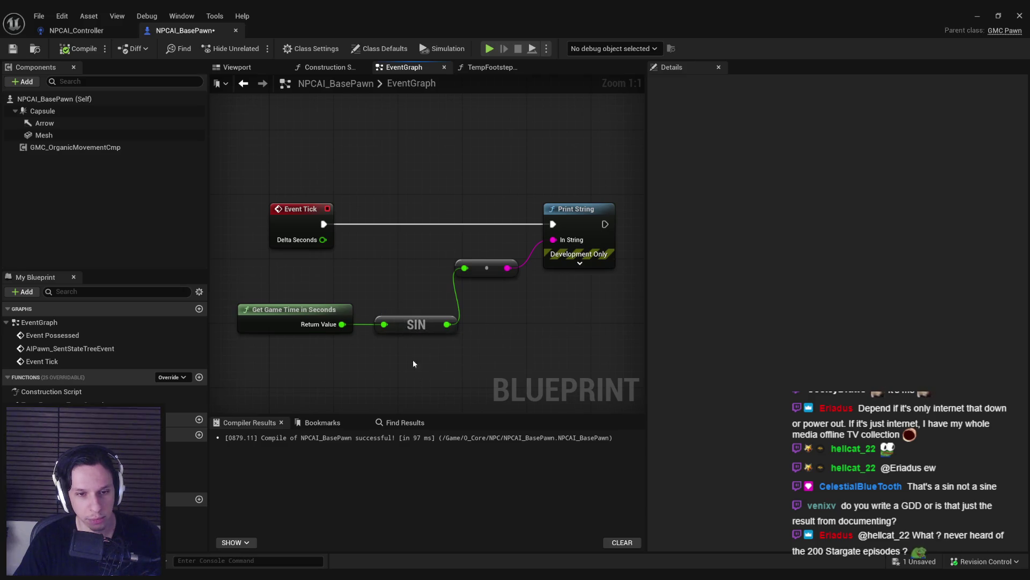
pyautogui.moveTo(413, 328); pyautogui.dragTo(467, 274)
pyautogui.moveTo(324, 260); pyautogui.dragTo(247, 259)
pyautogui.moveTo(496, 319); pyautogui.dragTo(301, 247)
pyautogui.press('q')
pyautogui.click(354, 244)
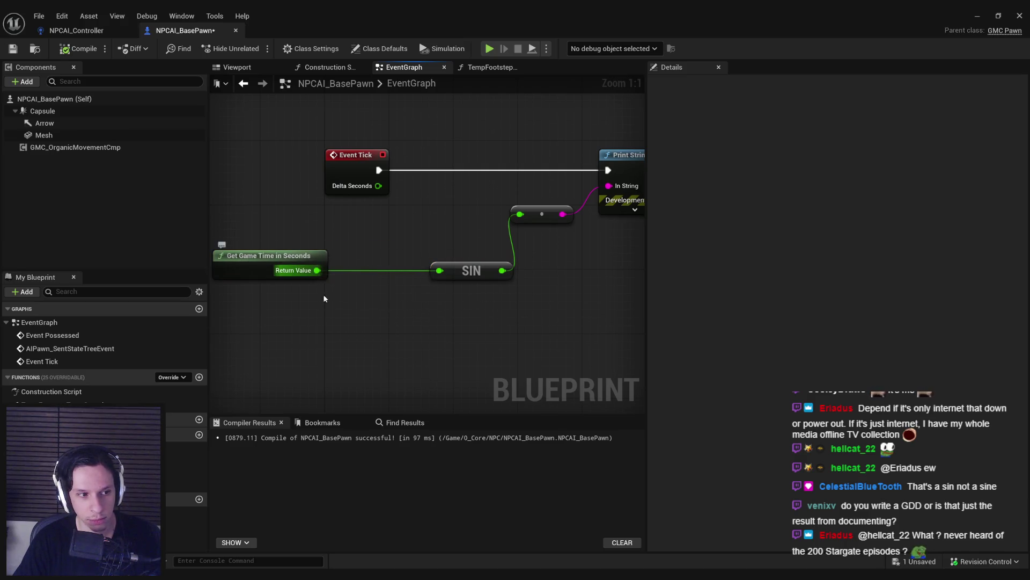
# Step: Insert a float multiply node with 5.0 between game time and SIN
pyautogui.moveTo(318, 270); pyautogui.dragTo(355, 270)
pyautogui.write('*')
pyautogui.scroll(2, 395, 352)
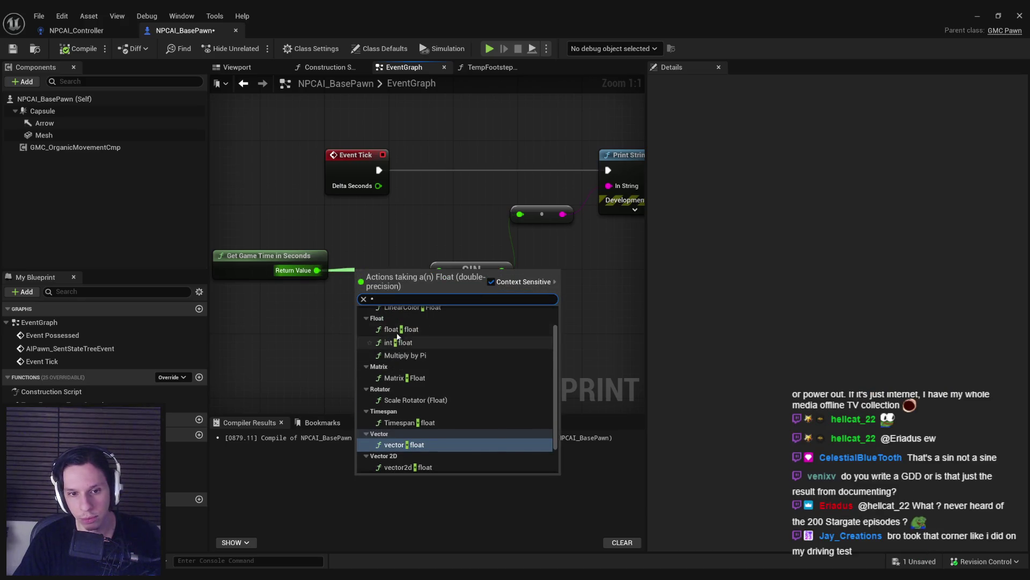
pyautogui.click(389, 330)
pyautogui.keyDown('ctrl'); pyautogui.click(269, 263); pyautogui.keyUp('ctrl')
pyautogui.moveTo(398, 269); pyautogui.dragTo(382, 270)
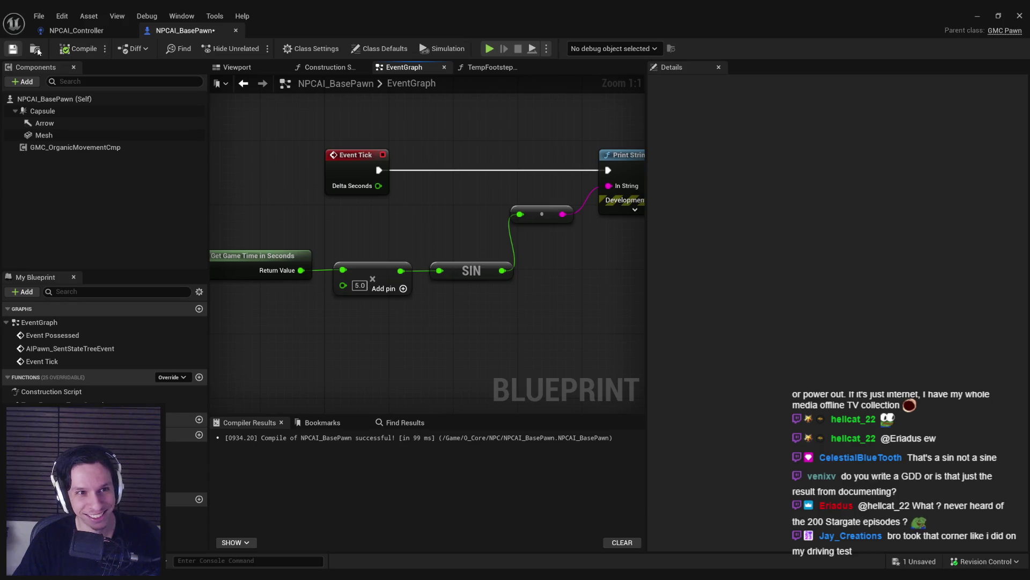
pyautogui.click(978, 14)
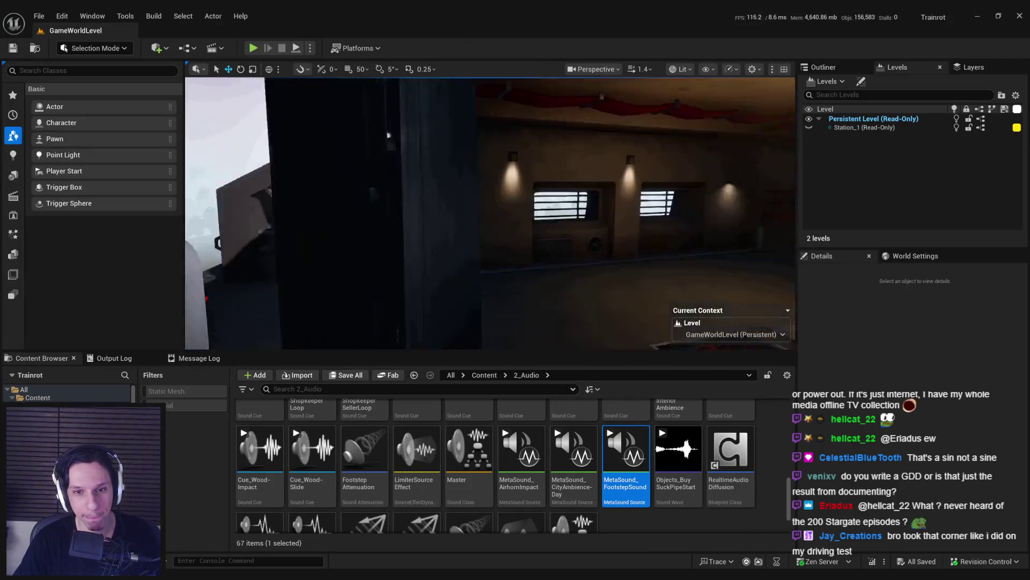
# Step: Play the level to watch the faster-cycling sine values, then reopen NPCAI_BasePawn
pyautogui.hotkey('alt', 'p')
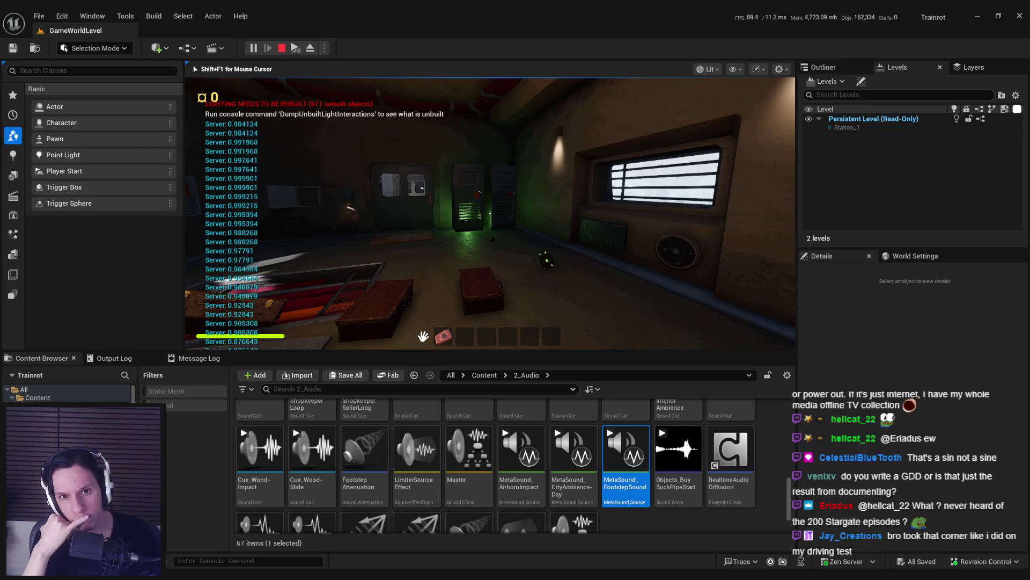
pyautogui.click(366, 545)
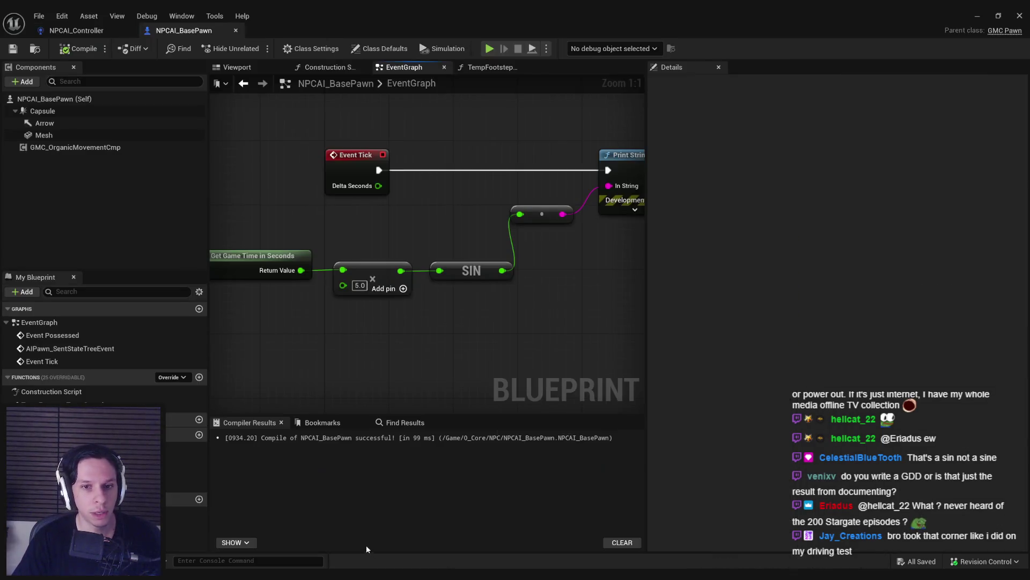
# Step: Add a Get Velocity node feeding Vector Length, placed to the left
pyautogui.rightClick(371, 294)
pyautogui.write('get velocity')
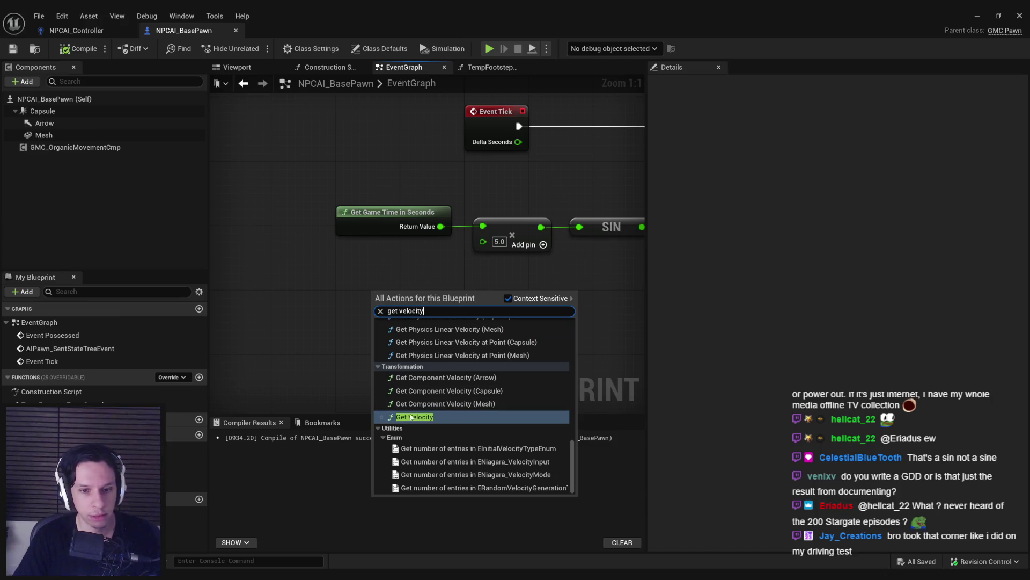
pyautogui.click(411, 417)
pyautogui.moveTo(386, 298); pyautogui.dragTo(282, 298)
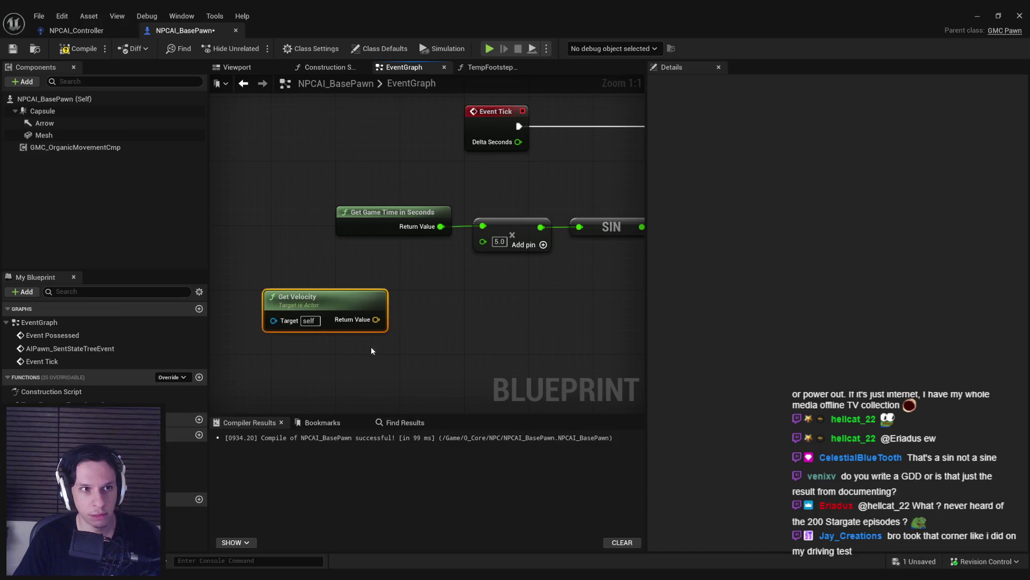
pyautogui.moveTo(432, 283); pyautogui.dragTo(432, 283)
pyautogui.write('vector length')
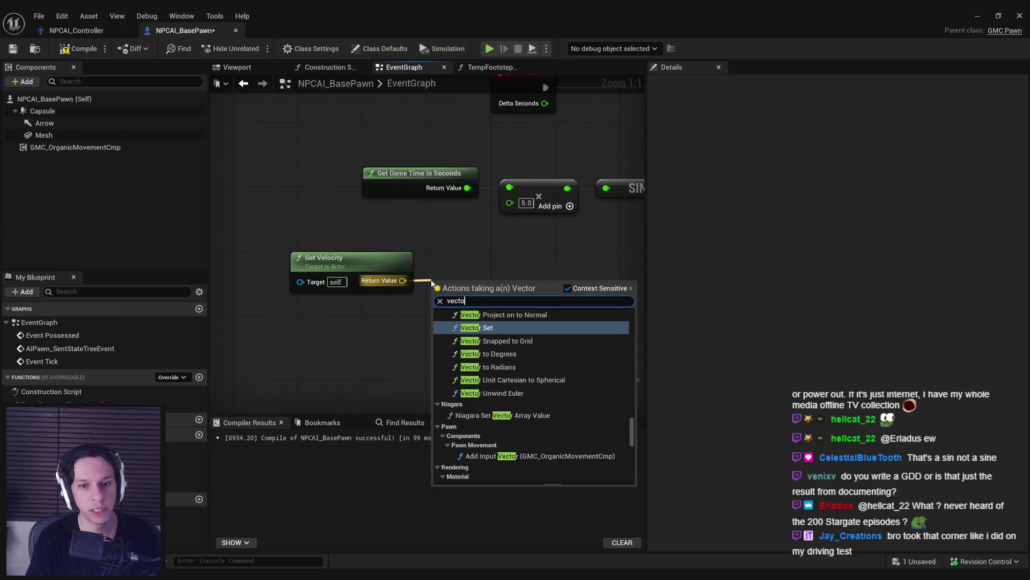
pyautogui.press('Return')
pyautogui.moveTo(469, 318); pyautogui.dragTo(292, 253)
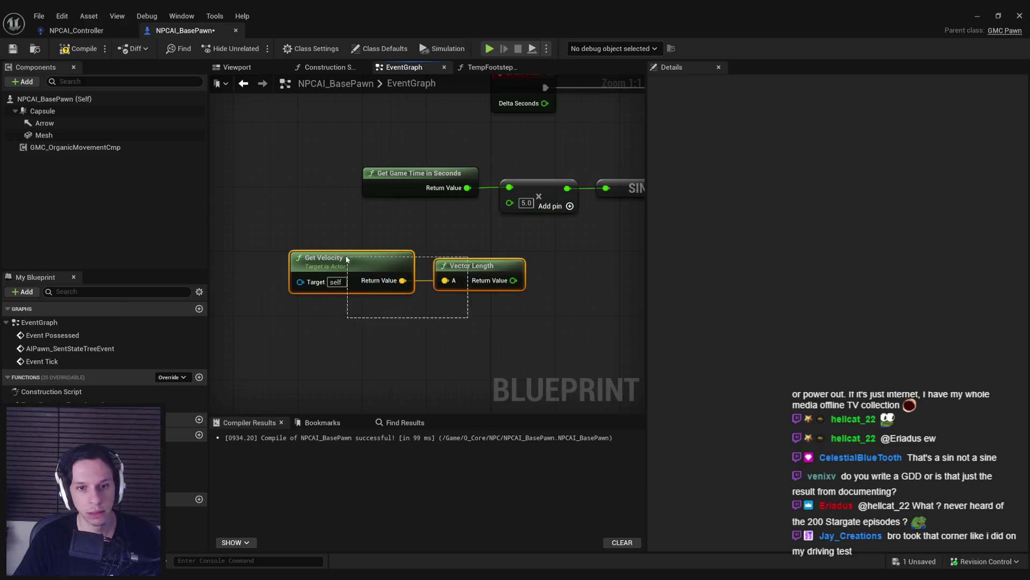
pyautogui.moveTo(472, 282); pyautogui.dragTo(360, 274)
# Step: Divide the velocity length by 80 and wire it into the multiply node's 5.0 input
pyautogui.moveTo(433, 292); pyautogui.dragTo(435, 297)
pyautogui.click(472, 408)
pyautogui.hotkey('ctrl', 'z')
pyautogui.write('multiply')
pyautogui.press('Return')
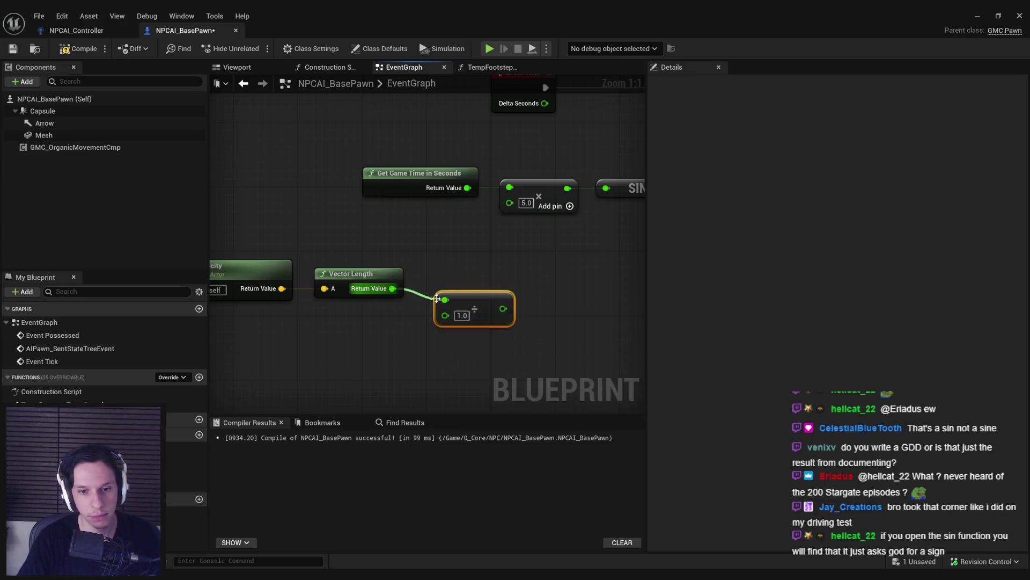
pyautogui.moveTo(367, 330); pyautogui.dragTo(394, 321)
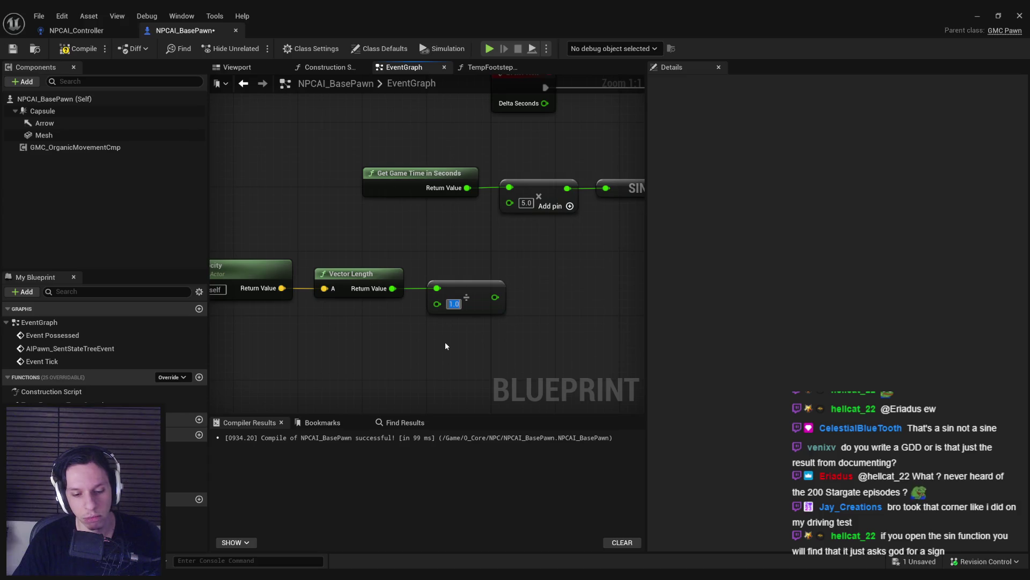
pyautogui.write('80')
pyautogui.moveTo(499, 297); pyautogui.dragTo(511, 204)
pyautogui.moveTo(472, 334); pyautogui.dragTo(236, 276)
pyautogui.moveTo(537, 308)
pyautogui.mouseDown()
pyautogui.moveTo(508, 255)
pyautogui.moveTo(269, 385)
pyautogui.mouseUp()
pyautogui.scroll(-1, 507, 259)
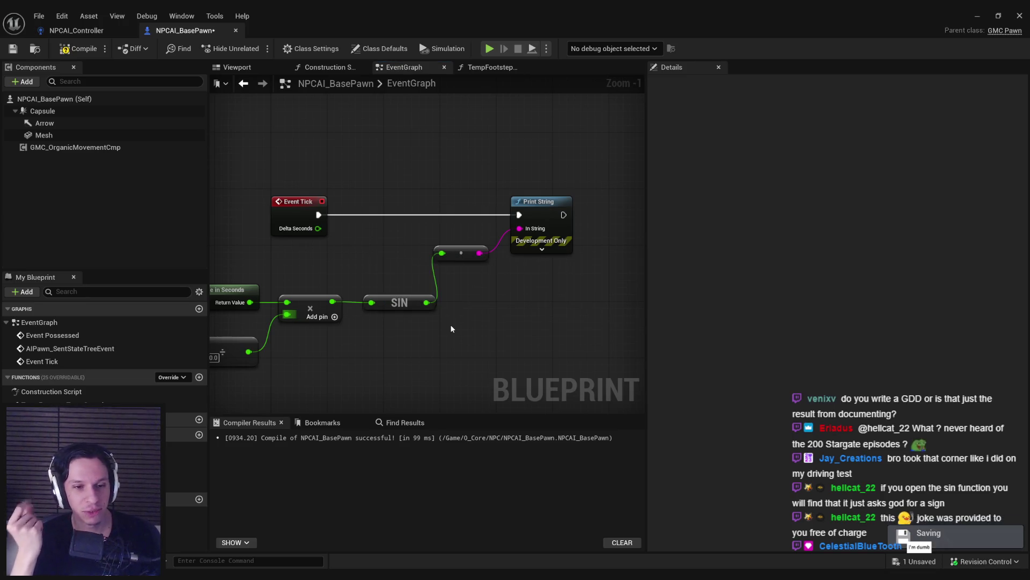
pyautogui.click(984, 18)
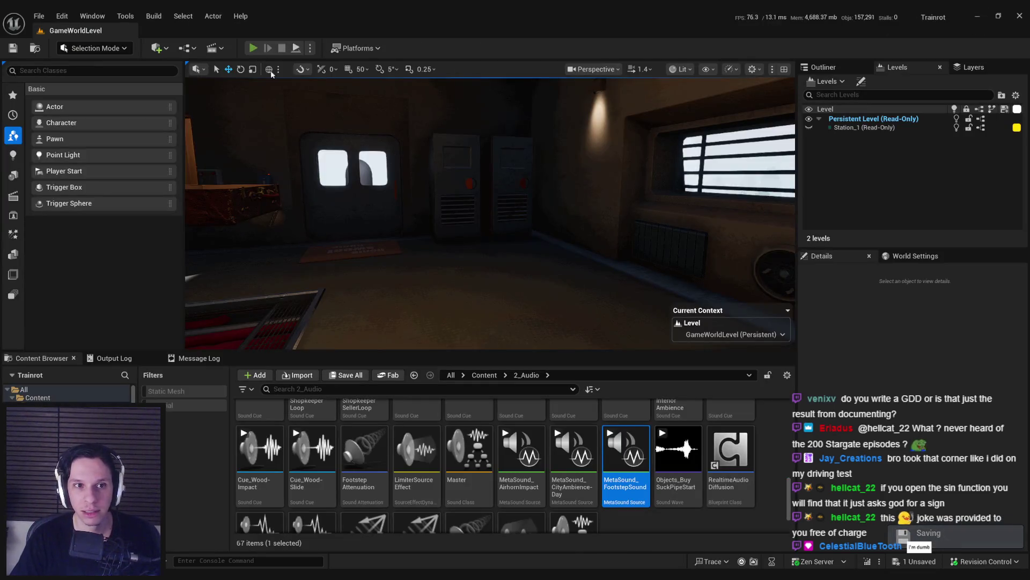
pyautogui.click(252, 48)
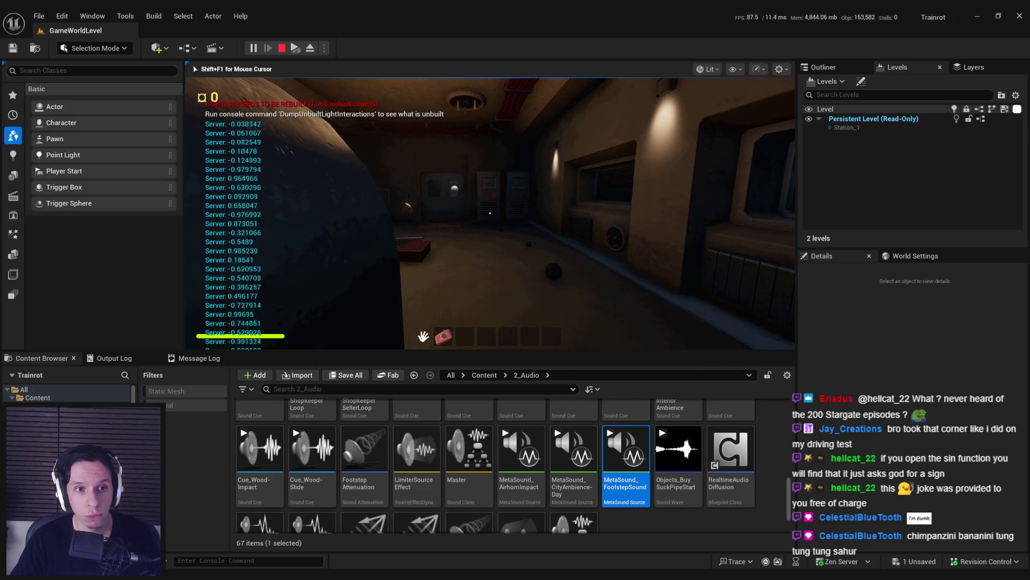
pyautogui.press('Escape')
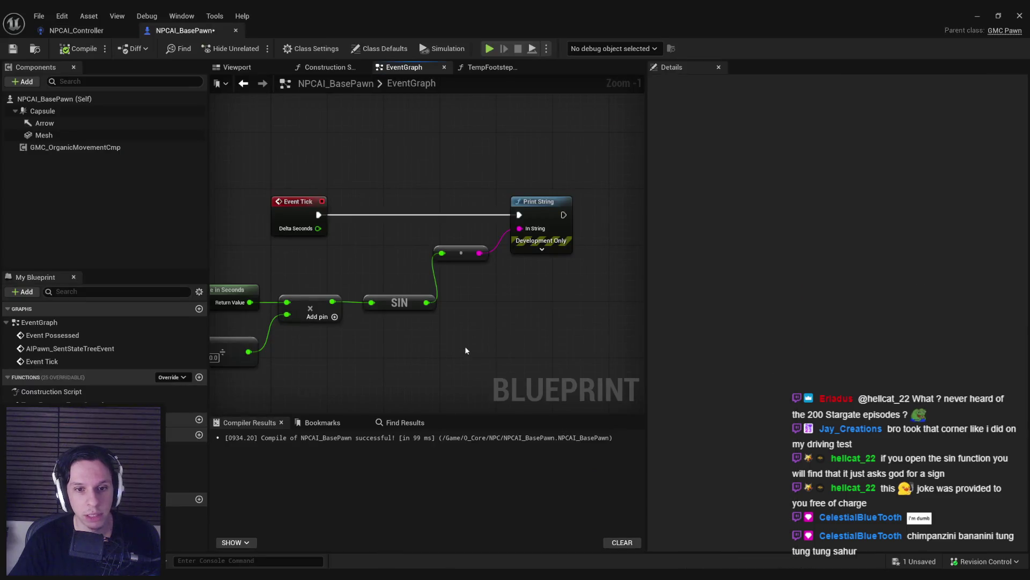
# Step: Insert a Round node between SIN's output and Print String
pyautogui.moveTo(423, 298); pyautogui.dragTo(456, 298)
pyautogui.write('round')
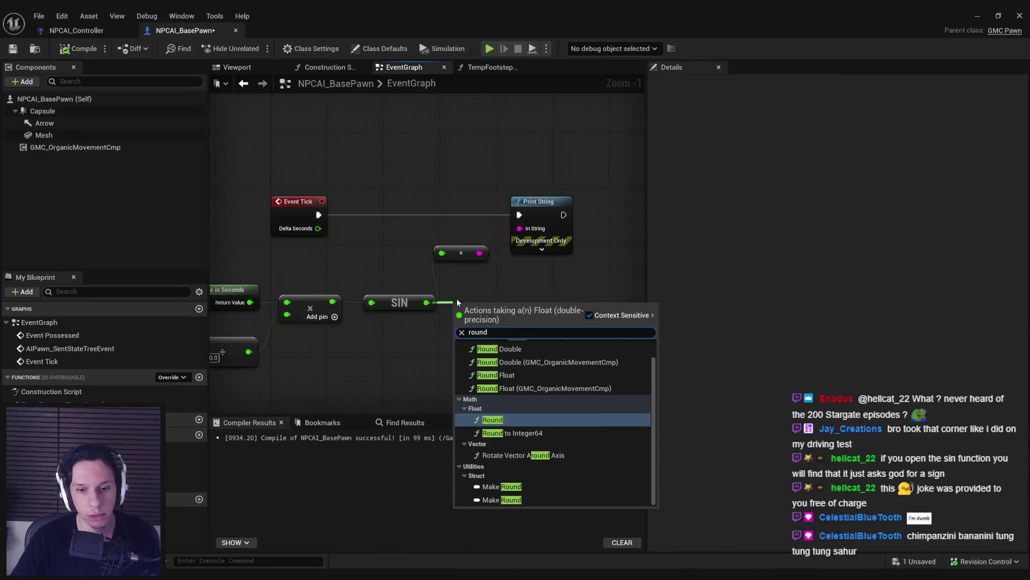
pyautogui.click(495, 422)
pyautogui.moveTo(521, 306)
pyautogui.mouseDown()
pyautogui.moveTo(515, 253)
pyautogui.moveTo(476, 256)
pyautogui.mouseUp()
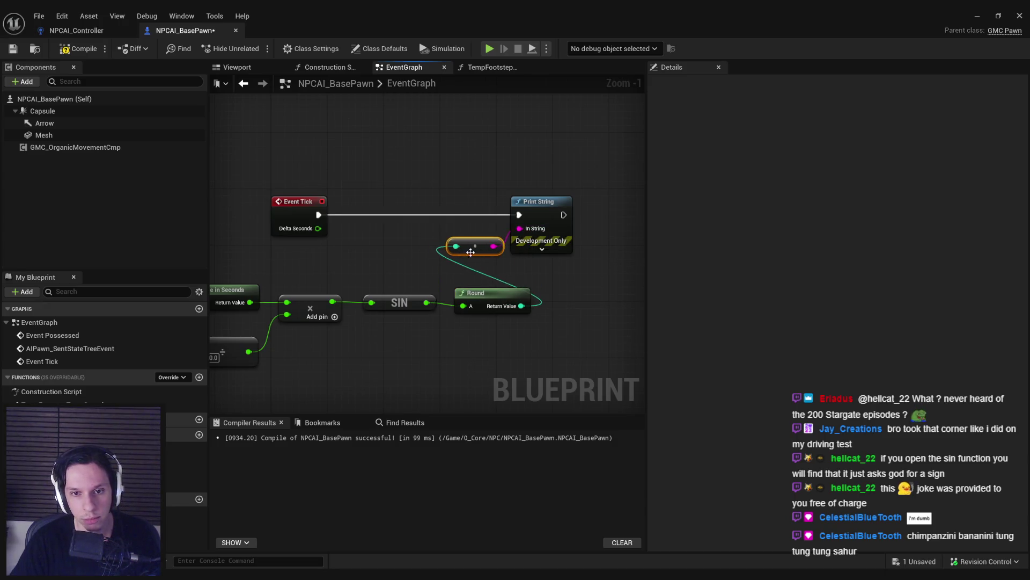
pyautogui.click(977, 15)
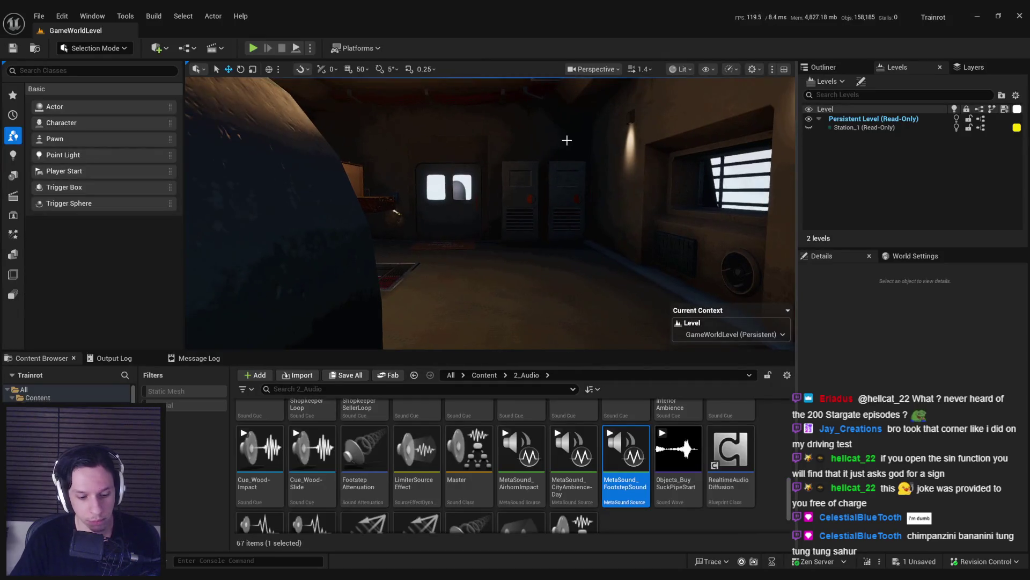
# Step: Play the level along the corridor to the railed walkway, checking the rounded printed values
pyautogui.hotkey('alt', 'p')
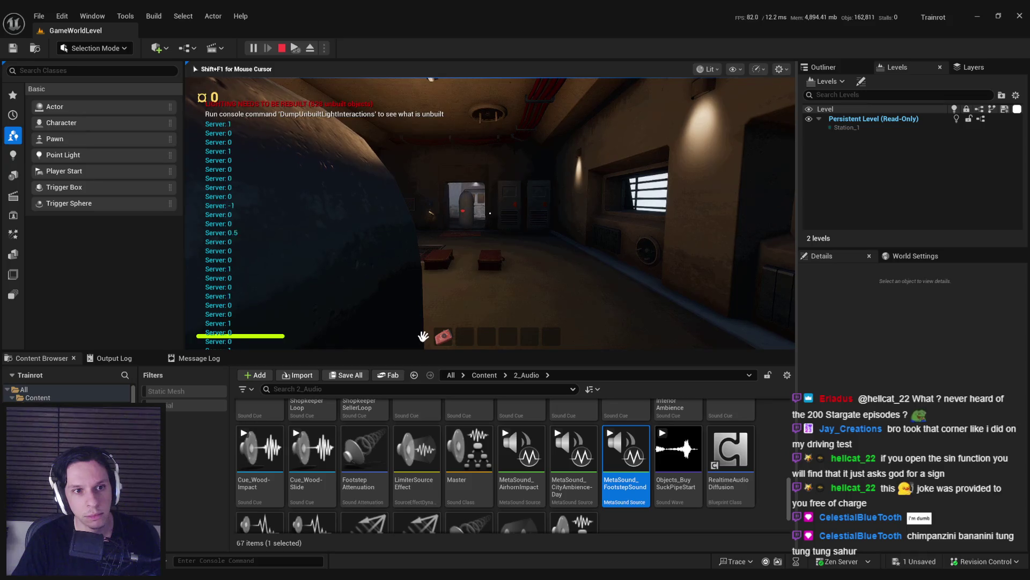
pyautogui.press('w')
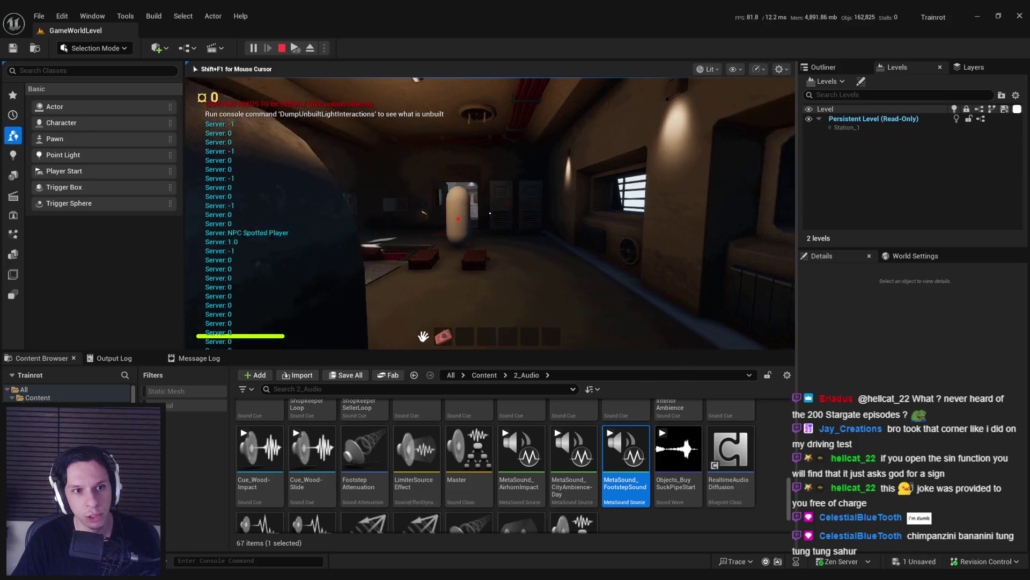
pyautogui.press('w')
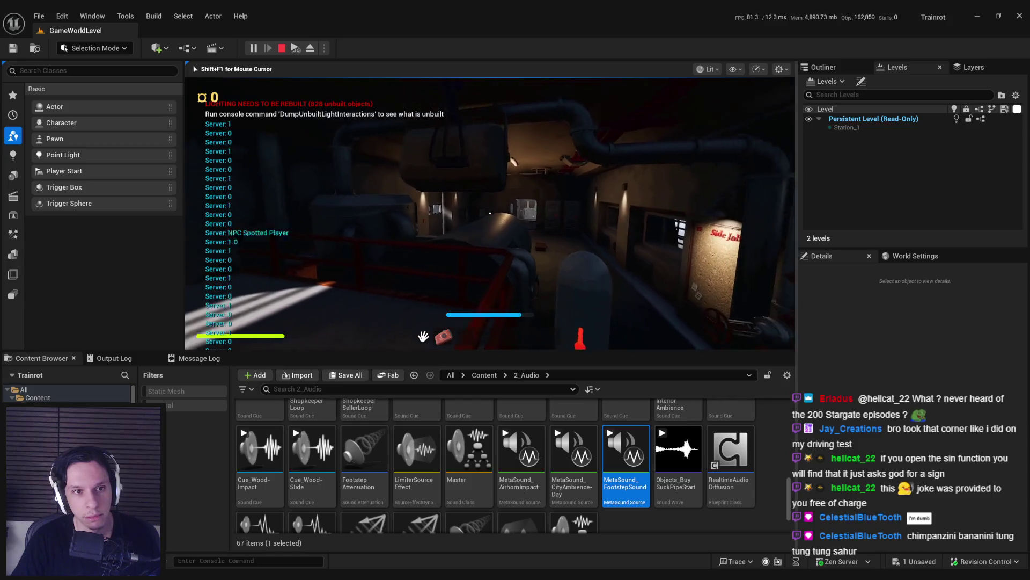
pyautogui.press('w')
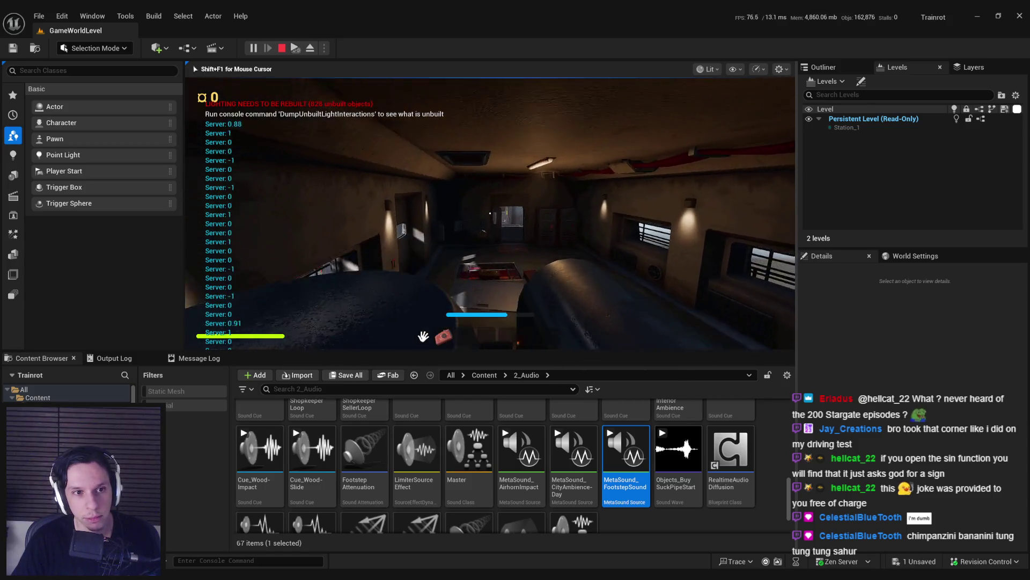
pyautogui.press('w')
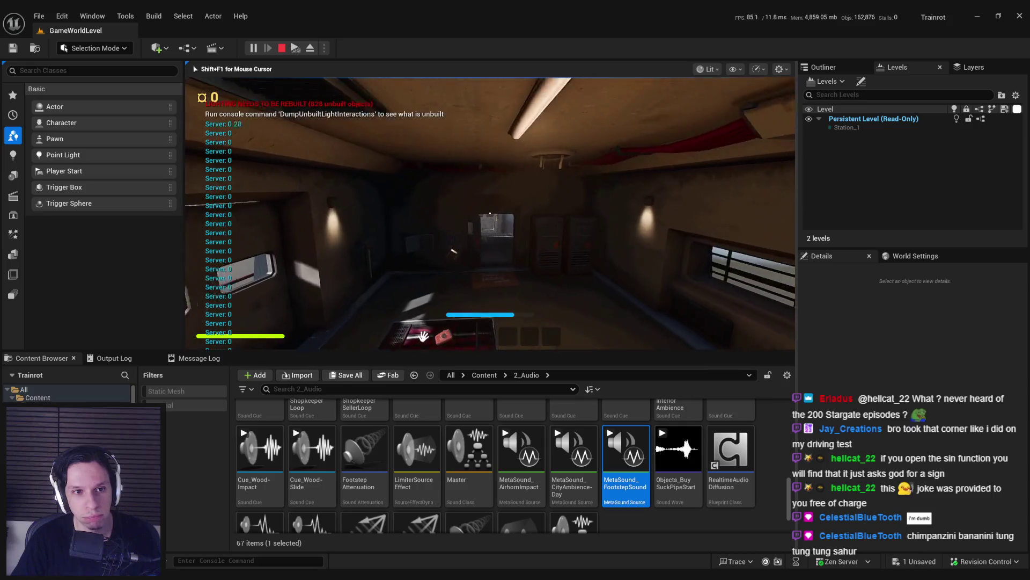
pyautogui.press('w')
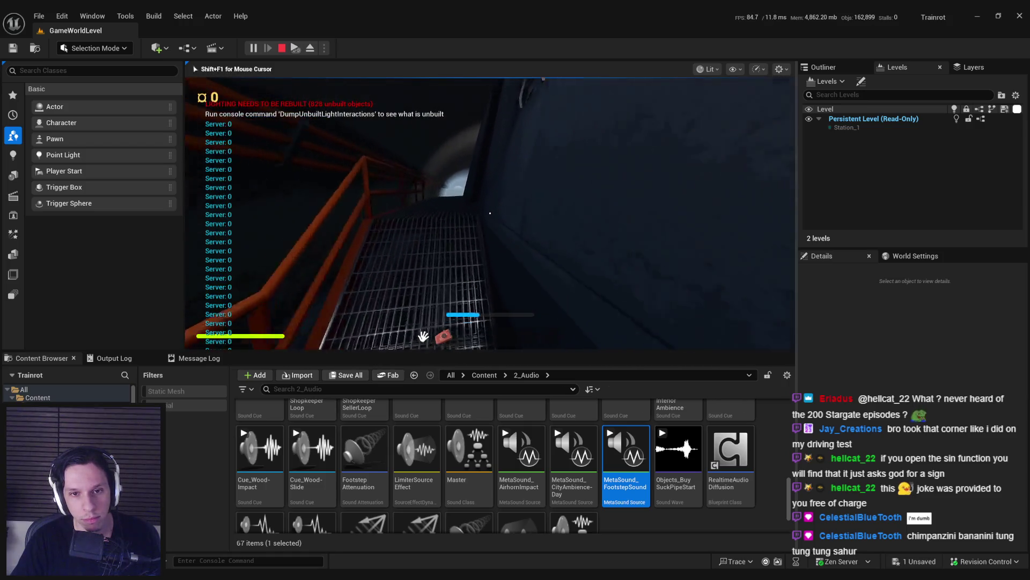
pyautogui.press('Escape')
pyautogui.click(388, 542)
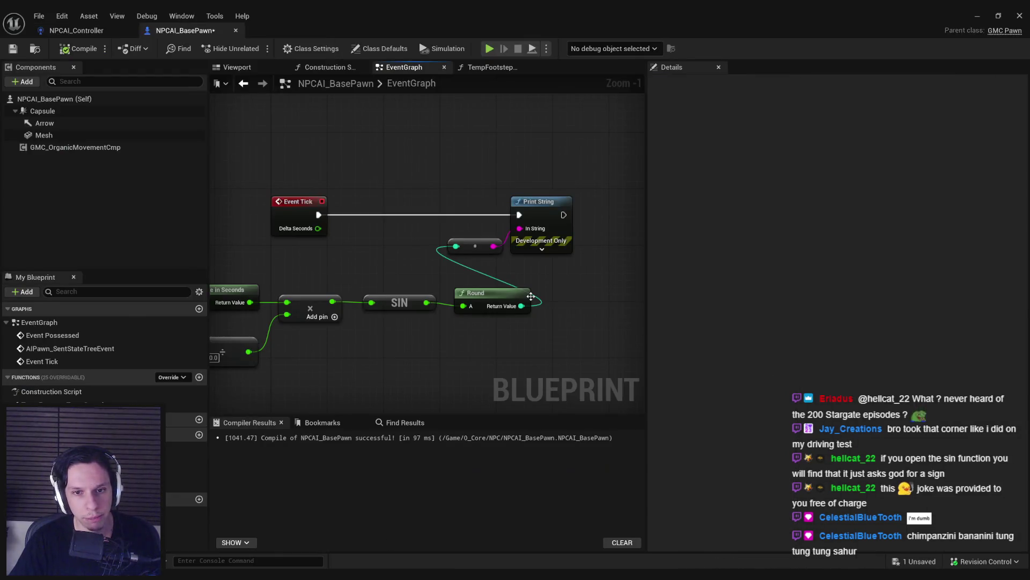
# Step: Delete the Get Game Time, Add, SIN and Round nodes from the tick graph
pyautogui.click(468, 354)
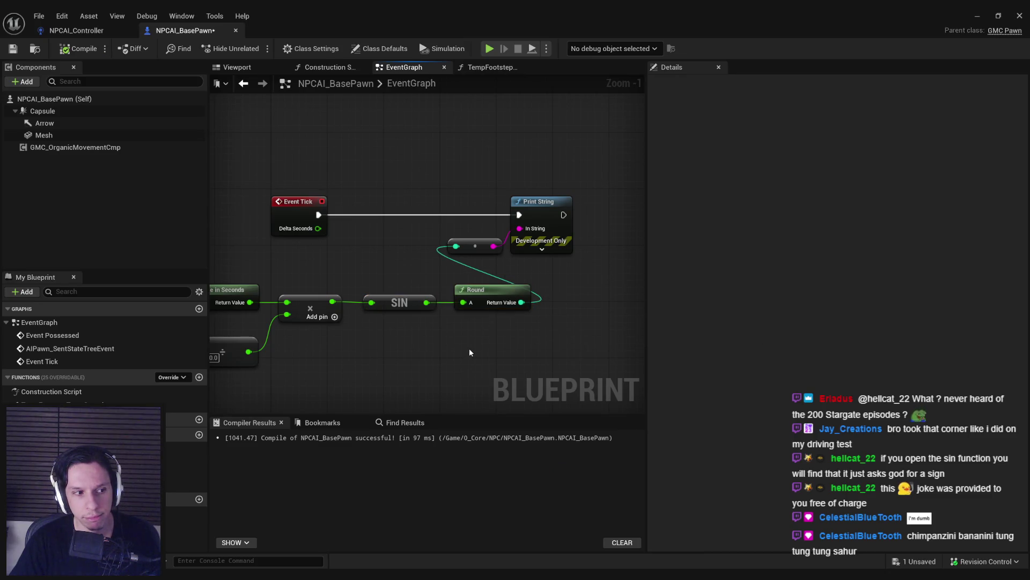
pyautogui.moveTo(471, 191); pyautogui.dragTo(558, 263)
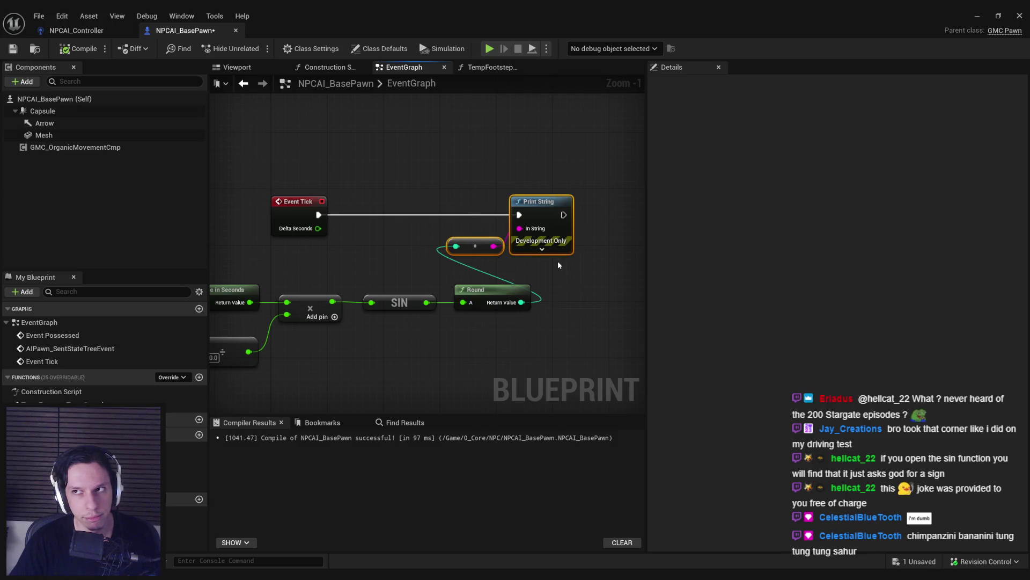
pyautogui.click(555, 269)
pyautogui.scroll(-1, 471, 261)
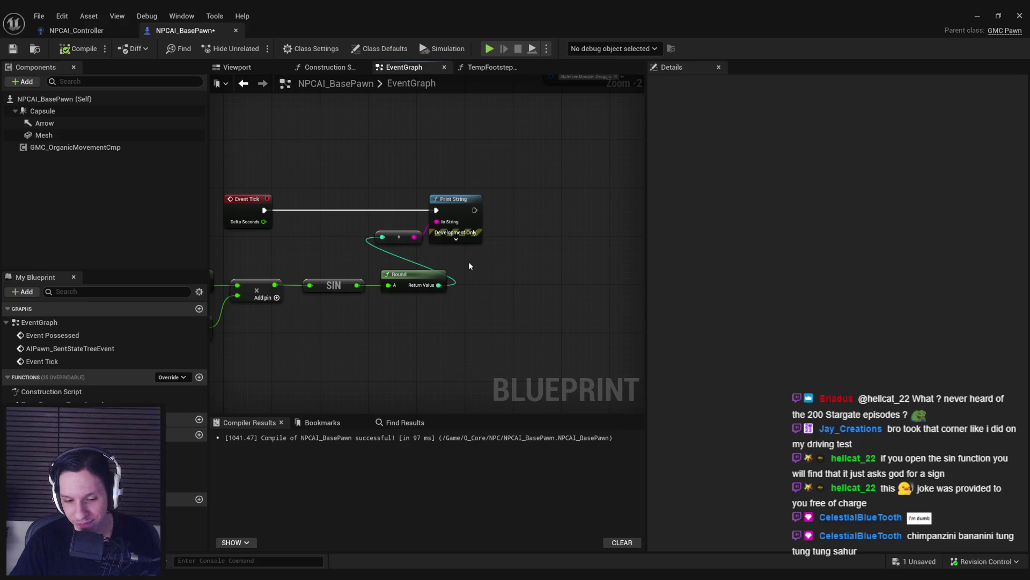
pyautogui.moveTo(469, 262)
pyautogui.mouseDown()
pyautogui.moveTo(612, 253)
pyautogui.moveTo(638, 271)
pyautogui.moveTo(514, 307)
pyautogui.mouseUp()
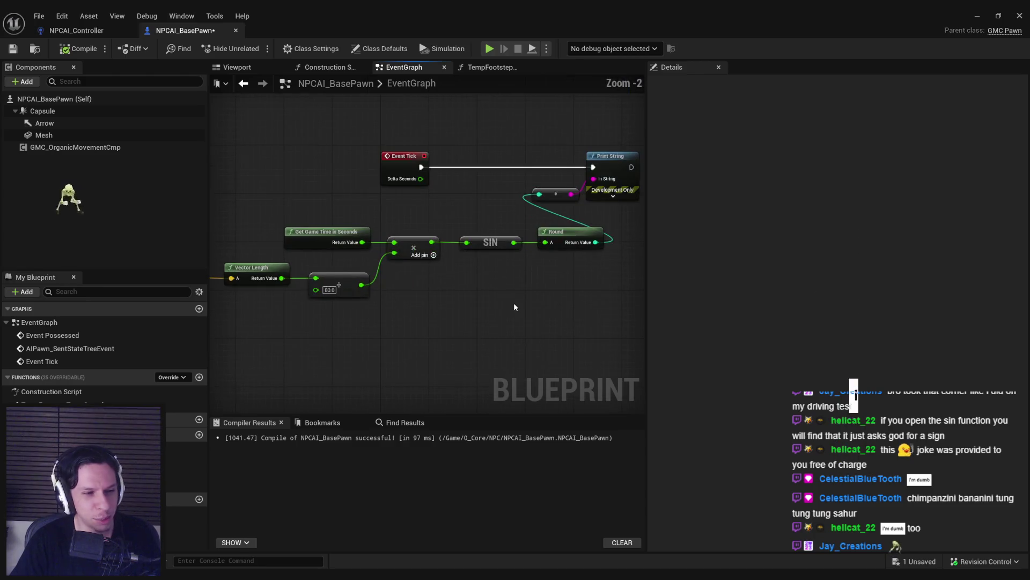
pyautogui.scroll(-1, 514, 307)
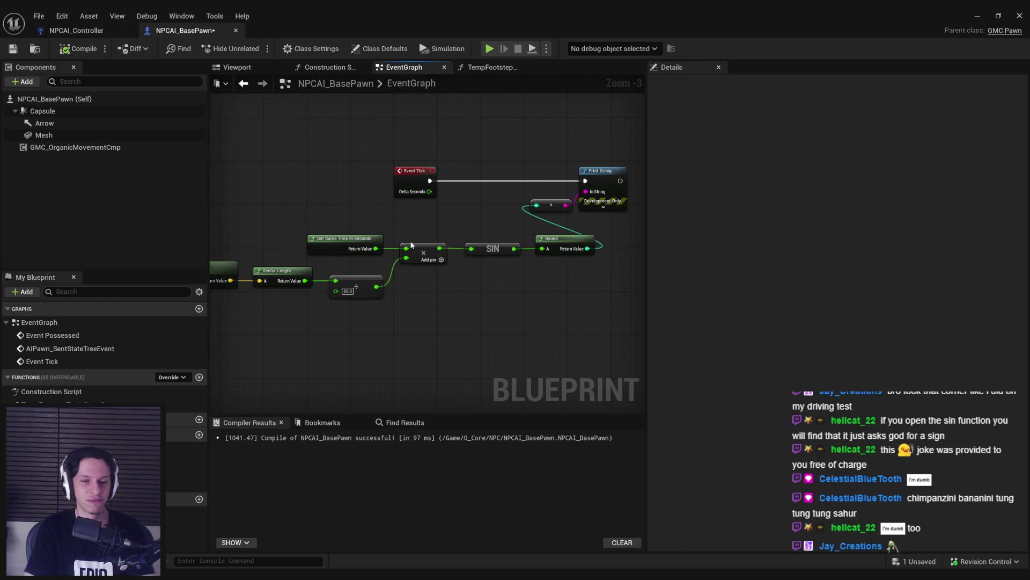
pyautogui.moveTo(556, 329); pyautogui.dragTo(497, 246)
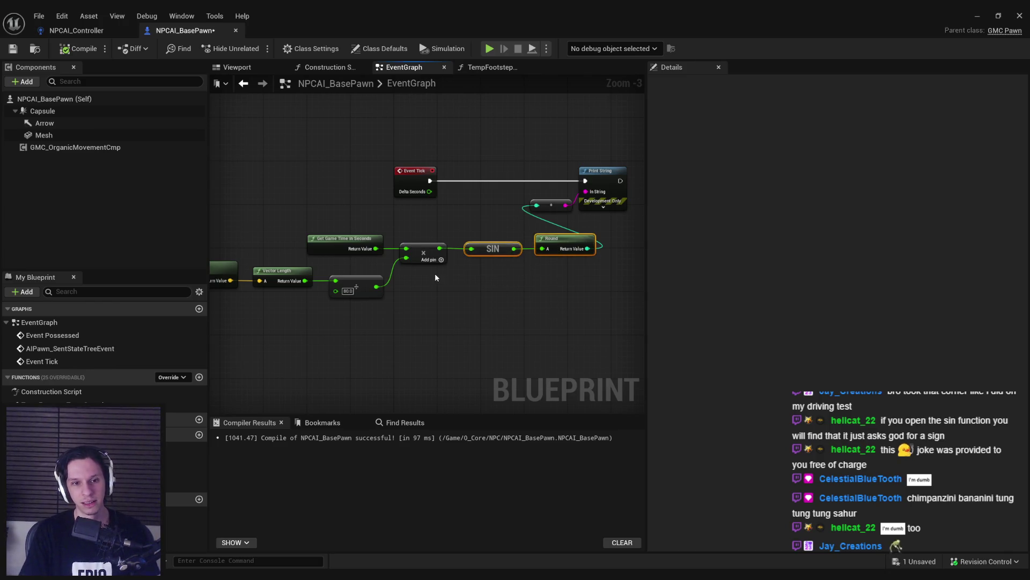
pyautogui.moveTo(419, 253); pyautogui.dragTo(427, 257)
pyautogui.press('Delete')
# Step: Set the speed divisor to 500 and connect the divide result to Print String
pyautogui.moveTo(431, 310)
pyautogui.mouseDown()
pyautogui.moveTo(559, 308)
pyautogui.moveTo(424, 330)
pyautogui.moveTo(539, 295)
pyautogui.moveTo(544, 304)
pyautogui.mouseUp()
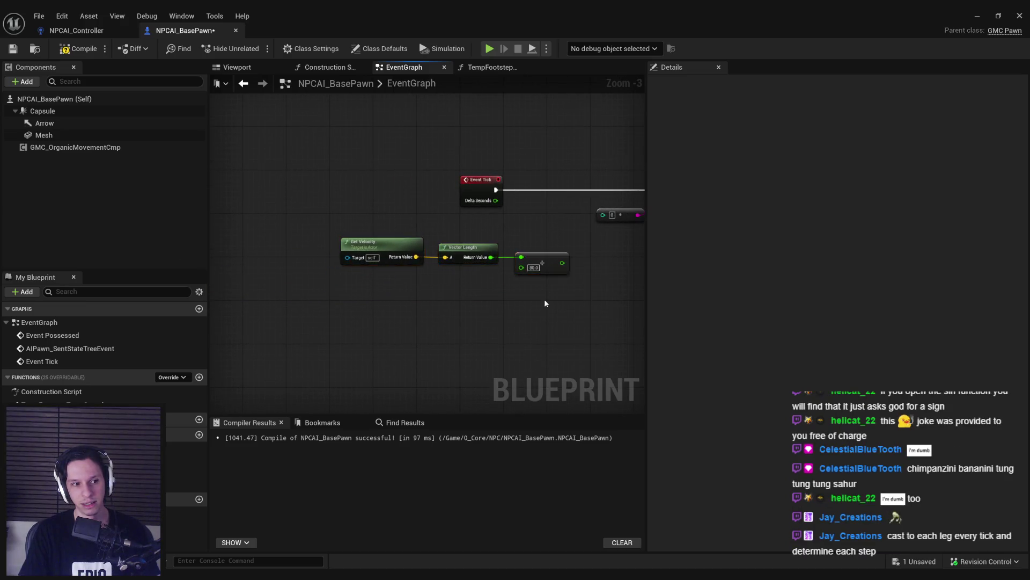
pyautogui.scroll(4, 544, 304)
pyautogui.click(439, 273)
pyautogui.write('500')
pyautogui.press('Return')
pyautogui.moveTo(486, 267)
pyautogui.mouseDown()
pyautogui.moveTo(535, 204)
pyautogui.moveTo(620, 182)
pyautogui.moveTo(617, 175)
pyautogui.mouseUp()
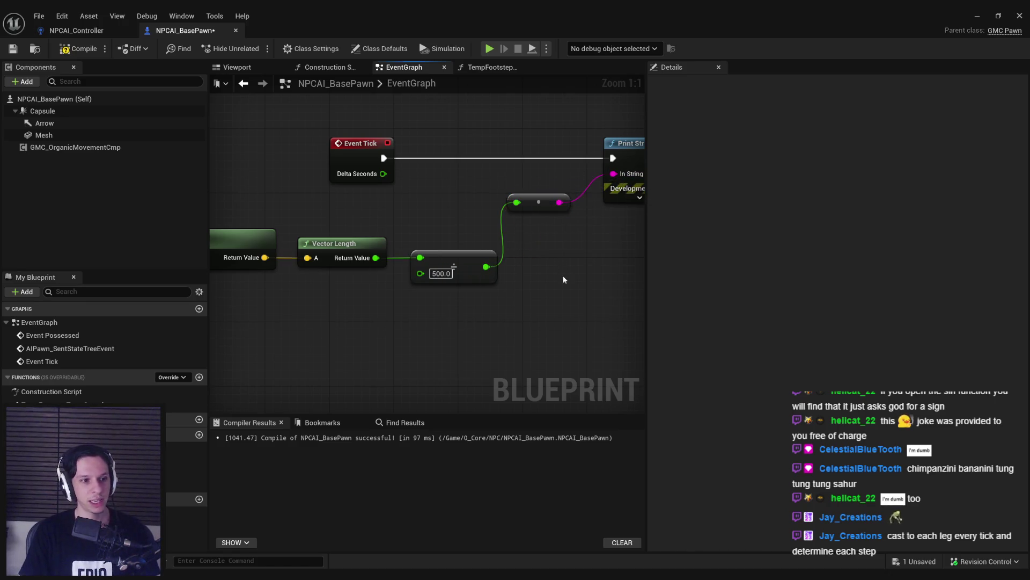
# Step: Compile and save NPCAI_BasePawn, then return to the level editor
pyautogui.click(79, 49)
pyautogui.click(13, 48)
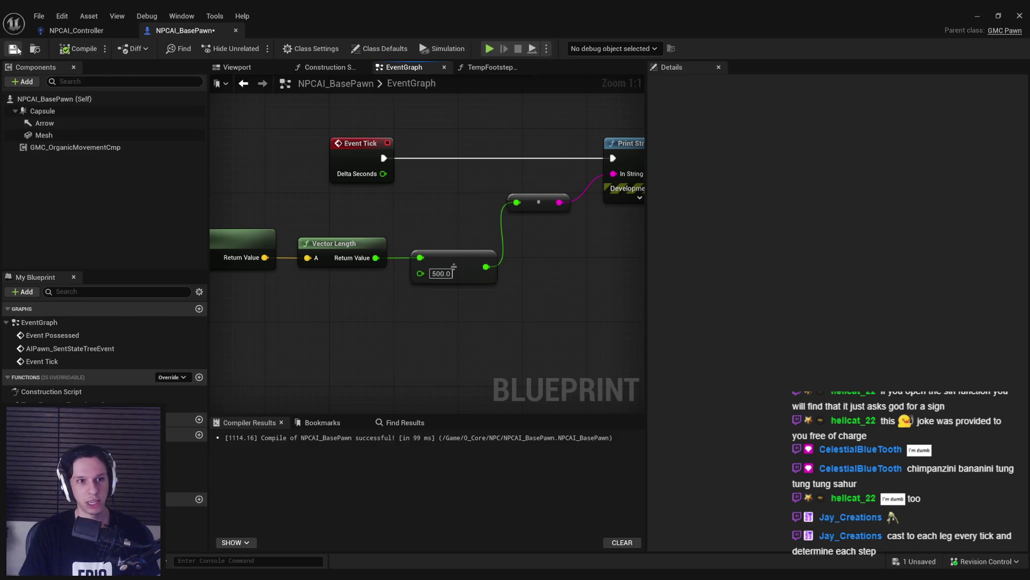
pyautogui.click(977, 16)
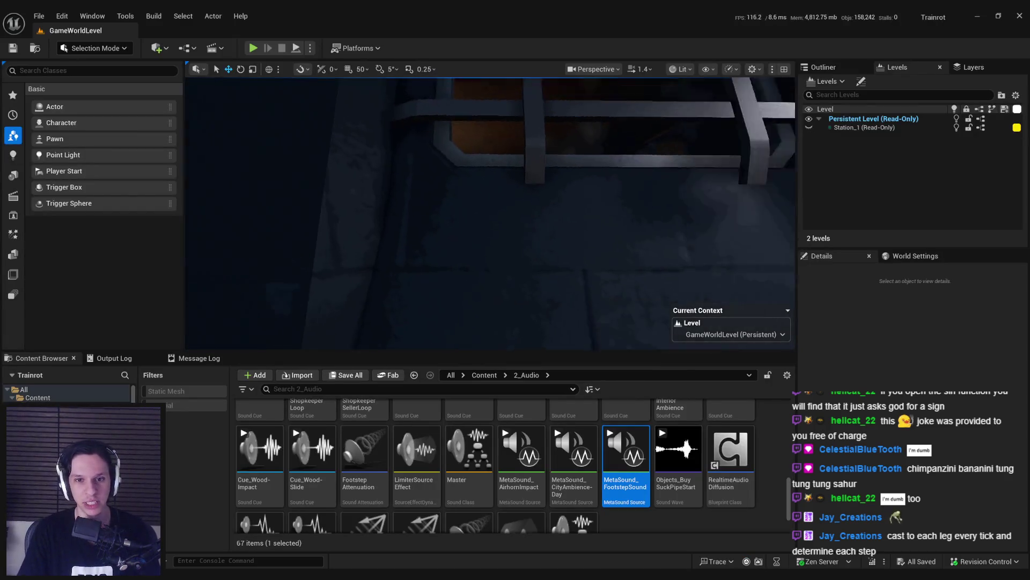
# Step: Run a brief play test, watching speed values climb from 0.0 to about 0.3
pyautogui.click(252, 47)
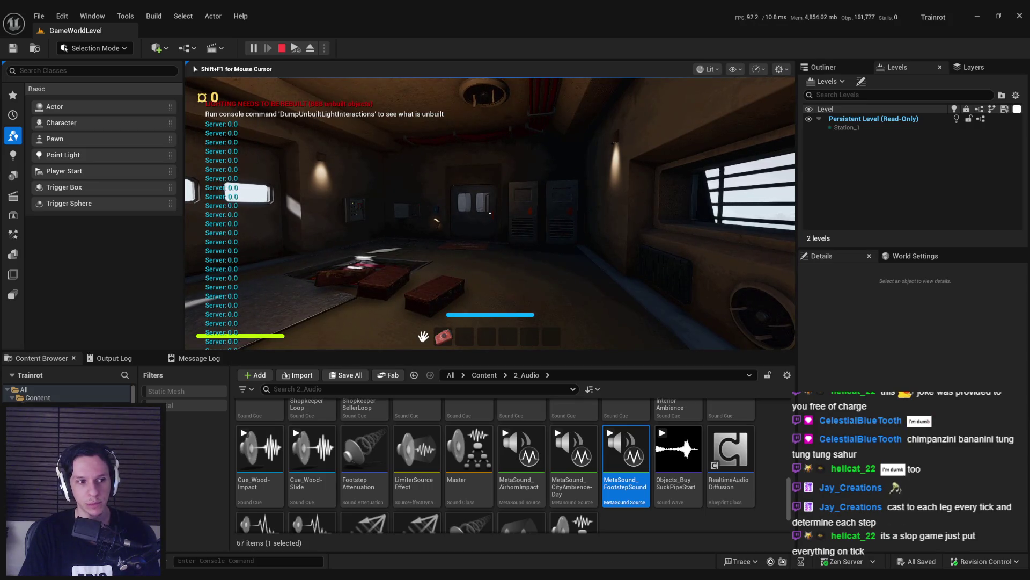
pyautogui.press('Escape')
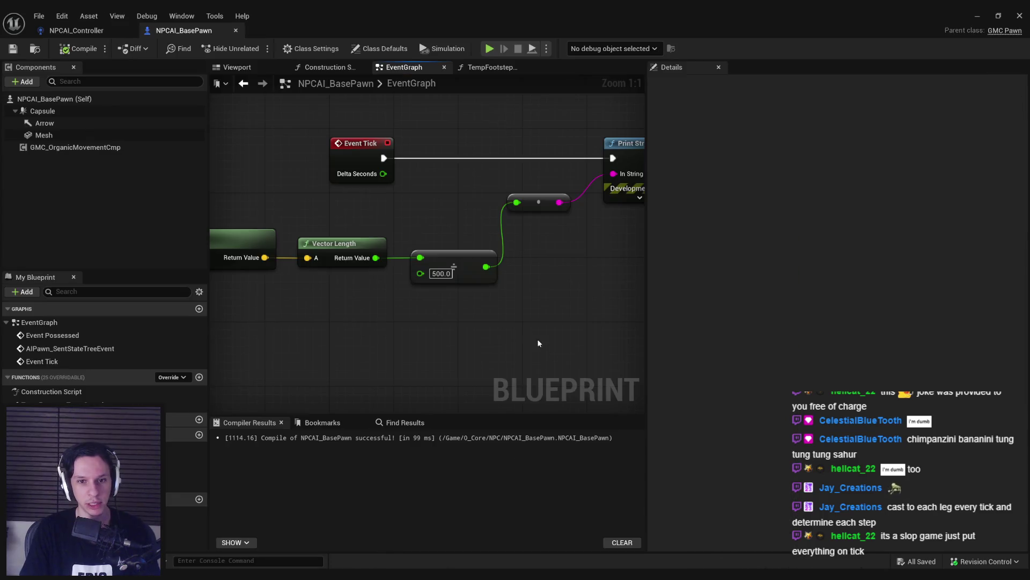
# Step: Delete the Event Tick node, the Print String node and its reroute node
pyautogui.scroll(-1, 538, 343)
pyautogui.scroll(-1, 307, 252)
pyautogui.moveTo(299, 189); pyautogui.dragTo(389, 241)
pyautogui.press('Delete')
pyautogui.moveTo(414, 187); pyautogui.dragTo(567, 253)
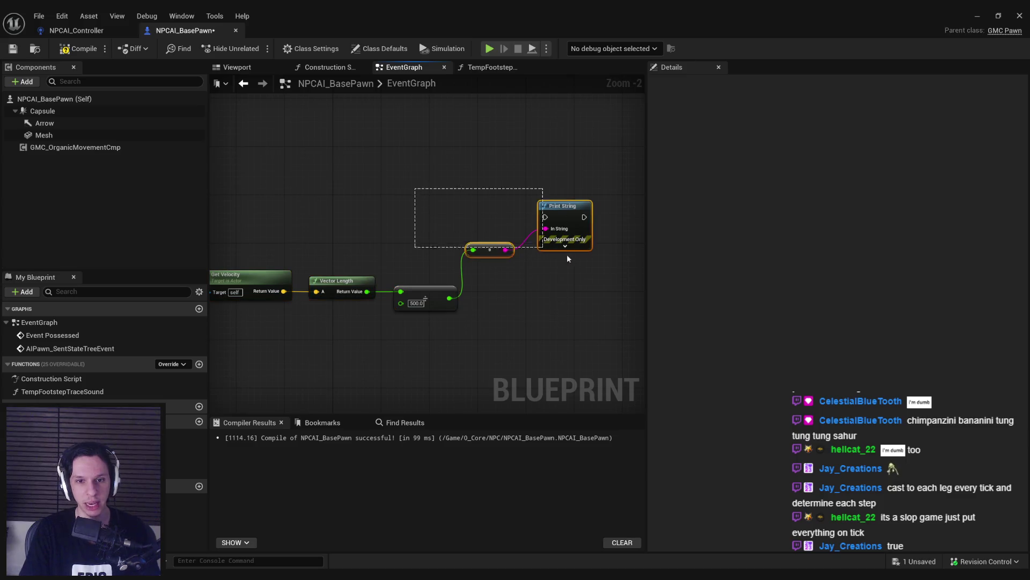
pyautogui.press('Delete')
# Step: Move the velocity math beside the possess logic, shift the state-tree nodes down, and add a function
pyautogui.scroll(-2, 426, 315)
pyautogui.moveTo(266, 233)
pyautogui.mouseDown()
pyautogui.moveTo(456, 308)
pyautogui.moveTo(325, 291)
pyautogui.moveTo(324, 316)
pyautogui.mouseUp()
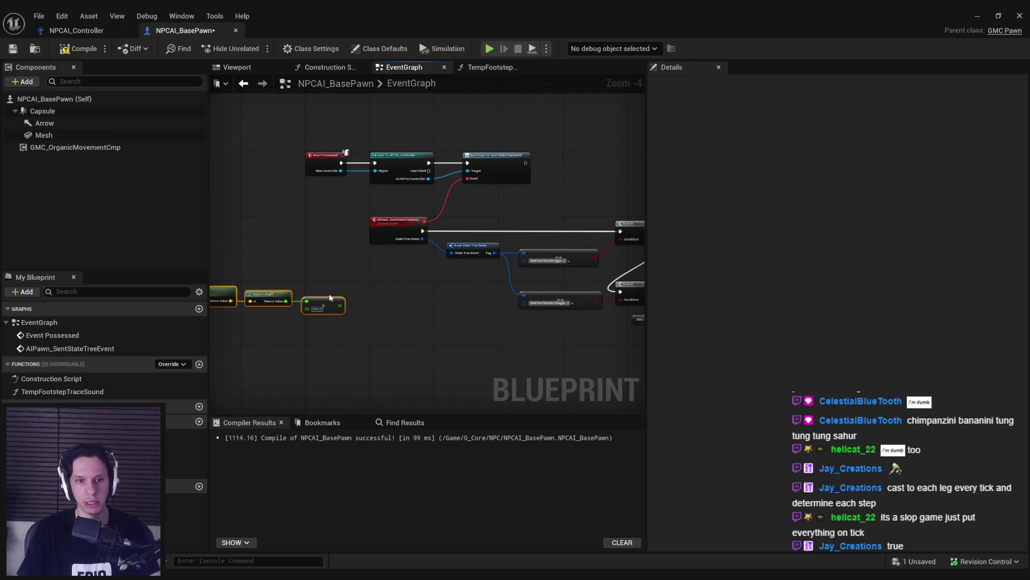
pyautogui.scroll(-1, 350, 308)
pyautogui.scroll(-1, 389, 310)
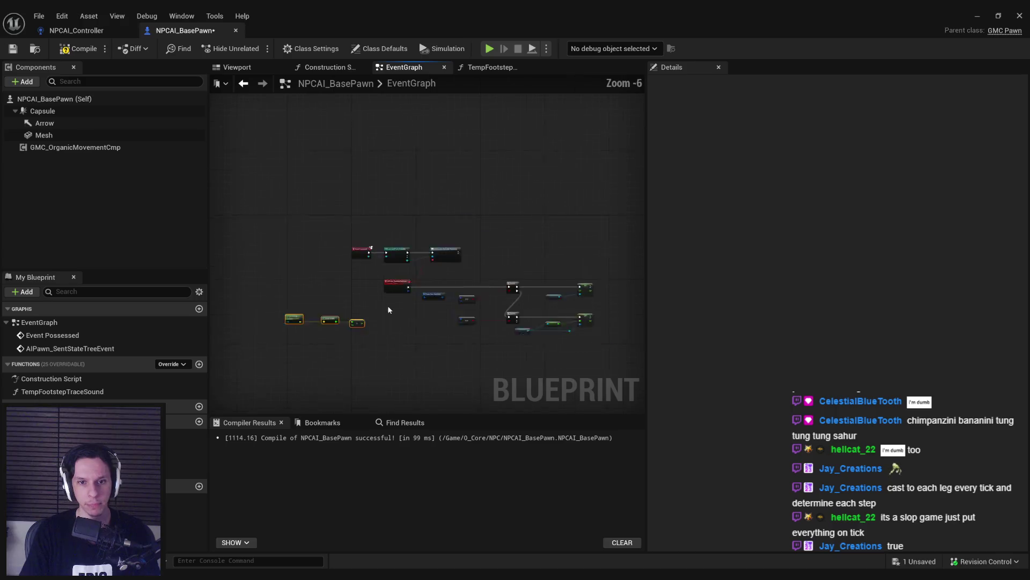
pyautogui.scroll(3, 321, 277)
pyautogui.scroll(-2, 321, 277)
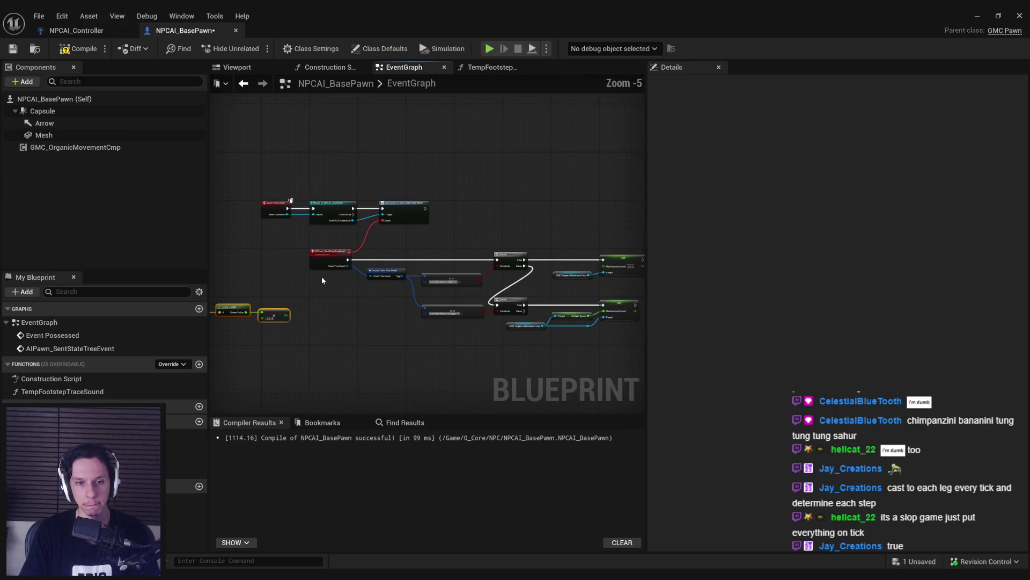
pyautogui.scroll(1, 322, 280)
pyautogui.moveTo(383, 355)
pyautogui.mouseDown()
pyautogui.moveTo(368, 305)
pyautogui.moveTo(380, 338)
pyautogui.moveTo(398, 346)
pyautogui.moveTo(376, 379)
pyautogui.moveTo(387, 352)
pyautogui.moveTo(300, 324)
pyautogui.moveTo(439, 267)
pyautogui.moveTo(503, 172)
pyautogui.moveTo(491, 180)
pyautogui.mouseUp()
pyautogui.moveTo(580, 275)
pyautogui.mouseDown()
pyautogui.moveTo(322, 140)
pyautogui.moveTo(195, 169)
pyautogui.moveTo(204, 171)
pyautogui.mouseUp()
pyautogui.moveTo(300, 179); pyautogui.dragTo(300, 198)
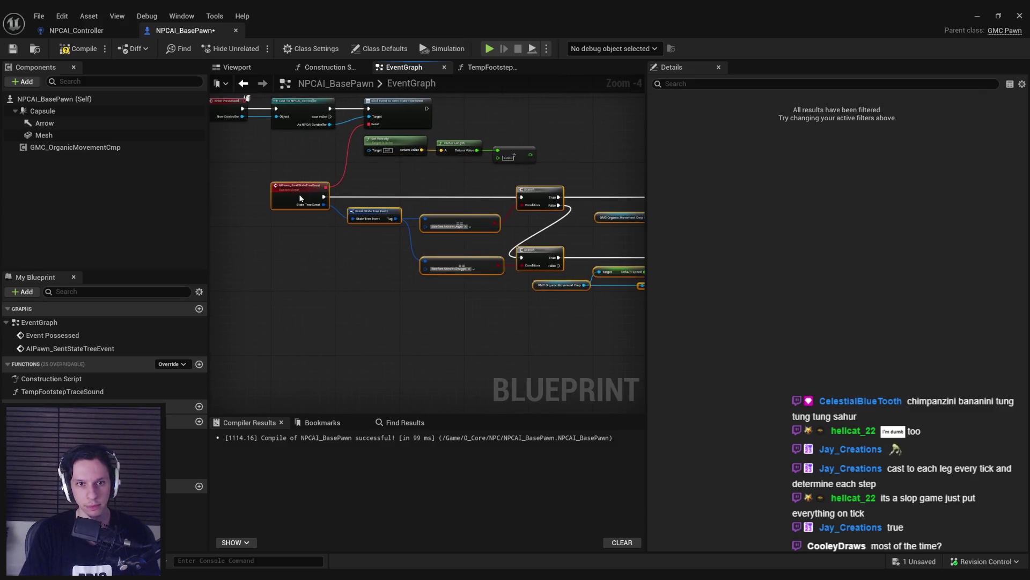
pyautogui.click(199, 364)
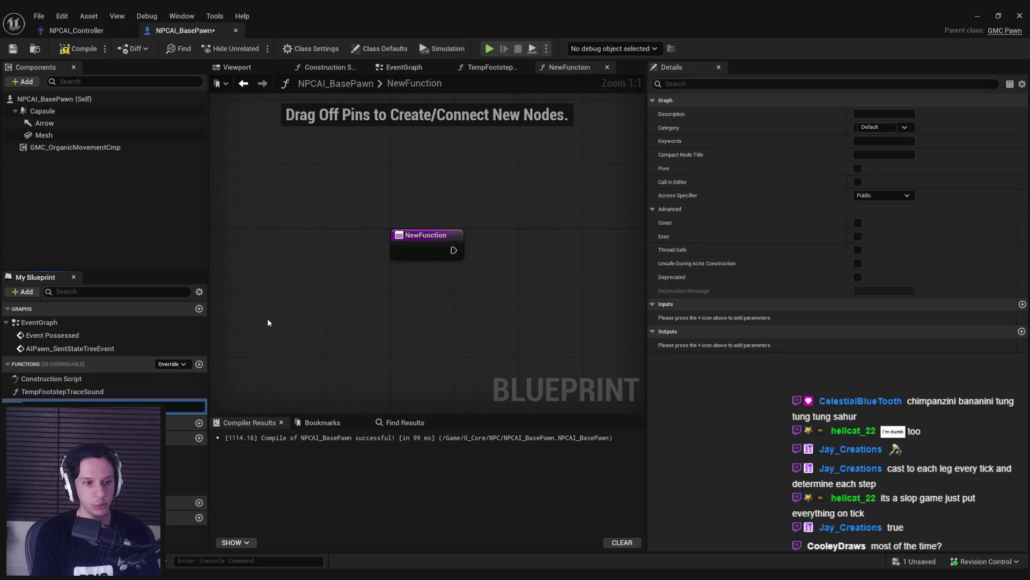
# Step: Name the function TempFootstepTimer and place a Set Timer by Function Name node in the event graph
pyautogui.press('Return')
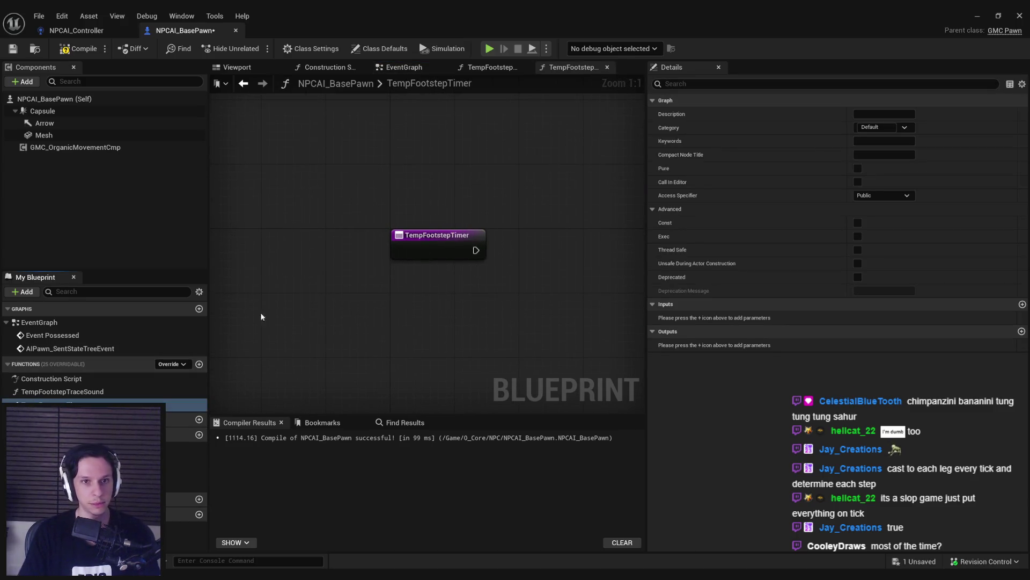
pyautogui.hotkey('alt', 'Left')
pyautogui.rightClick(537, 196)
pyautogui.write('set timer by')
pyautogui.press('Return')
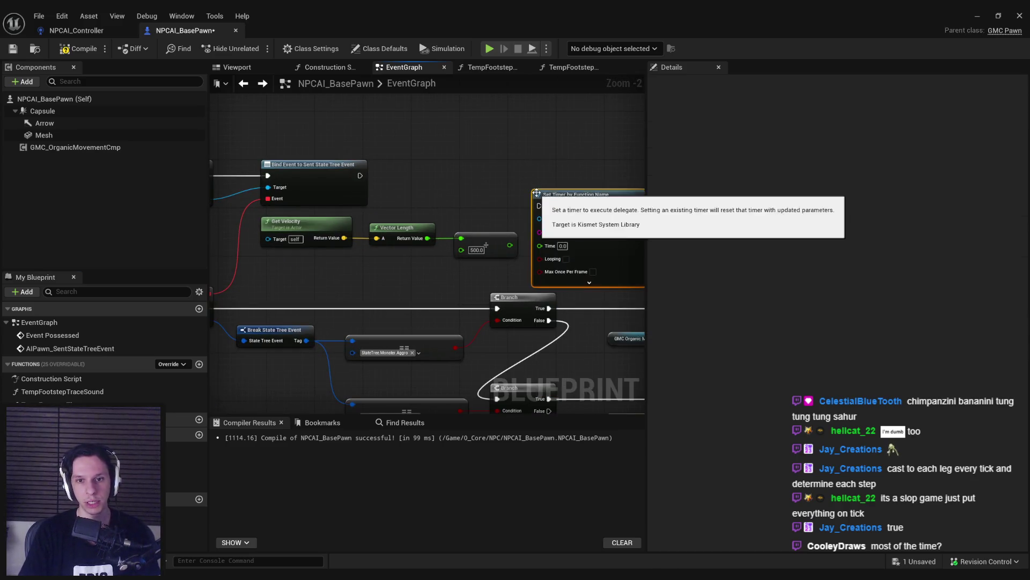
# Step: Wire Bind Event and the divide result into the timer, calling TempFootstepTimer
pyautogui.moveTo(360, 176); pyautogui.dragTo(539, 206)
pyautogui.moveTo(612, 199); pyautogui.dragTo(584, 169)
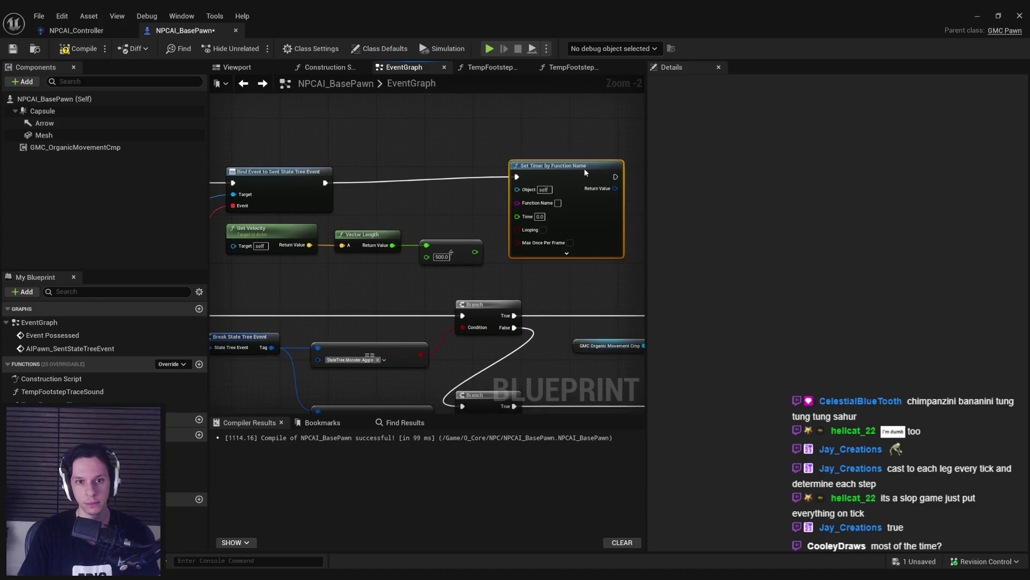
pyautogui.scroll(1, 521, 224)
pyautogui.moveTo(521, 224); pyautogui.dragTo(469, 258)
pyautogui.write('TempFootstepT')
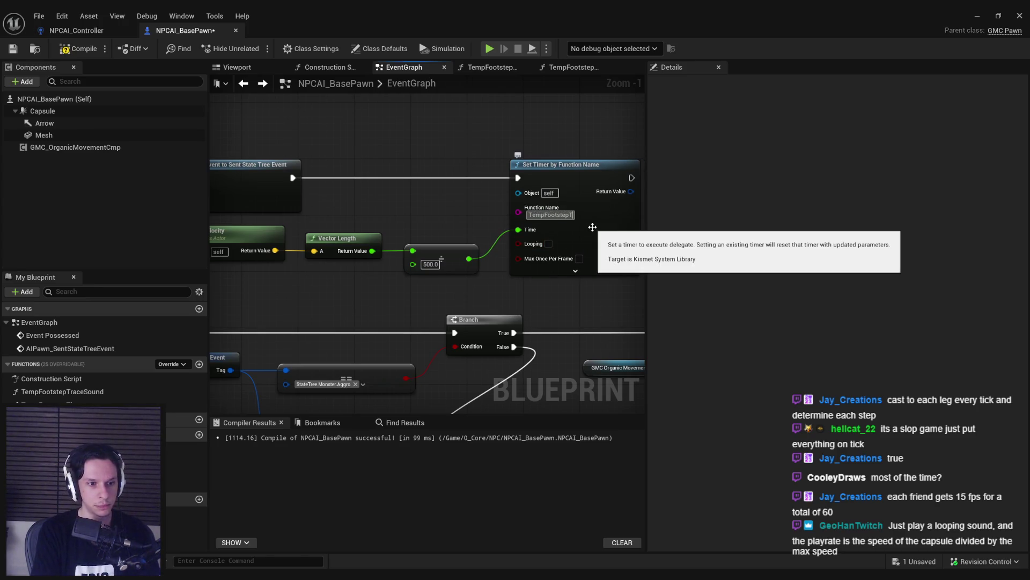
pyautogui.write('imer')
pyautogui.press('Return')
# Step: Compile and save the blueprint, tidy the velocity nodes, and open the TempFootstepTimer graph
pyautogui.click(79, 48)
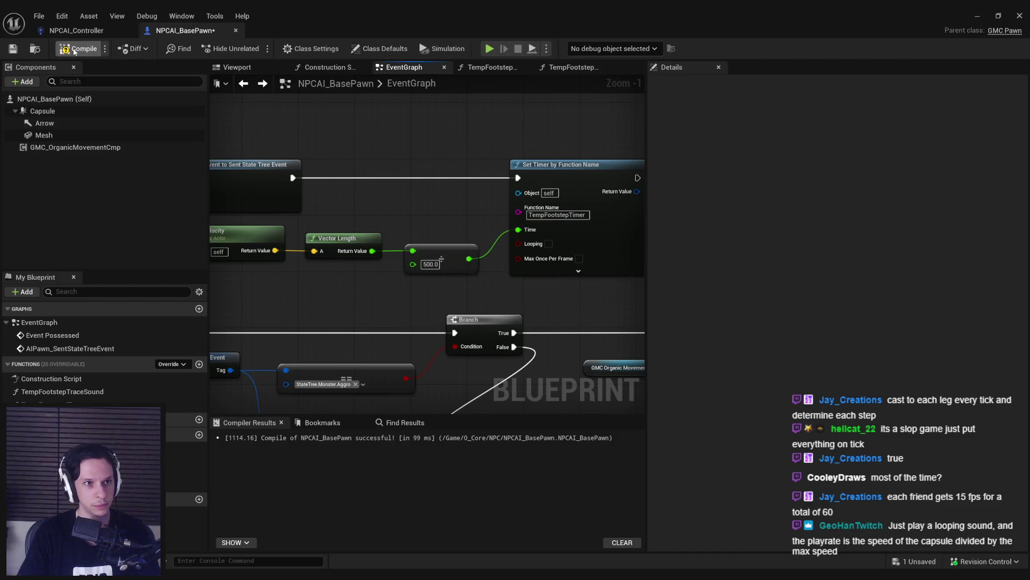
pyautogui.click(12, 53)
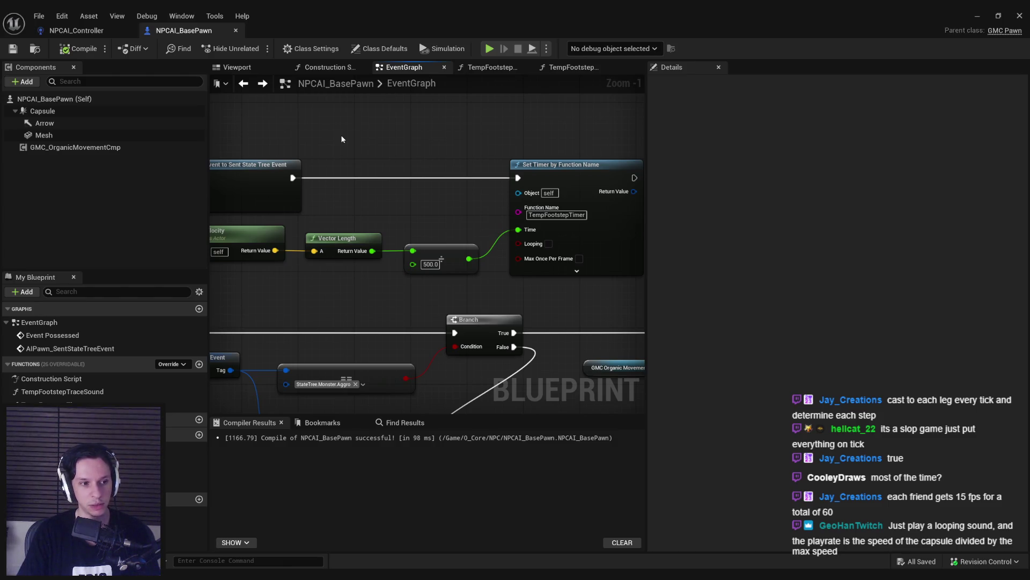
pyautogui.scroll(-1, 424, 258)
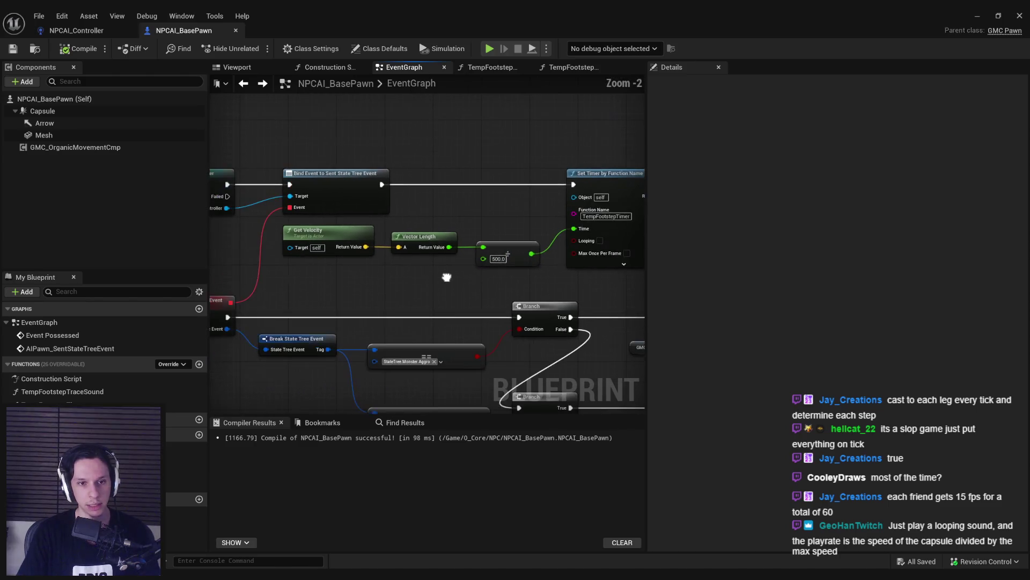
pyautogui.moveTo(447, 277)
pyautogui.mouseDown()
pyautogui.moveTo(249, 244)
pyautogui.moveTo(257, 226)
pyautogui.moveTo(490, 271)
pyautogui.moveTo(297, 229)
pyautogui.mouseUp()
pyautogui.scroll(1, 499, 295)
pyautogui.click(301, 300)
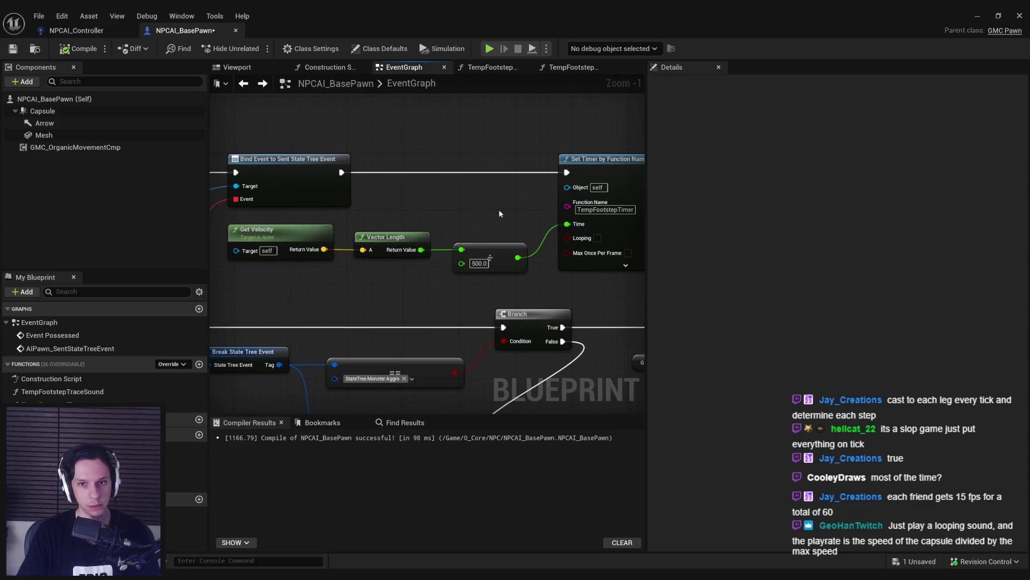
pyautogui.scroll(-1, 303, 408)
pyautogui.click(569, 67)
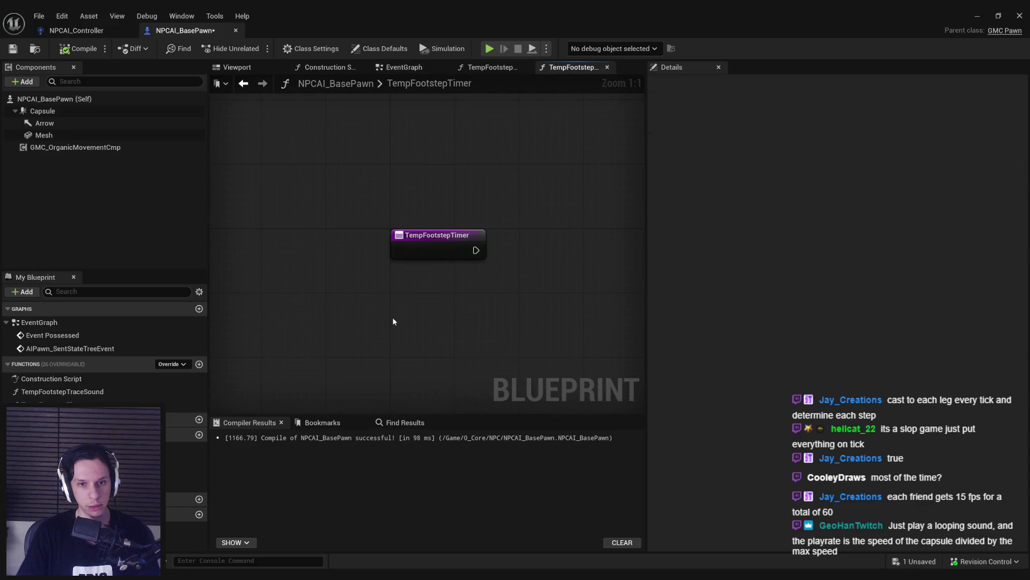
# Step: Add Get Velocity feeding a Vector Length node in the TempFootstepTimer graph
pyautogui.rightClick(351, 274)
pyautogui.click(314, 305)
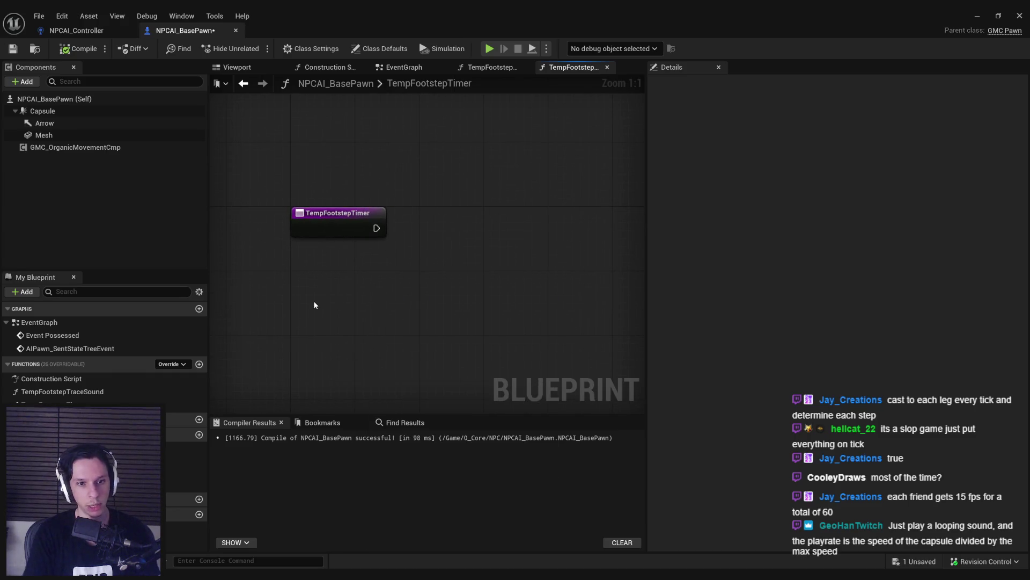
pyautogui.press('c')
pyautogui.hotkey('ctrl', 'z')
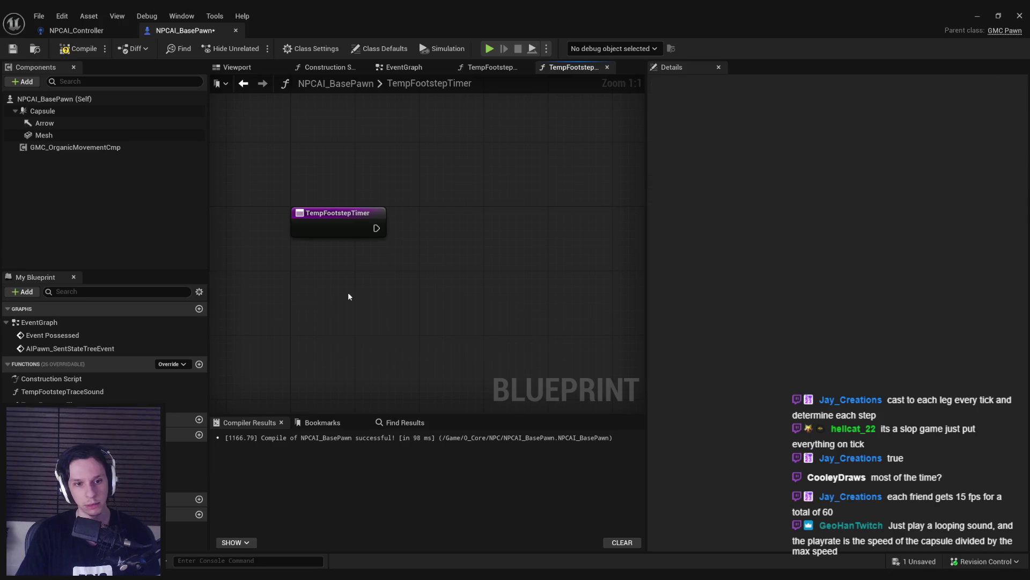
pyautogui.rightClick(349, 296)
pyautogui.write('get velocity')
pyautogui.press('Return')
pyautogui.moveTo(442, 320)
pyautogui.mouseDown()
pyautogui.moveTo(531, 318)
pyautogui.moveTo(500, 296)
pyautogui.mouseUp()
pyautogui.write('vector length')
pyautogui.press('Return')
pyautogui.keyDown('shift'); pyautogui.click(408, 294); pyautogui.keyUp('shift')
pyautogui.moveTo(575, 291)
pyautogui.mouseDown()
pyautogui.moveTo(373, 263)
pyautogui.moveTo(381, 307)
pyautogui.moveTo(472, 341)
pyautogui.moveTo(564, 239)
pyautogui.moveTo(415, 222)
pyautogui.mouseUp()
# Step: Add a Branch on the speed compared against a threshold of 10, with straightened wires
pyautogui.click(461, 300)
pyautogui.press('Escape')
pyautogui.write('branch')
pyautogui.click(594, 333)
pyautogui.write('10')
pyautogui.press('Return')
pyautogui.moveTo(456, 334); pyautogui.dragTo(499, 300)
pyautogui.press('q')
# Step: Call TempFootstepTraceSound from the Branch's True output
pyautogui.scroll(-2, 495, 292)
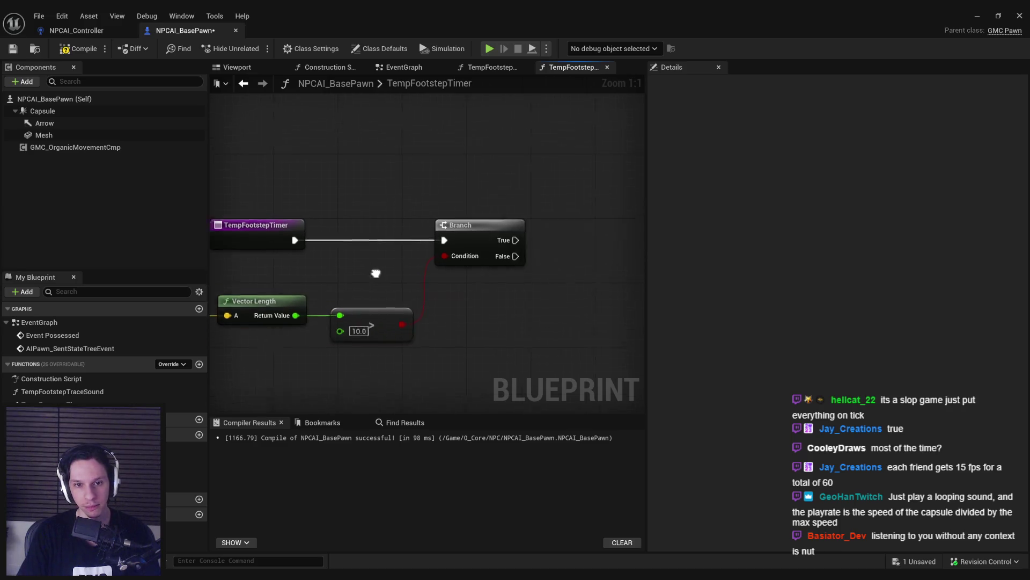
pyautogui.moveTo(512, 310); pyautogui.dragTo(574, 306)
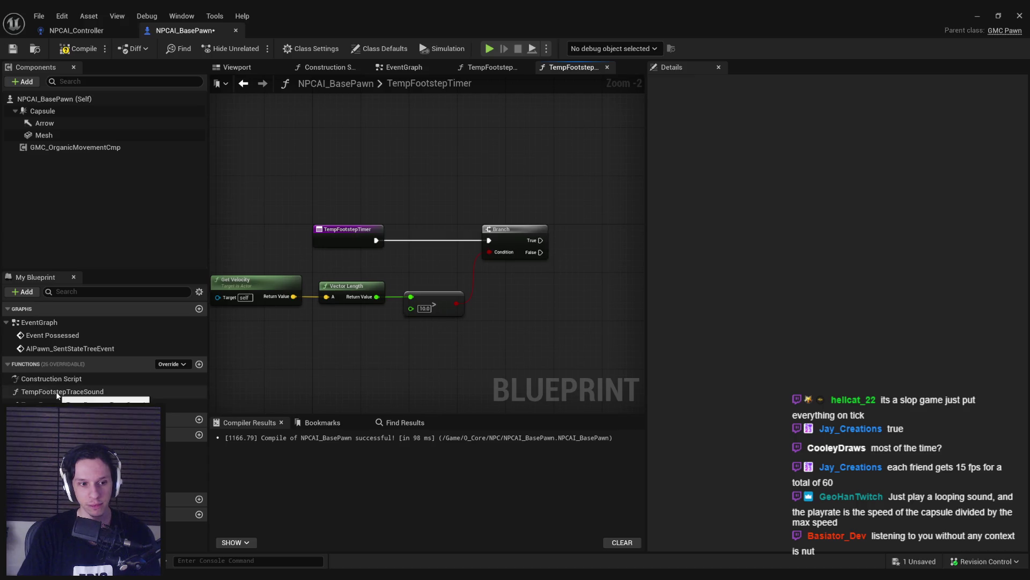
pyautogui.moveTo(52, 392)
pyautogui.mouseDown()
pyautogui.moveTo(228, 395)
pyautogui.moveTo(582, 246)
pyautogui.moveTo(594, 254)
pyautogui.mouseUp()
pyautogui.moveTo(440, 253); pyautogui.dragTo(485, 254)
pyautogui.hotkey('alt', 'Left')
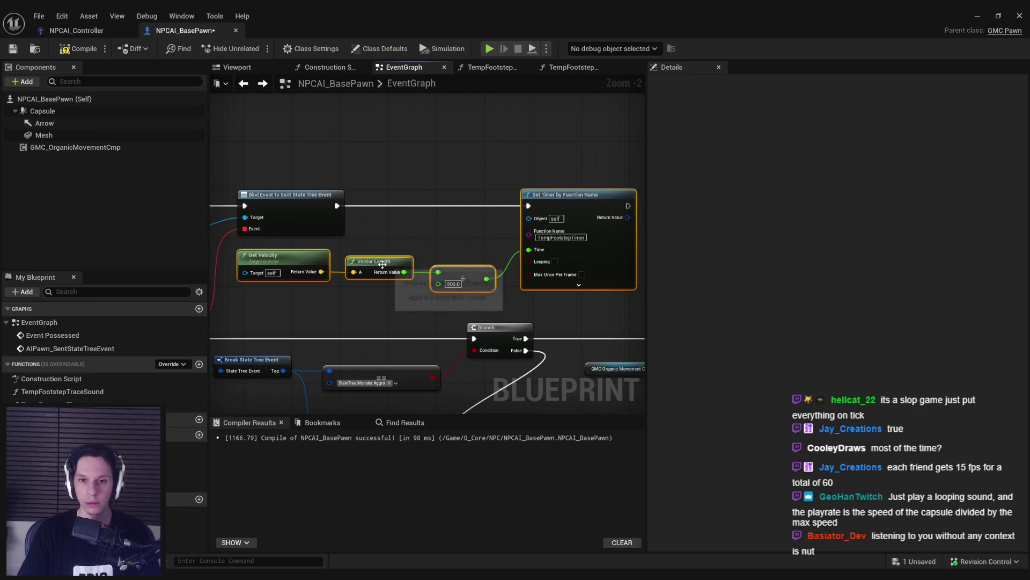
# Step: Wire Temp Footstep Trace Sound into Set Timer and reposition the velocity nodes
pyautogui.moveTo(565, 301); pyautogui.dragTo(295, 252)
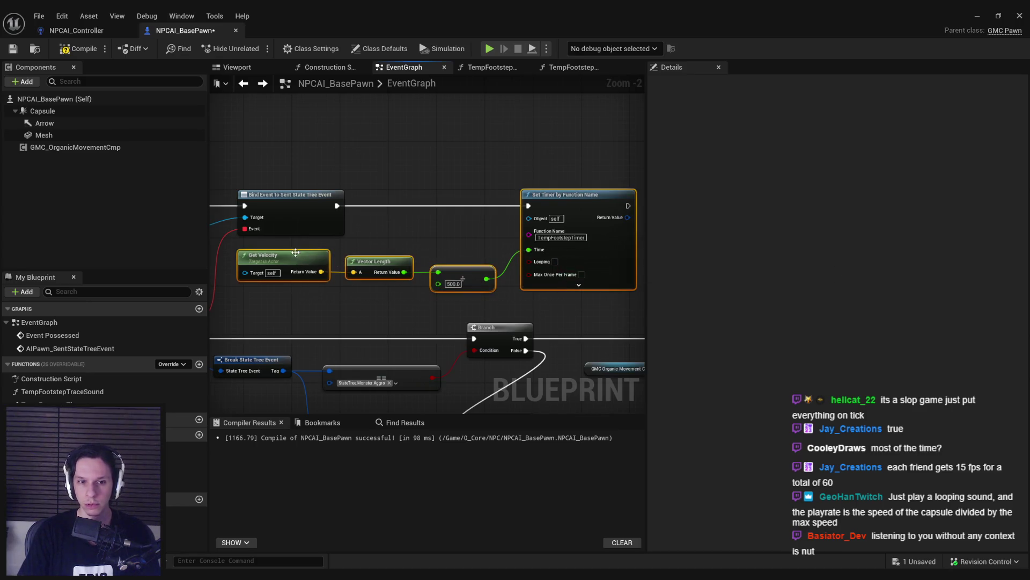
pyautogui.scroll(-3, 512, 215)
pyautogui.click(568, 67)
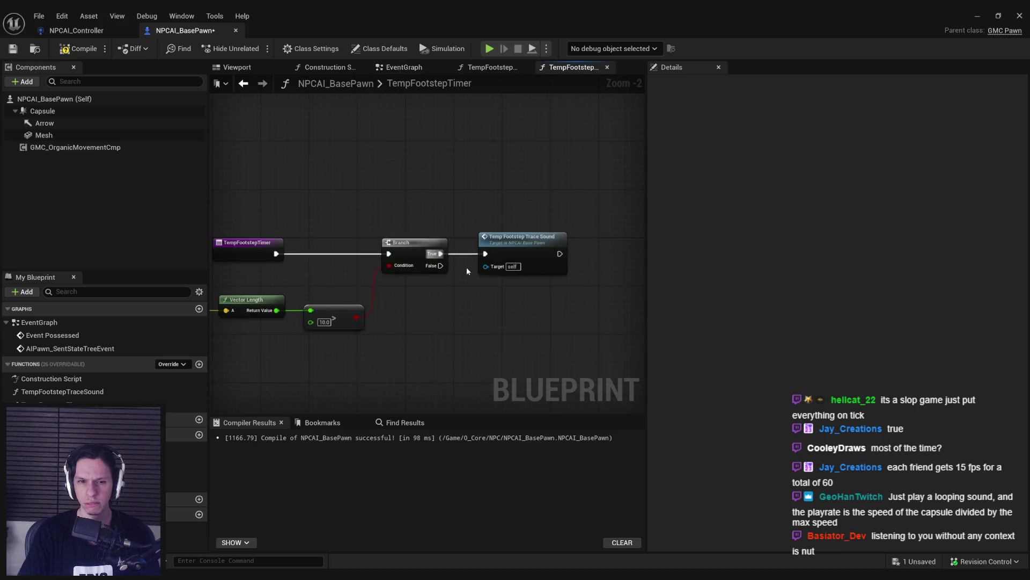
pyautogui.moveTo(553, 269); pyautogui.dragTo(449, 241)
pyautogui.moveTo(538, 209); pyautogui.dragTo(335, 189)
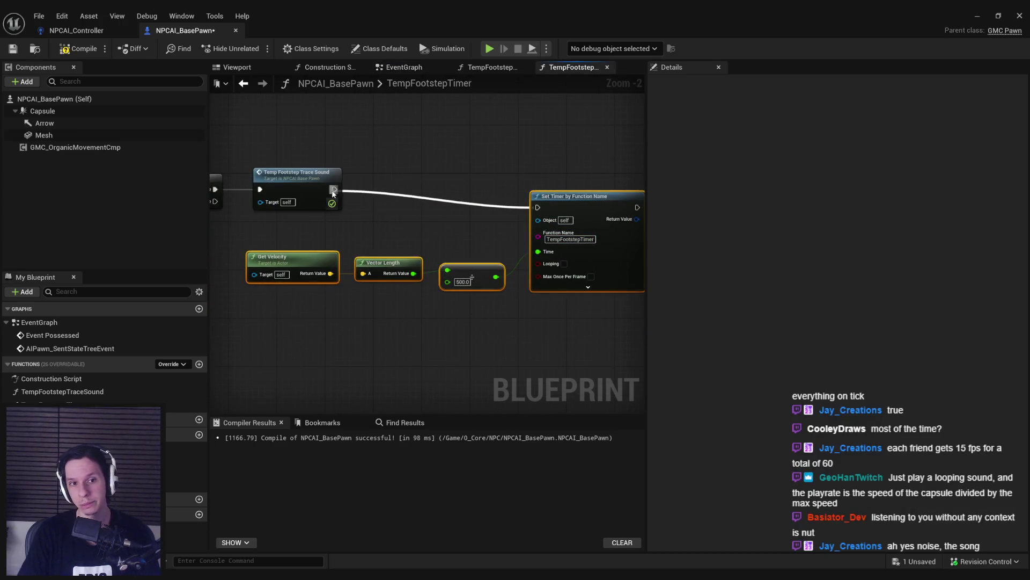
pyautogui.moveTo(561, 198); pyautogui.dragTo(559, 182)
pyautogui.click(449, 300)
pyautogui.moveTo(450, 301); pyautogui.dragTo(236, 230)
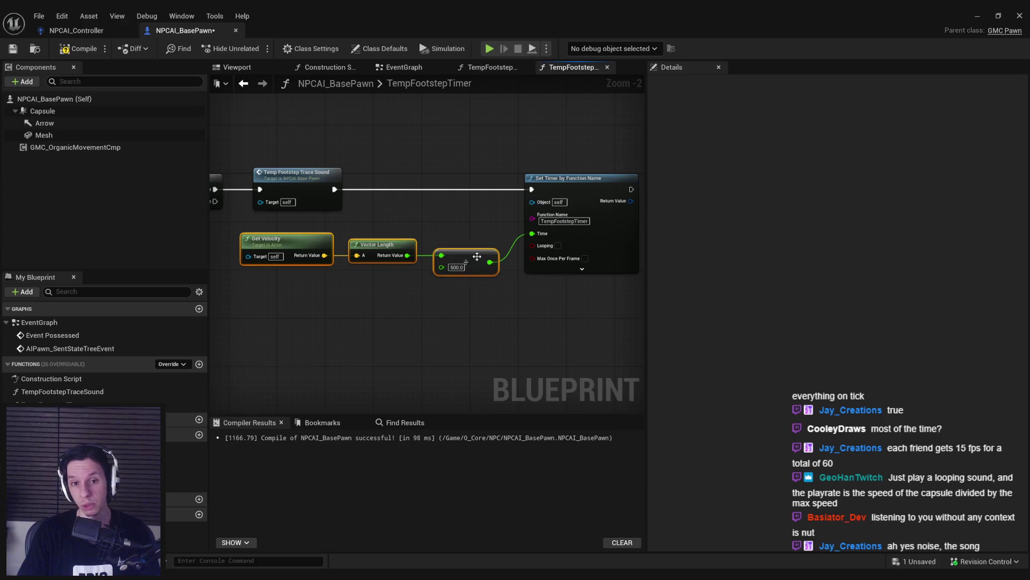
pyautogui.moveTo(375, 245); pyautogui.dragTo(365, 271)
pyautogui.click(510, 225)
# Step: Route the Branch False output into Set Timer through a reroute point, then compile and save
pyautogui.moveTo(533, 188); pyautogui.dragTo(628, 218)
pyautogui.moveTo(321, 232); pyautogui.dragTo(625, 224)
pyautogui.moveTo(574, 287)
pyautogui.mouseDown()
pyautogui.moveTo(493, 232)
pyautogui.moveTo(339, 323)
pyautogui.mouseUp()
pyautogui.doubleClick(370, 215)
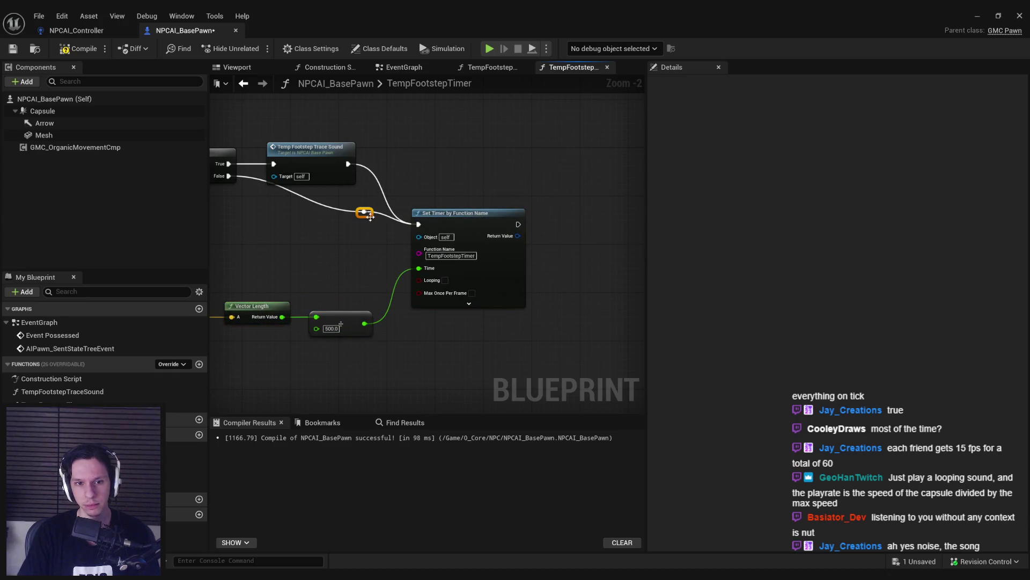
pyautogui.moveTo(287, 228); pyautogui.dragTo(278, 227)
pyautogui.click(278, 236)
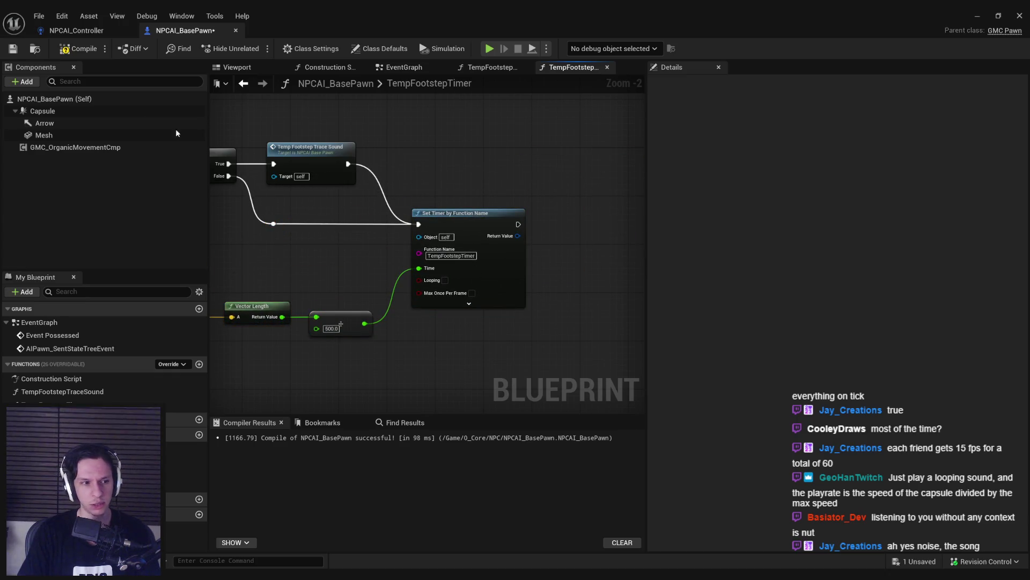
pyautogui.click(69, 53)
pyautogui.click(999, 16)
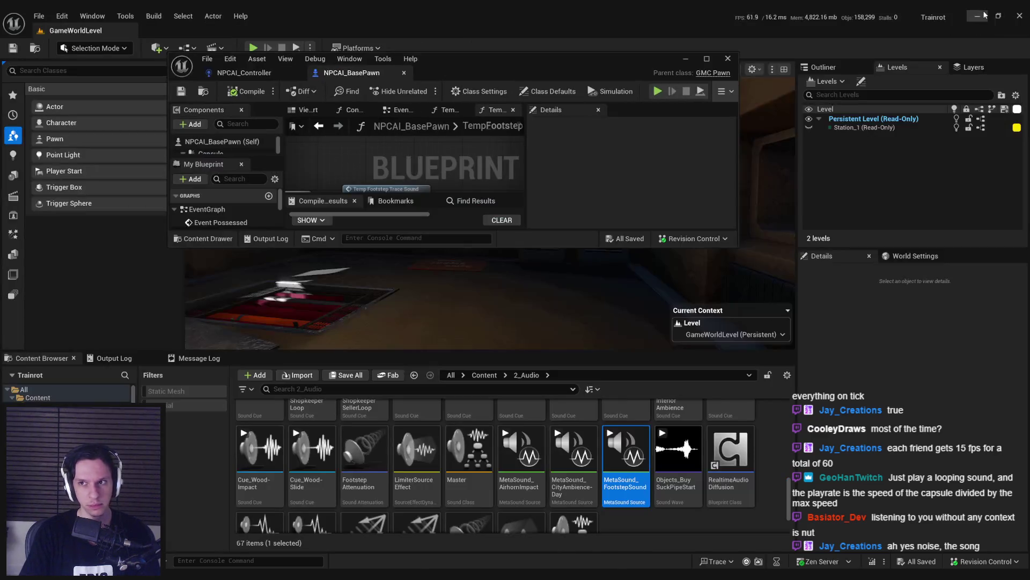
# Step: Bring up the level and start a fullscreen play session
pyautogui.click(706, 58)
pyautogui.click(971, 17)
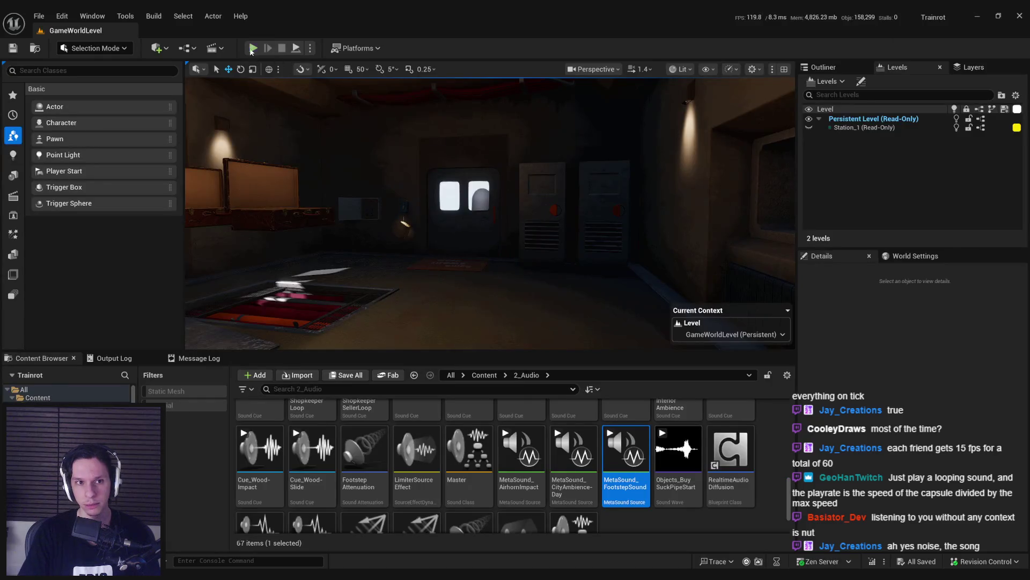
pyautogui.click(253, 48)
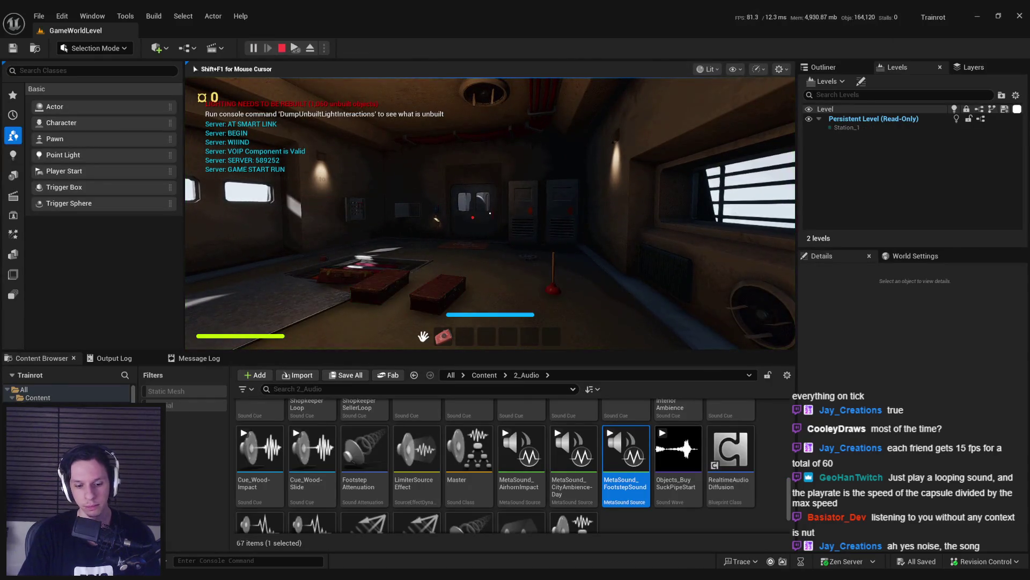
pyautogui.press('F11')
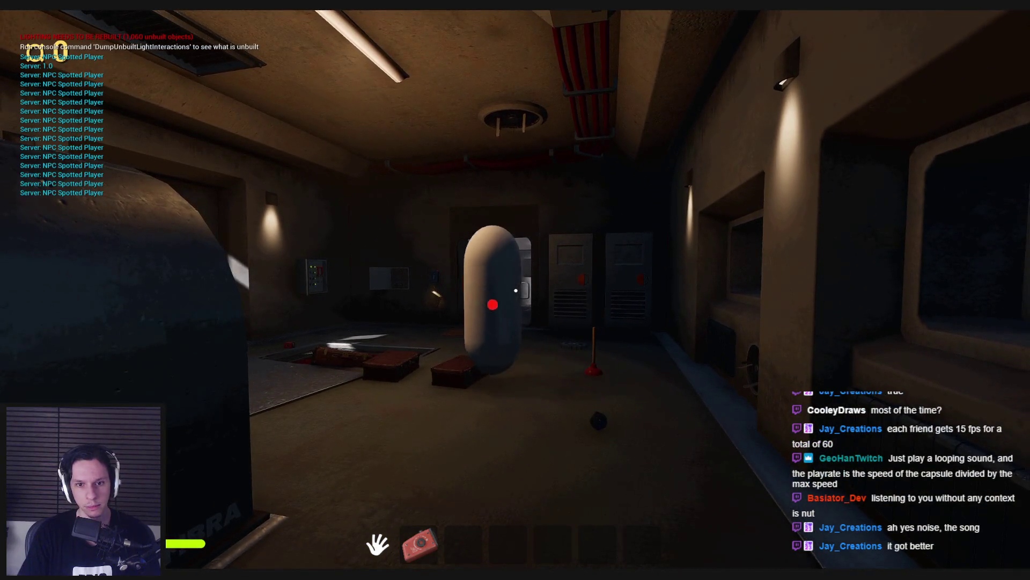
# Step: Sprint past the NPC toward the station sign, then stop and bring back the NPCAI_BasePawn Blueprint
pyautogui.hotkey('shift', 'w')
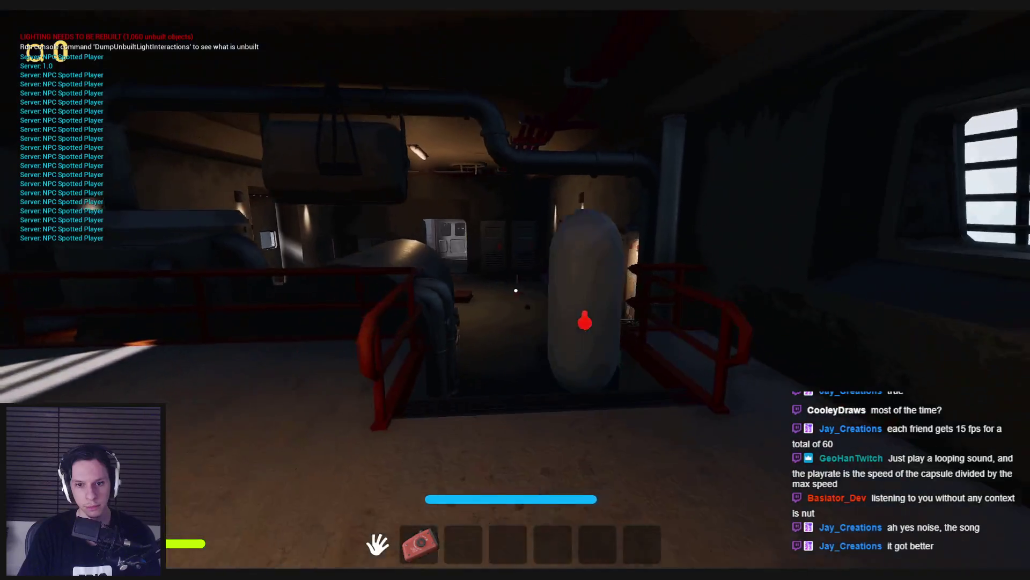
pyautogui.hotkey('shift', 'w')
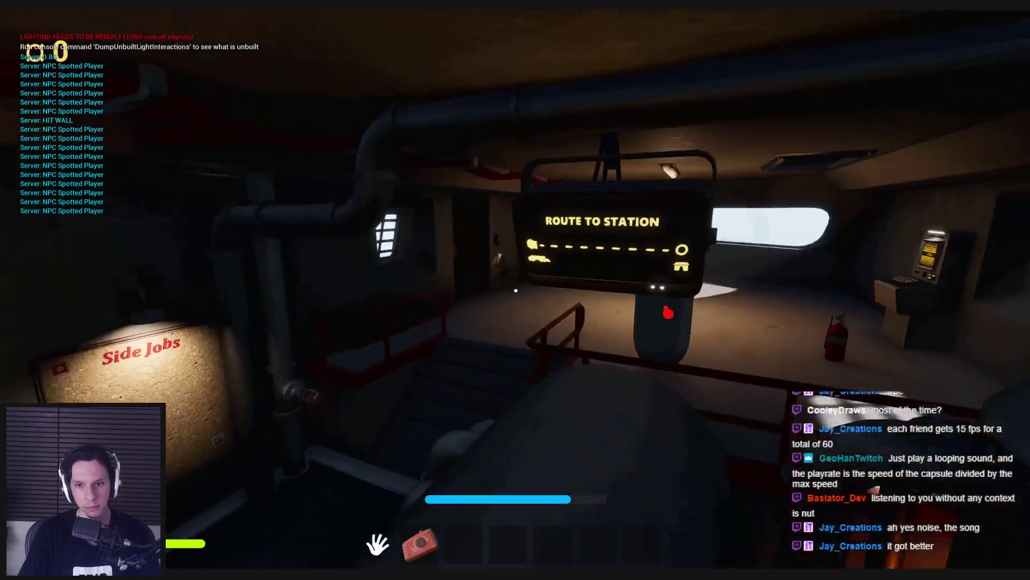
pyautogui.press('Escape')
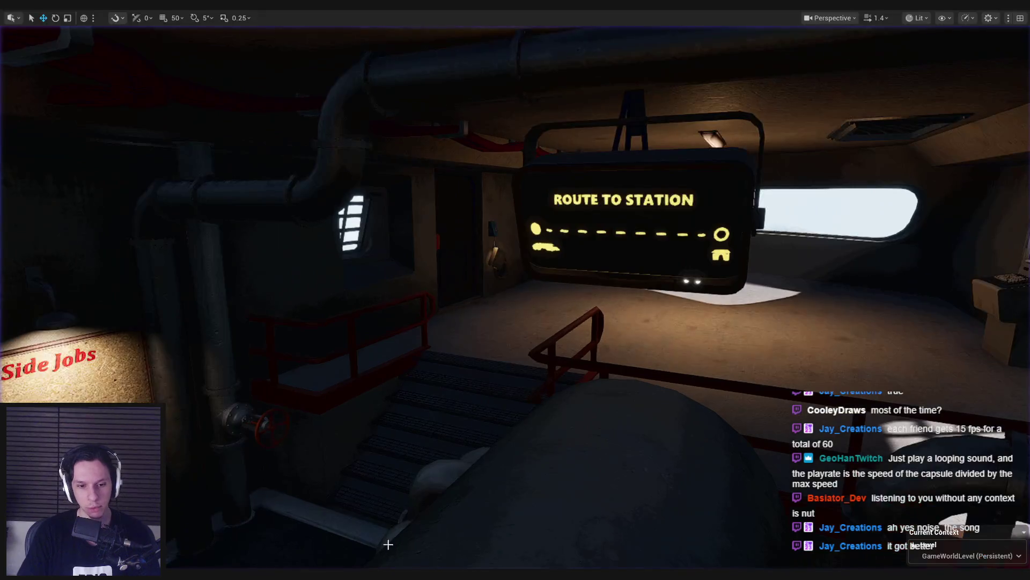
pyautogui.moveTo(388, 574)
pyautogui.click(395, 528)
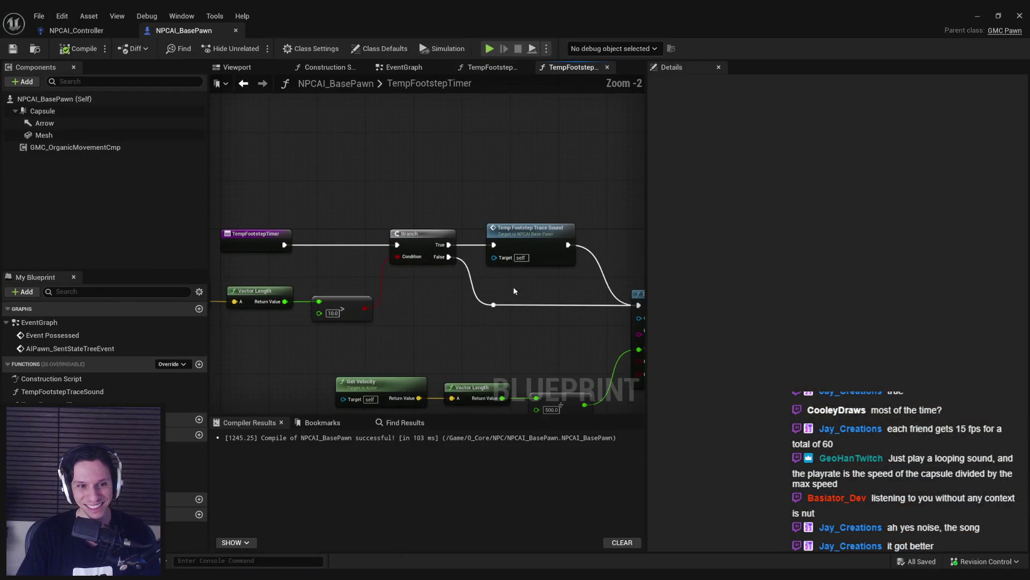
# Step: Open Temp Footstep Trace Sound and set Line Trace By Channel's Draw Debug Type to For Duration
pyautogui.moveTo(514, 291); pyautogui.dragTo(594, 319)
pyautogui.doubleClick(621, 238)
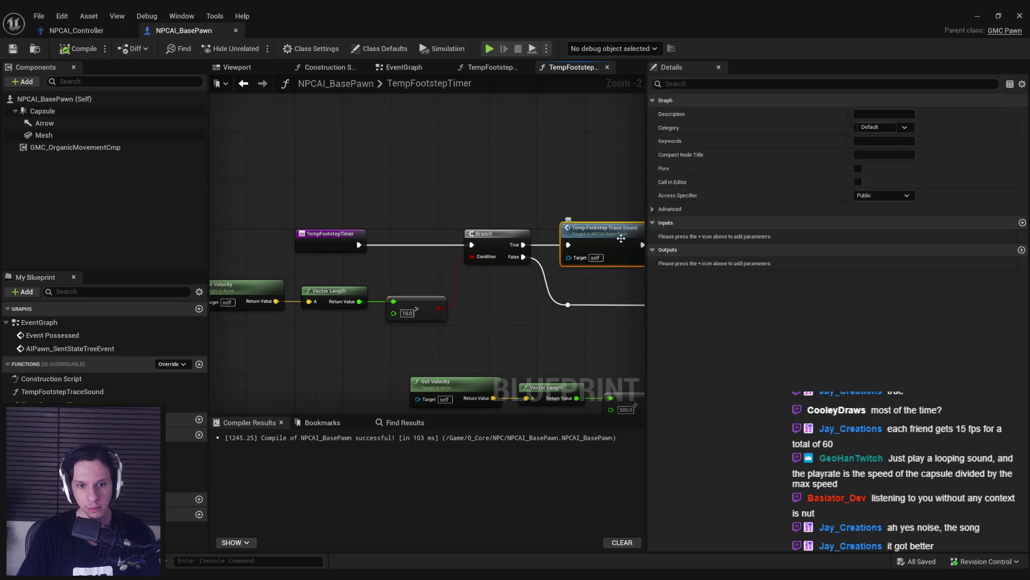
pyautogui.hotkey('alt', 'Left')
pyautogui.hotkey('alt', 'Right')
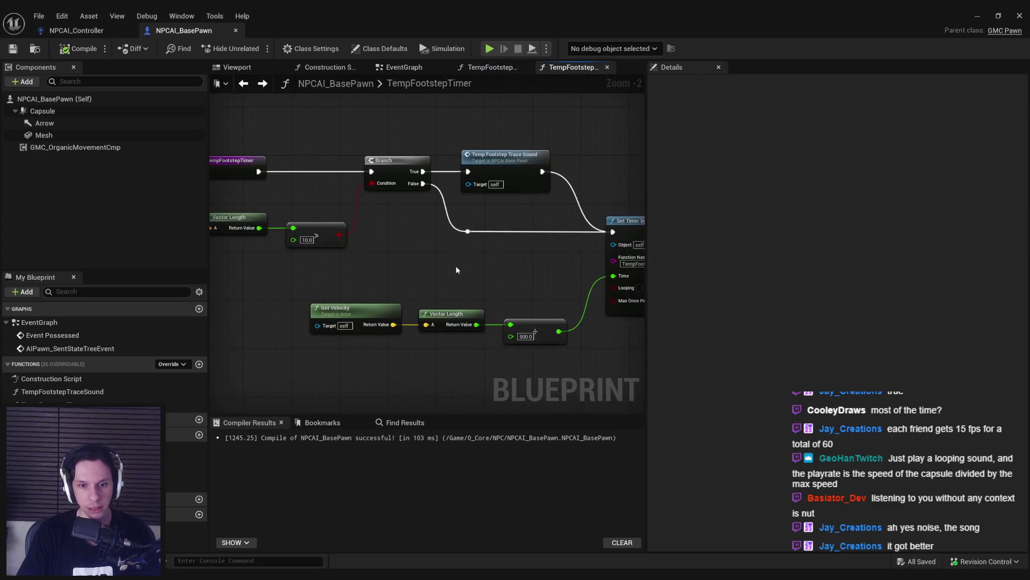
pyautogui.moveTo(462, 262)
pyautogui.mouseDown()
pyautogui.moveTo(437, 264)
pyautogui.moveTo(633, 283)
pyautogui.mouseUp()
pyautogui.scroll(2, 531, 237)
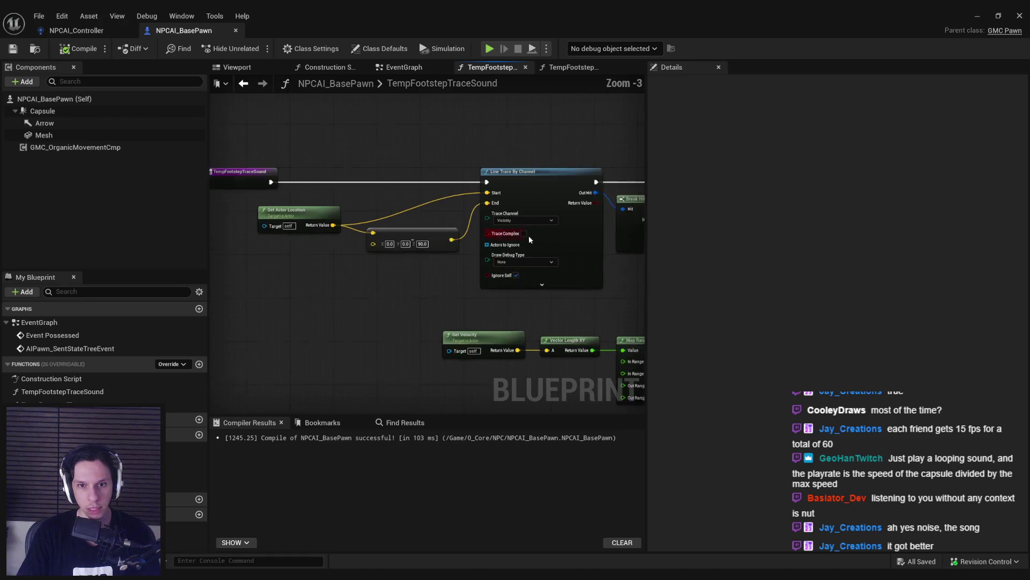
pyautogui.click(510, 265)
pyautogui.click(509, 293)
pyautogui.hotkey('alt', 'p')
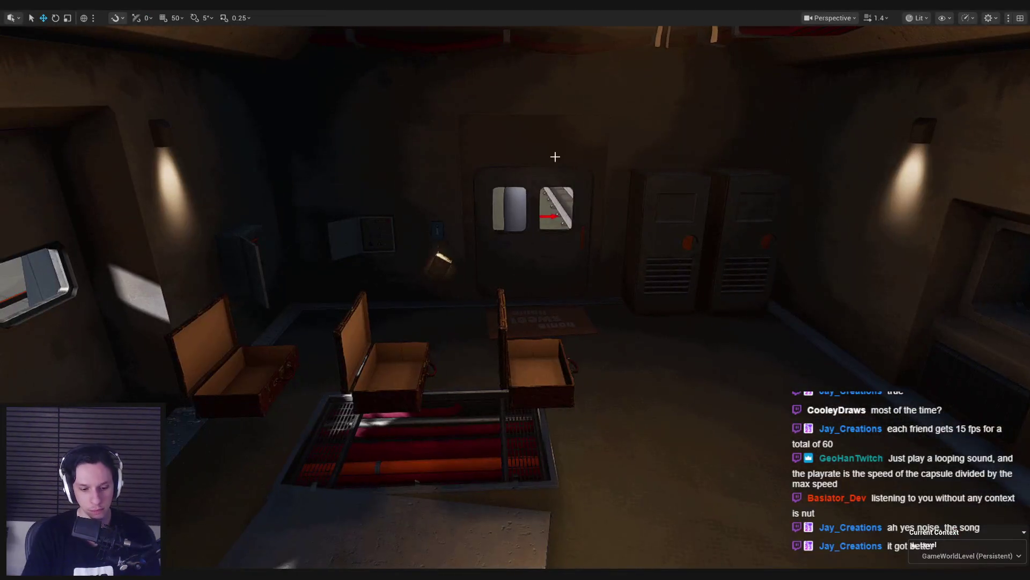
# Step: Alternate between wireframe (F1) and lit (F3) views three times to watch traces, then stop playing
pyautogui.press('F1')
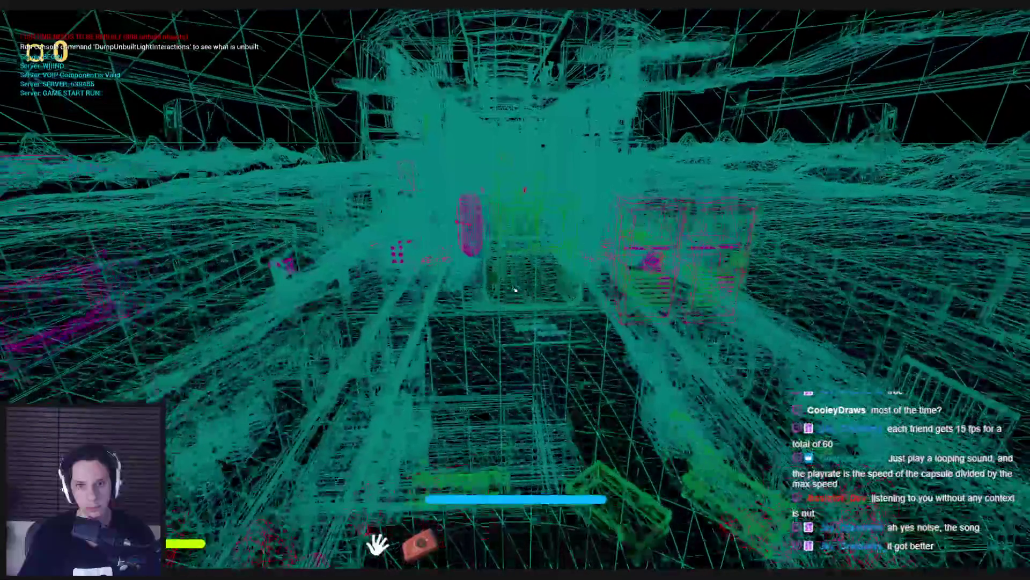
pyautogui.press('F3')
pyautogui.press('F1')
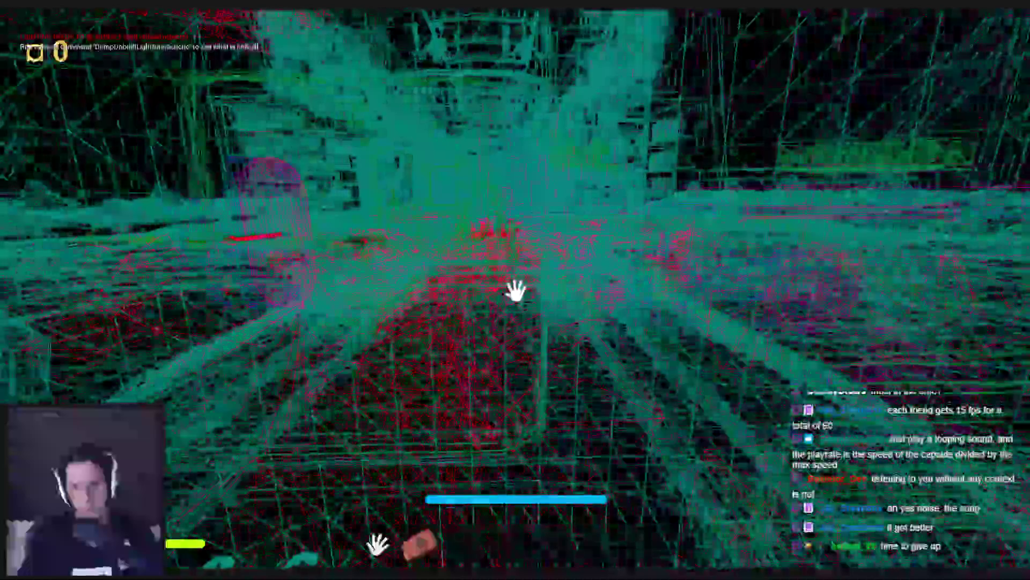
pyautogui.press('F3')
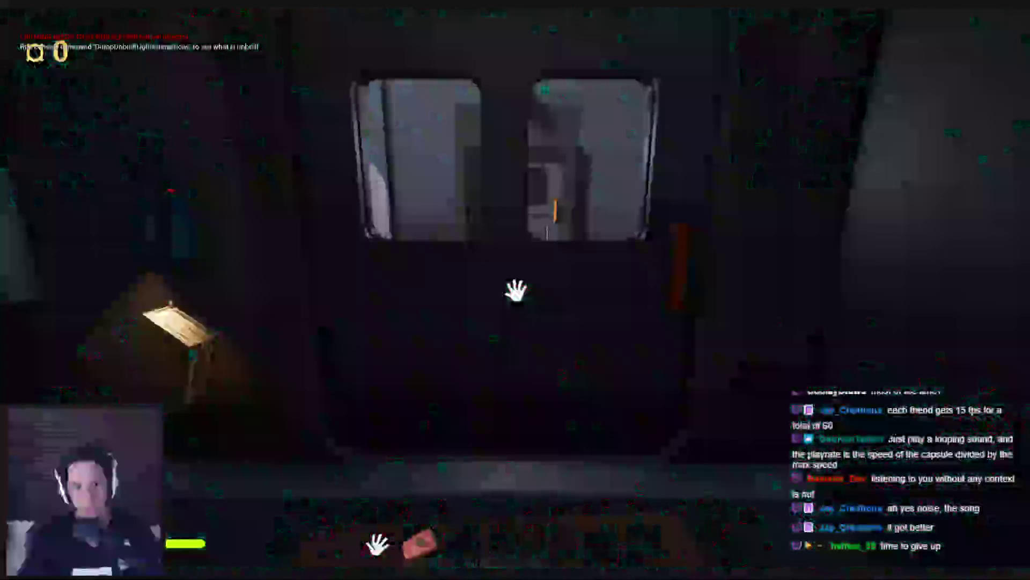
pyautogui.press('F1')
pyautogui.press('F3')
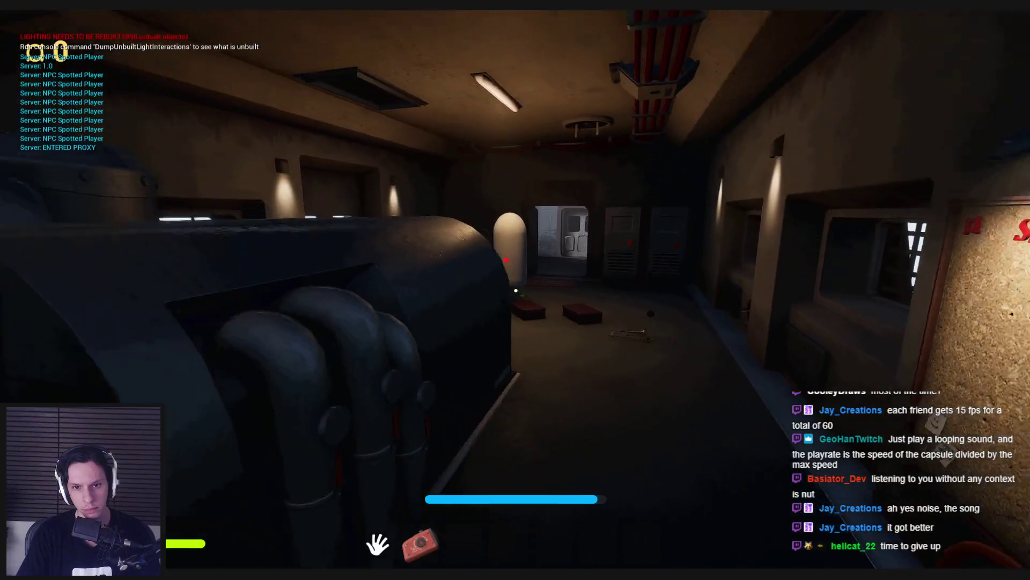
pyautogui.press('Escape')
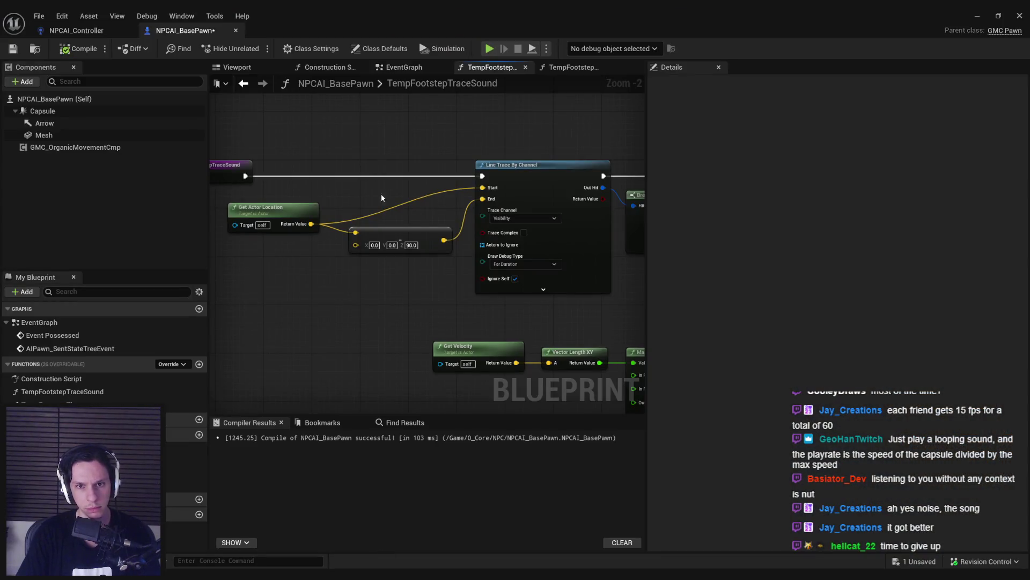
# Step: Pan through the TempFootstepTimer graph to review its trace-sound and Set Timer nodes
pyautogui.scroll(-2, 381, 197)
pyautogui.scroll(1, 324, 276)
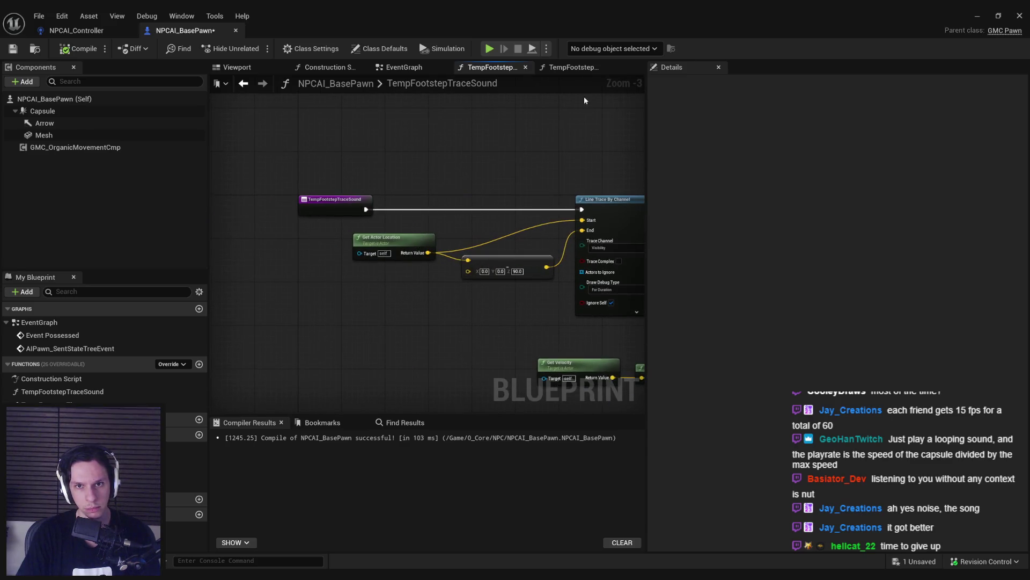
pyautogui.click(572, 67)
pyautogui.moveTo(300, 200)
pyautogui.mouseDown()
pyautogui.moveTo(562, 220)
pyautogui.moveTo(338, 223)
pyautogui.mouseUp()
pyautogui.moveTo(451, 231)
pyautogui.mouseDown()
pyautogui.moveTo(334, 230)
pyautogui.moveTo(543, 231)
pyautogui.mouseUp()
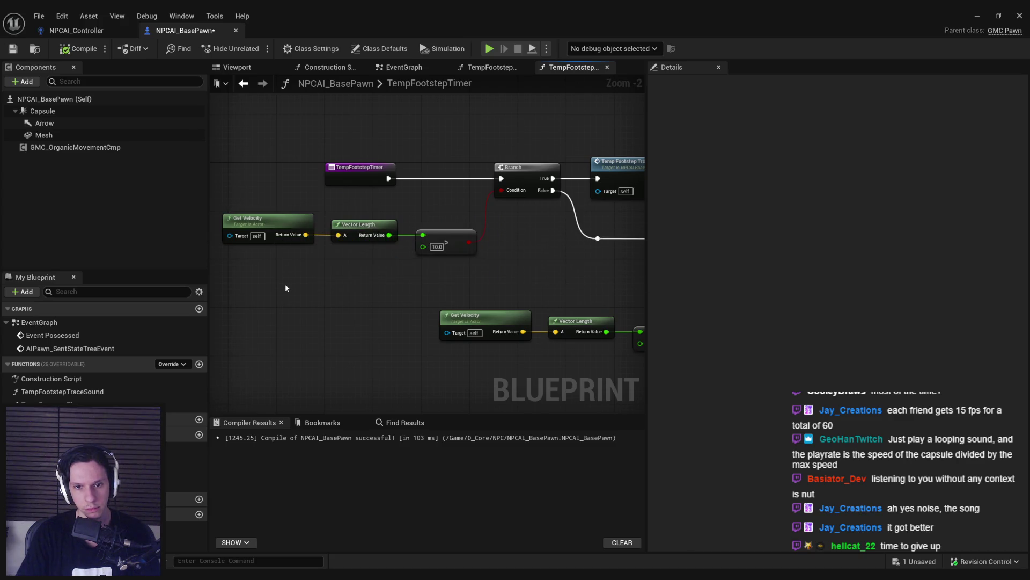
pyautogui.moveTo(520, 298); pyautogui.dragTo(310, 266)
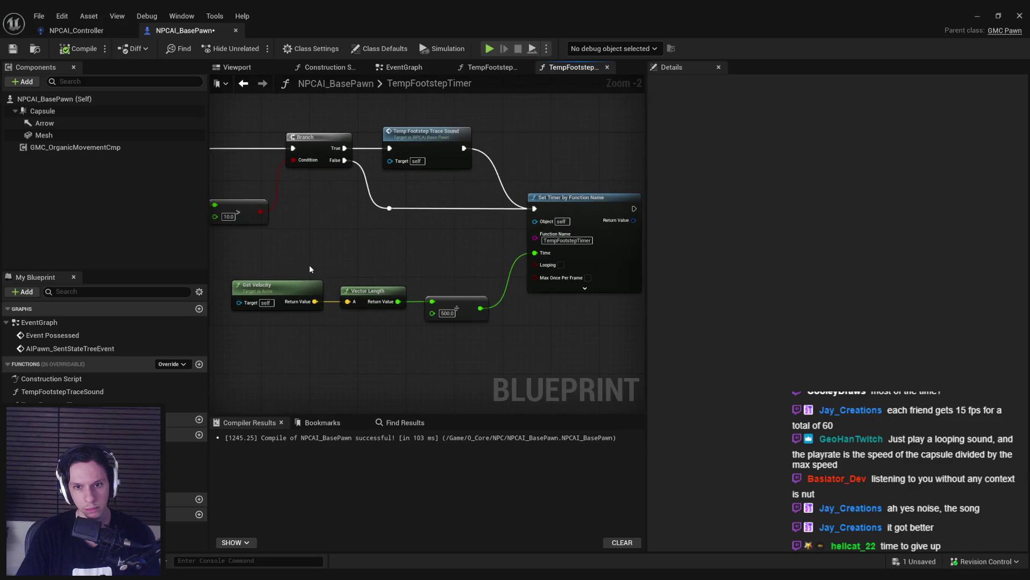
# Step: Glance at TempFootstepTraceSound, then view the EventGraph's Set Timer by Function Name setup
pyautogui.hotkey('alt', 'Left')
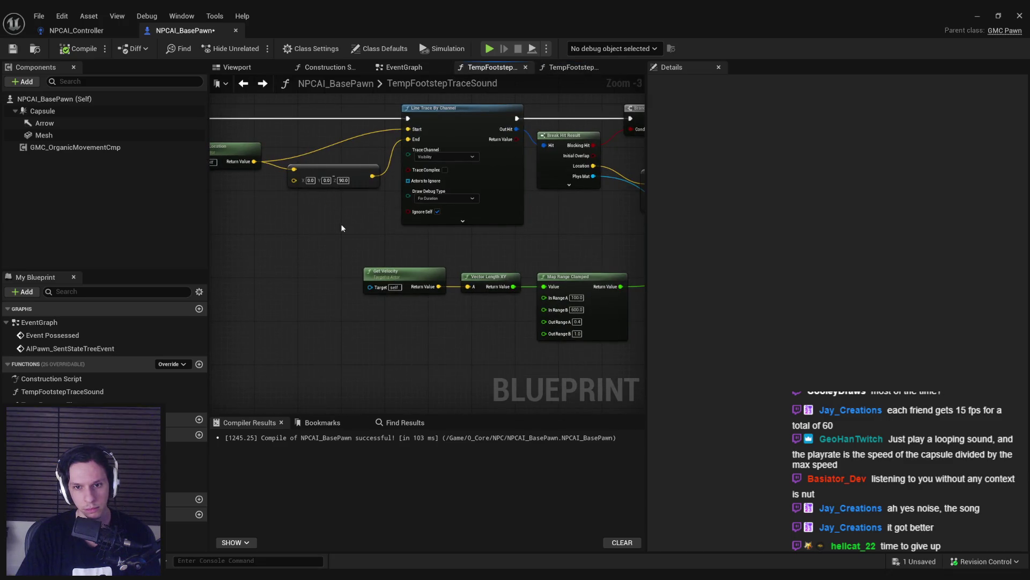
pyautogui.hotkey('alt', 'Right')
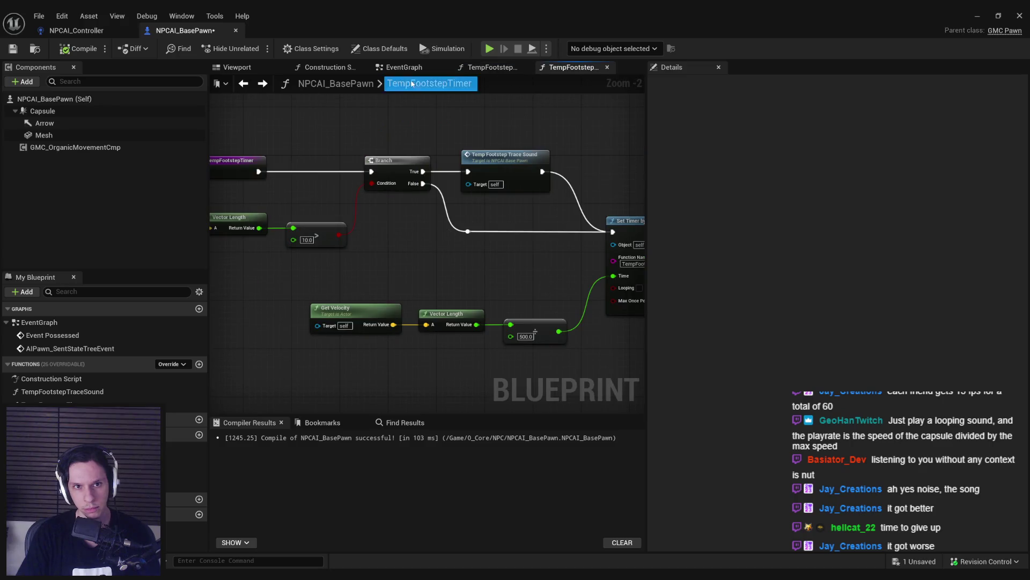
pyautogui.click(416, 67)
pyautogui.scroll(1, 506, 268)
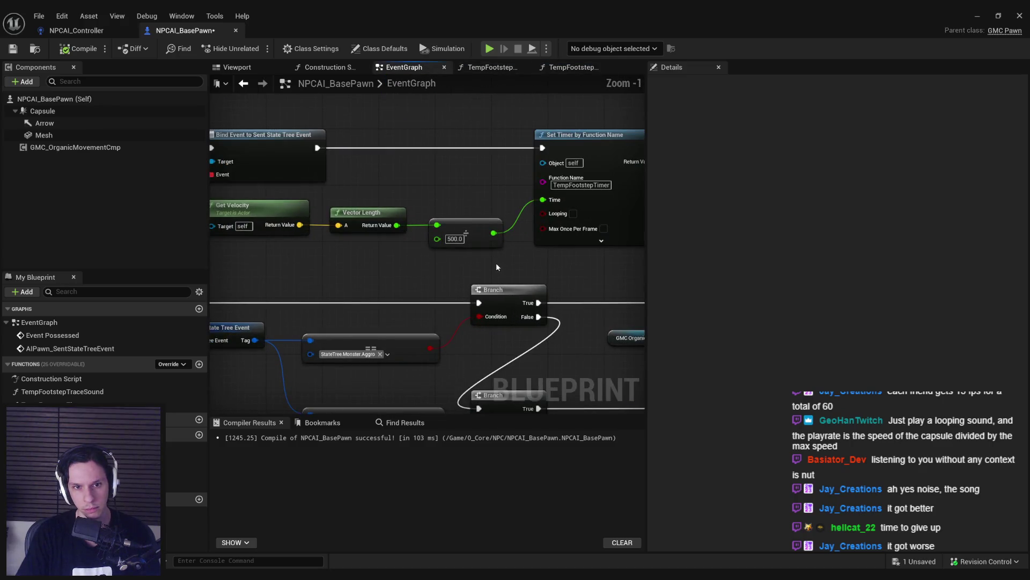
# Step: In the EventGraph, clamp the divided speed with Clamp (Float), Min 0.1, into Set Timer's Time
pyautogui.scroll(-1, 482, 251)
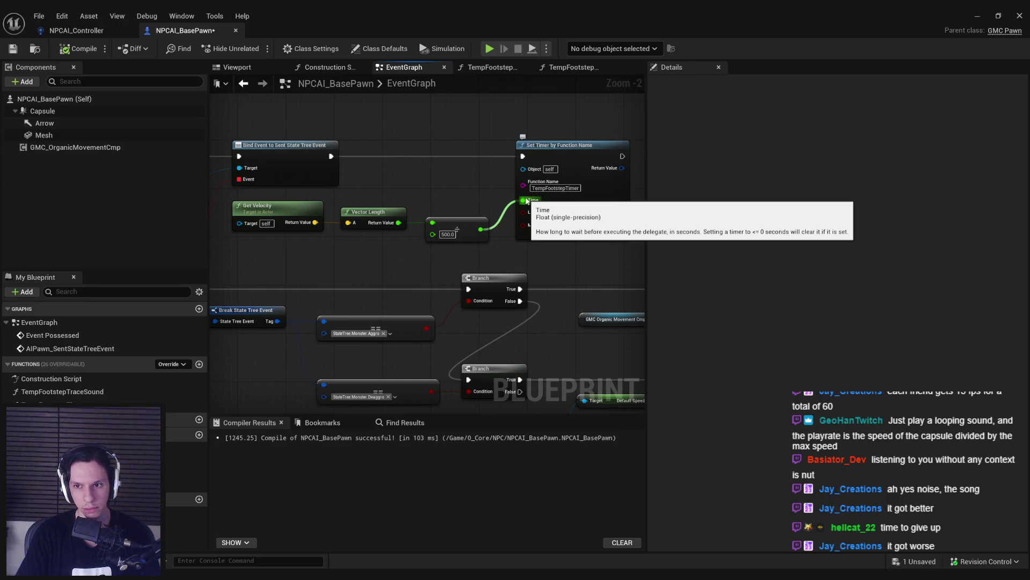
pyautogui.scroll(-1, 517, 247)
pyautogui.moveTo(516, 246)
pyautogui.mouseDown()
pyautogui.moveTo(494, 257)
pyautogui.moveTo(585, 256)
pyautogui.moveTo(530, 254)
pyautogui.moveTo(501, 224)
pyautogui.moveTo(608, 225)
pyautogui.mouseUp()
pyautogui.scroll(1, 530, 255)
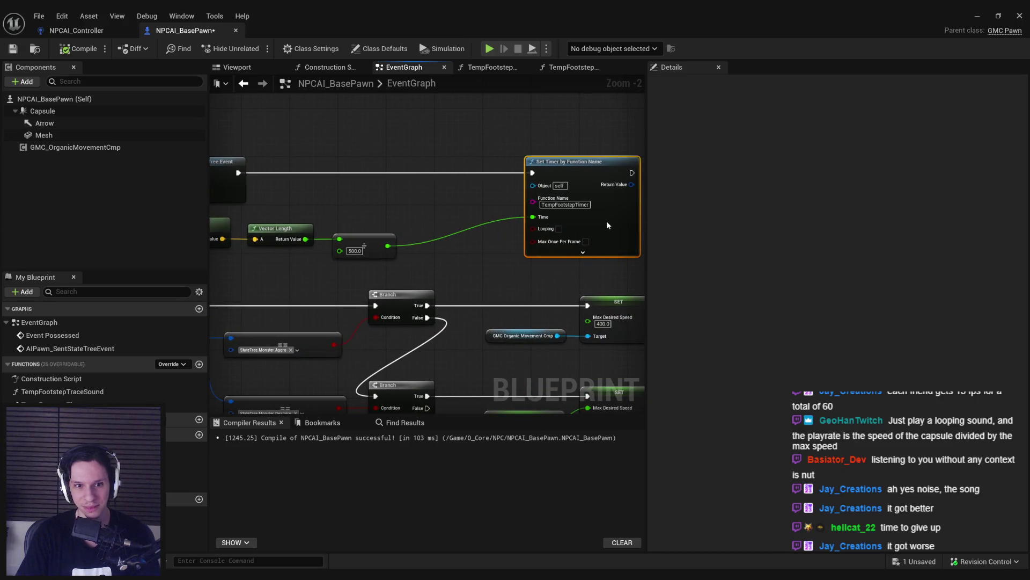
pyautogui.scroll(2, 414, 212)
pyautogui.moveTo(382, 259); pyautogui.dragTo(421, 261)
pyautogui.write('lamp')
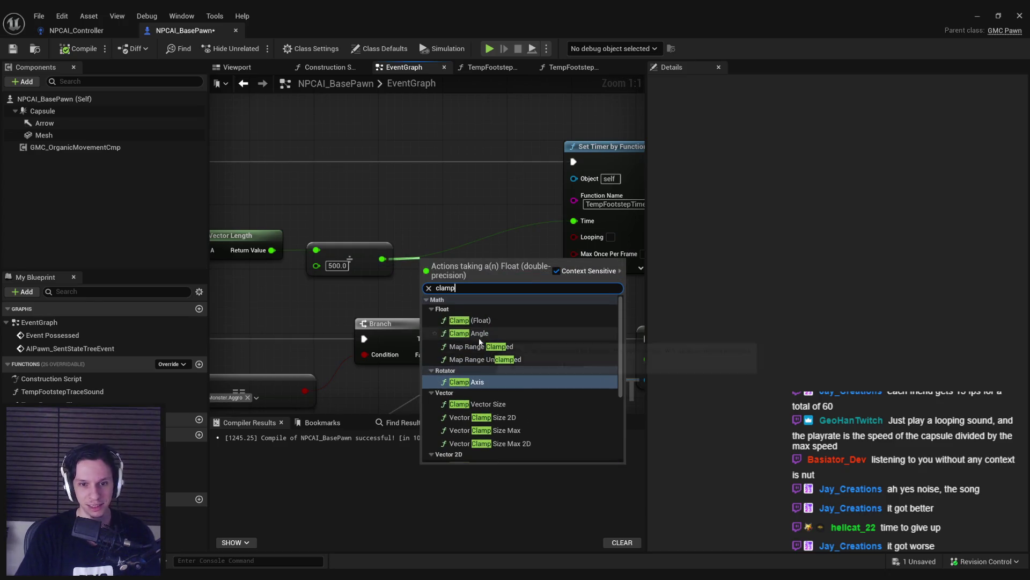
pyautogui.click(477, 321)
pyautogui.write('0.1')
pyautogui.moveTo(529, 257); pyautogui.dragTo(574, 221)
pyautogui.moveTo(506, 291); pyautogui.dragTo(499, 267)
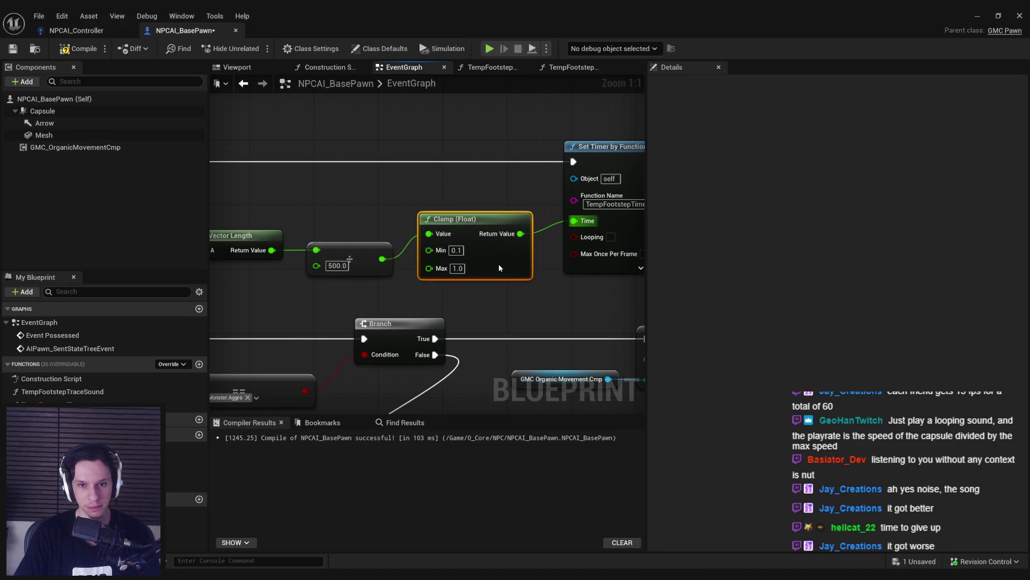
# Step: Paste a Clamp (Float) into TempFootstepTimer fed by the divided speed, and compile NPCAI_BasePawn
pyautogui.click(573, 67)
pyautogui.moveTo(499, 357); pyautogui.dragTo(228, 268)
pyautogui.moveTo(459, 306)
pyautogui.mouseDown()
pyautogui.moveTo(368, 299)
pyautogui.moveTo(413, 290)
pyautogui.moveTo(416, 278)
pyautogui.mouseUp()
pyautogui.hotkey('ctrl', 'v')
pyautogui.moveTo(485, 278)
pyautogui.mouseDown()
pyautogui.moveTo(548, 255)
pyautogui.moveTo(532, 244)
pyautogui.mouseUp()
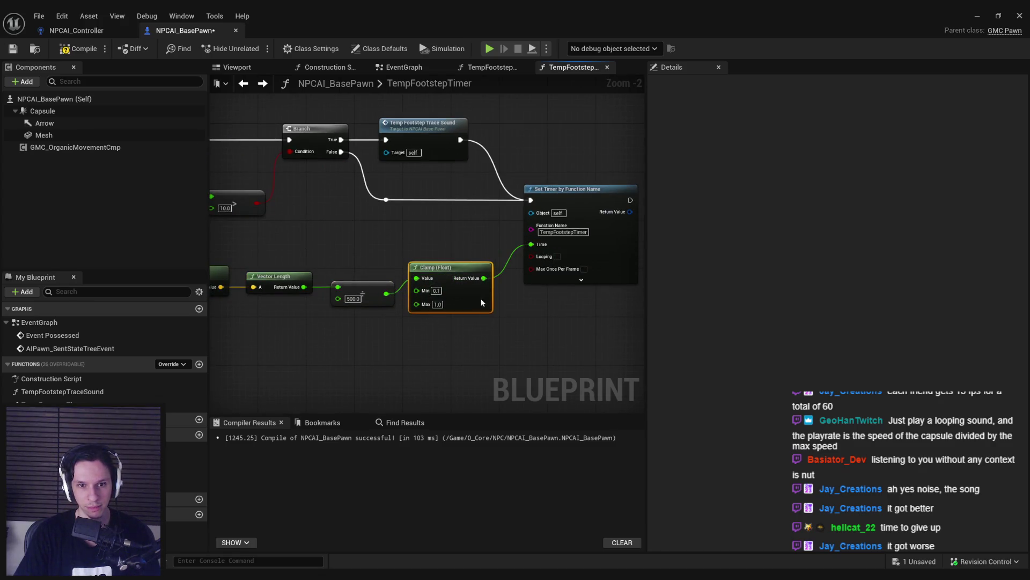
pyautogui.moveTo(481, 299); pyautogui.dragTo(487, 296)
pyautogui.click(80, 50)
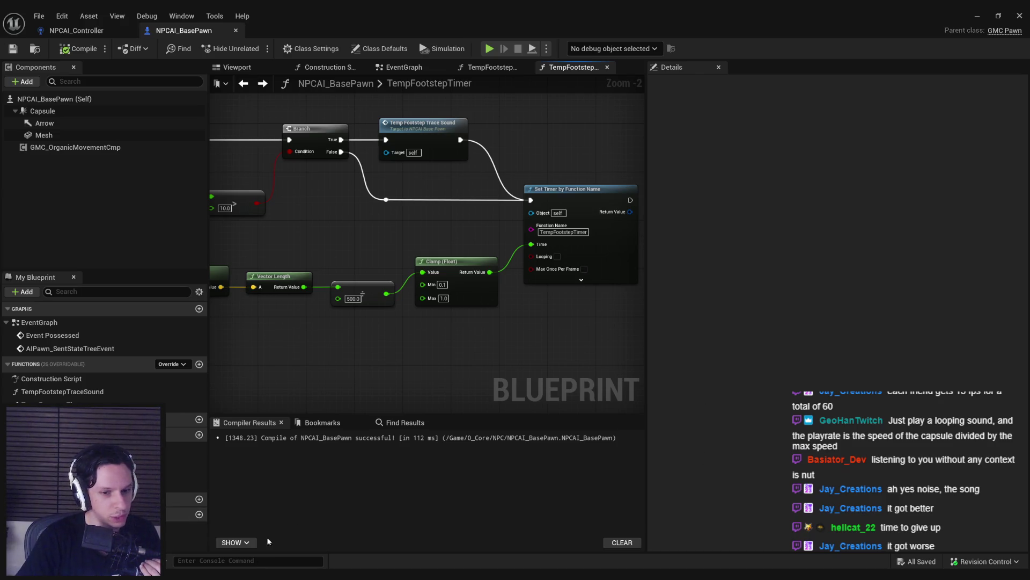
pyautogui.hotkey('alt', 'Tab')
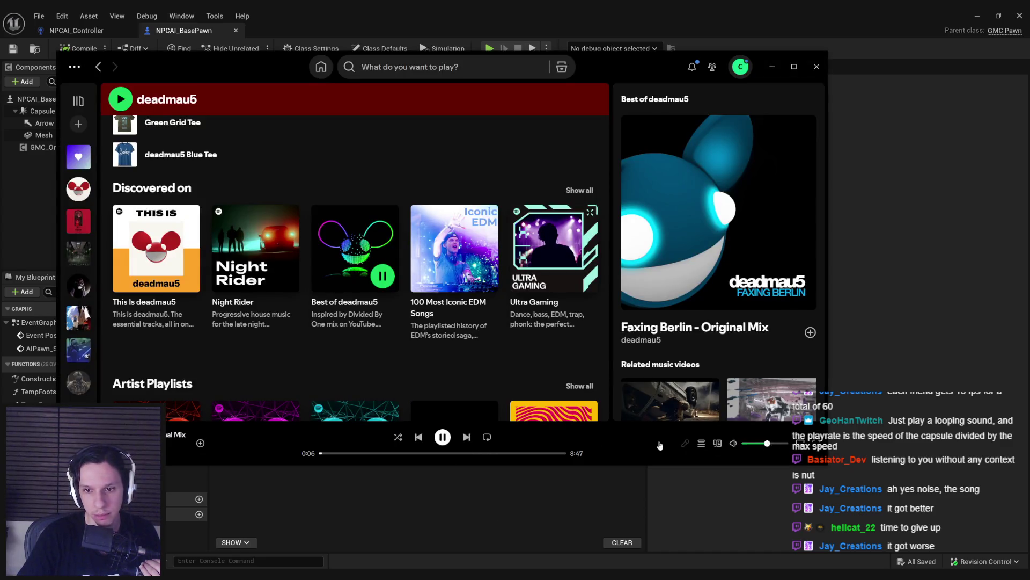
pyautogui.hotkey('alt', 'Tab')
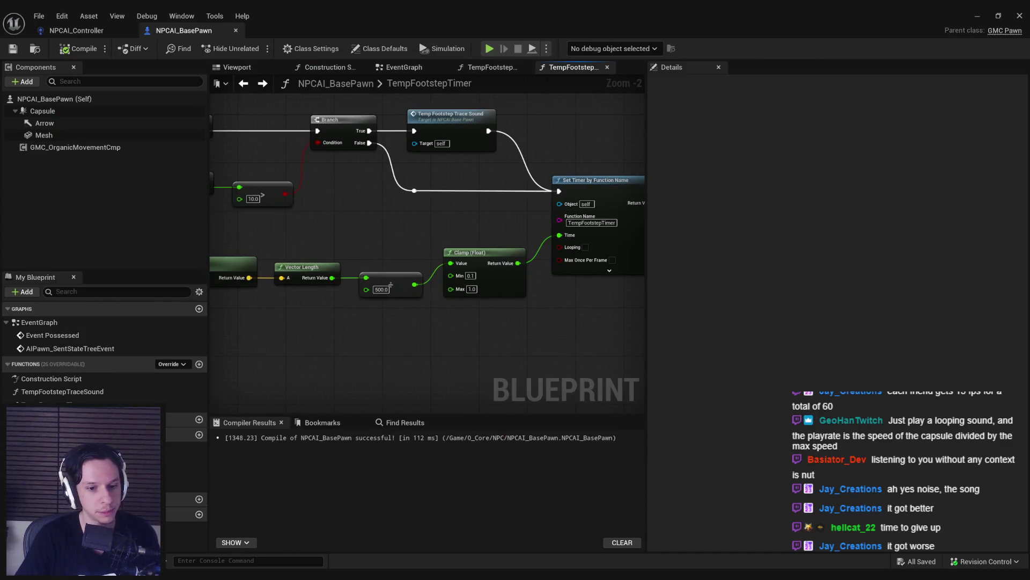
pyautogui.click(977, 17)
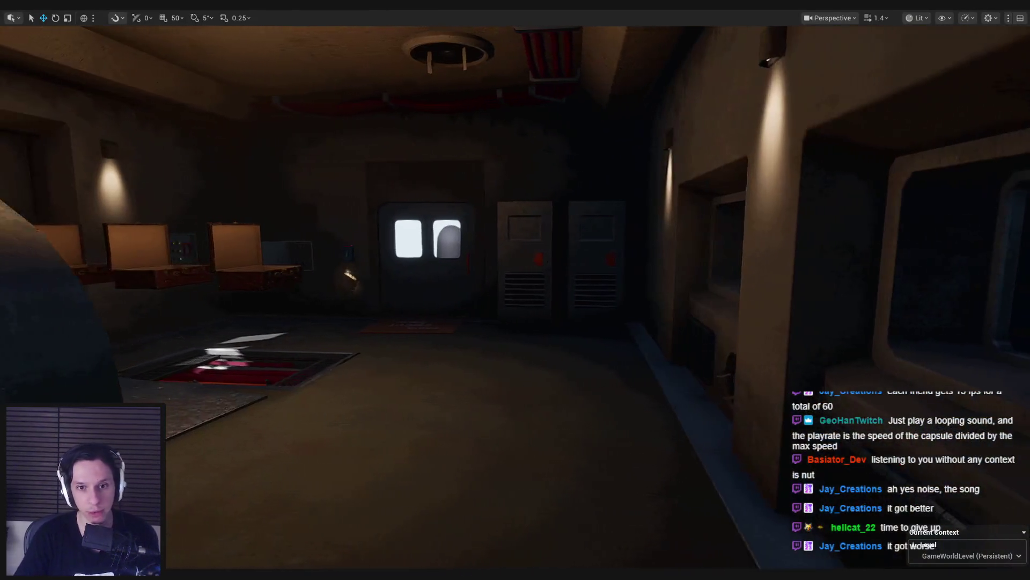
pyautogui.hotkey('alt', 'p')
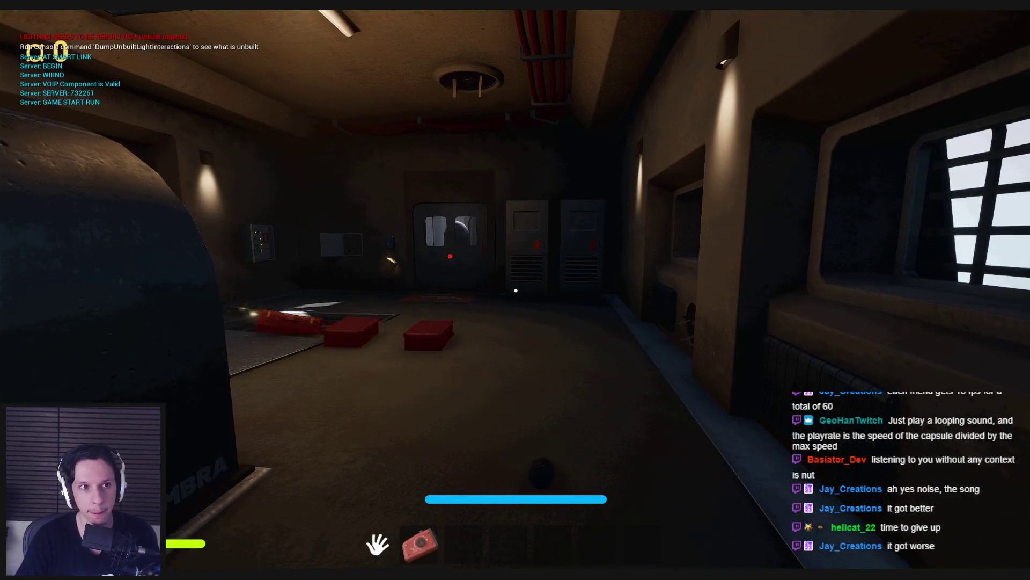
pyautogui.press('F1')
pyautogui.press('F3')
pyautogui.press('F1')
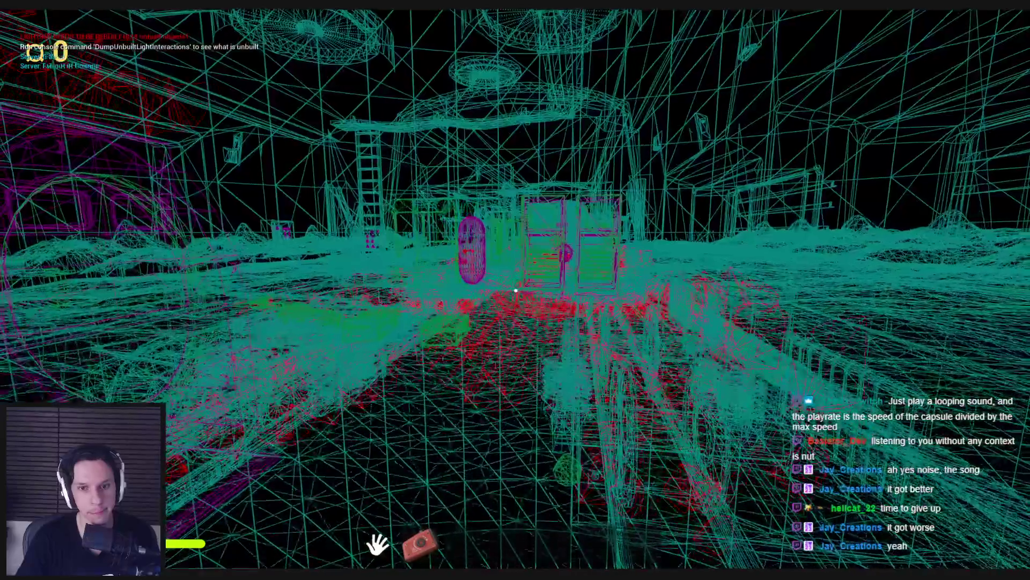
pyautogui.press('F3')
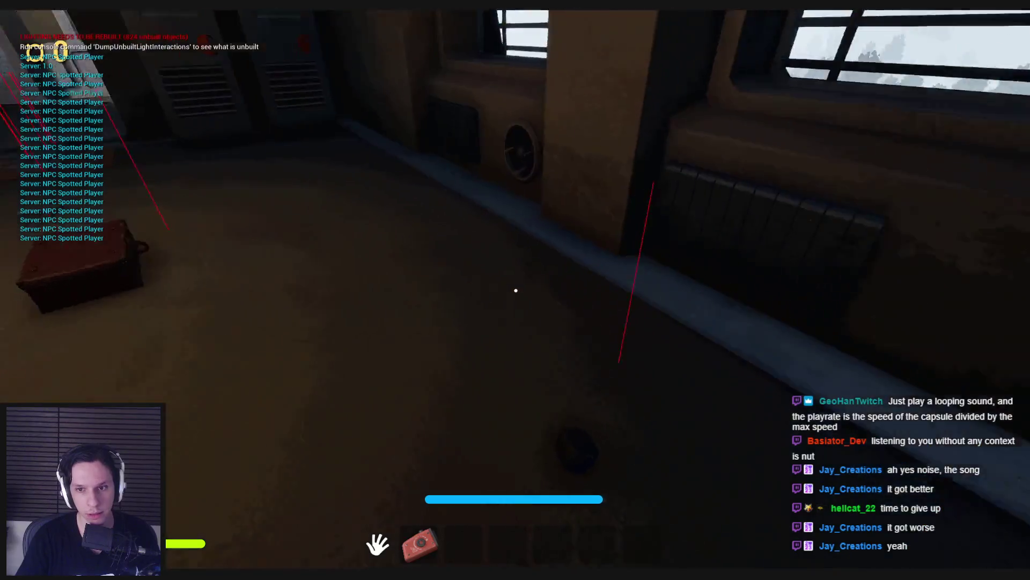
pyautogui.press('Escape')
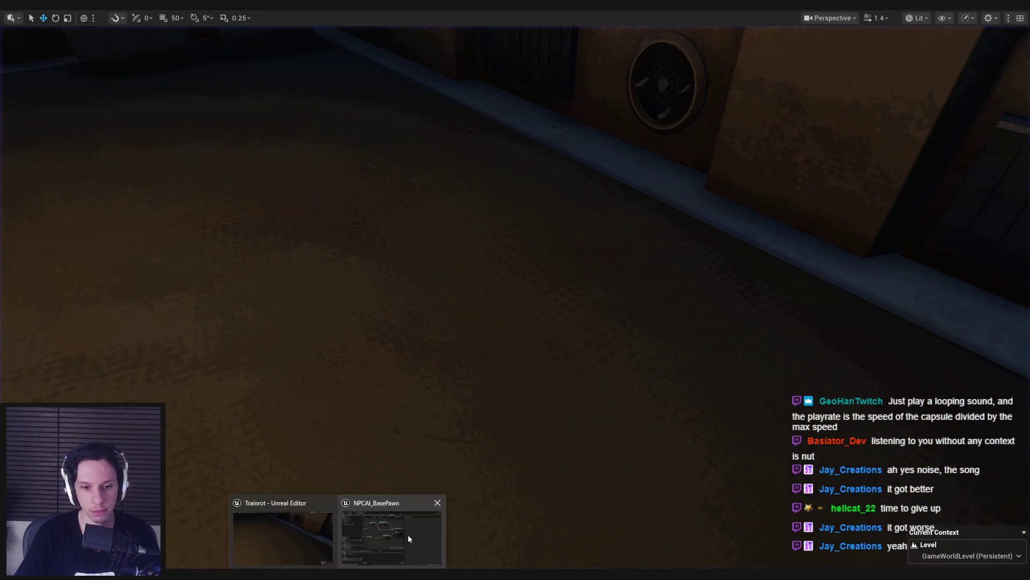
pyautogui.click(408, 534)
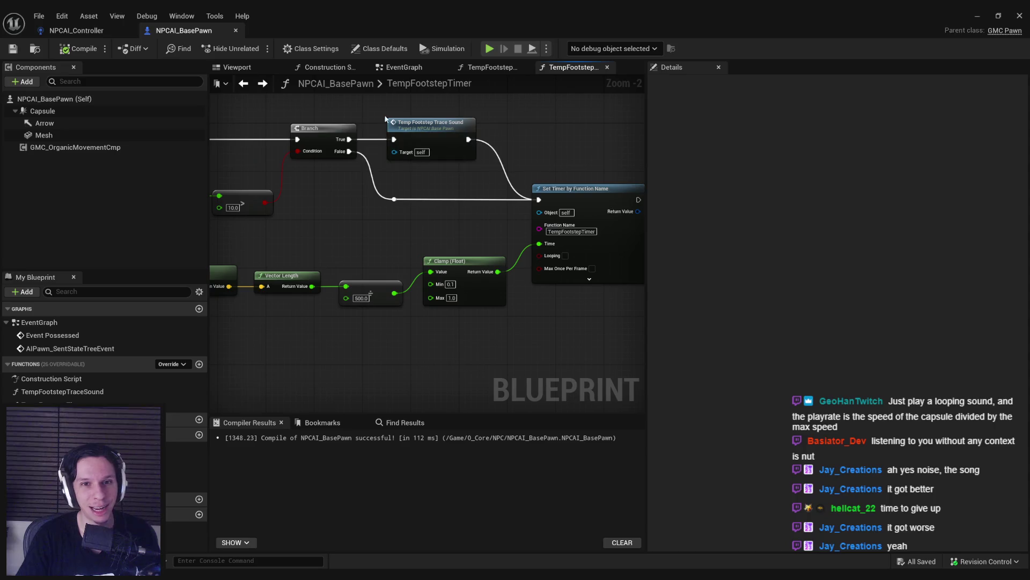
pyautogui.doubleClick(442, 130)
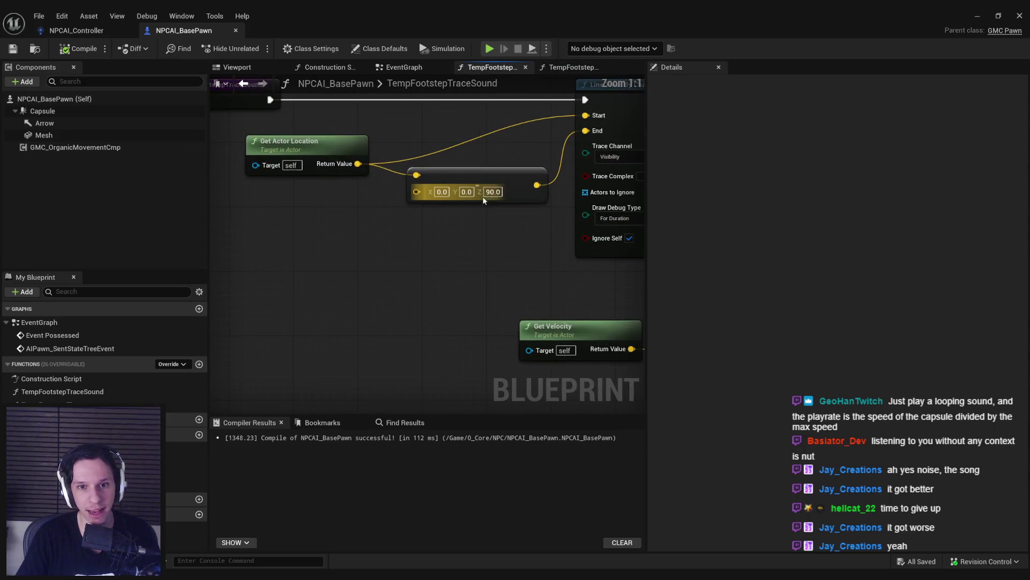
# Step: Change the footstep trace offset's Z value from 90 to 120
pyautogui.click(490, 191)
pyautogui.write('10')
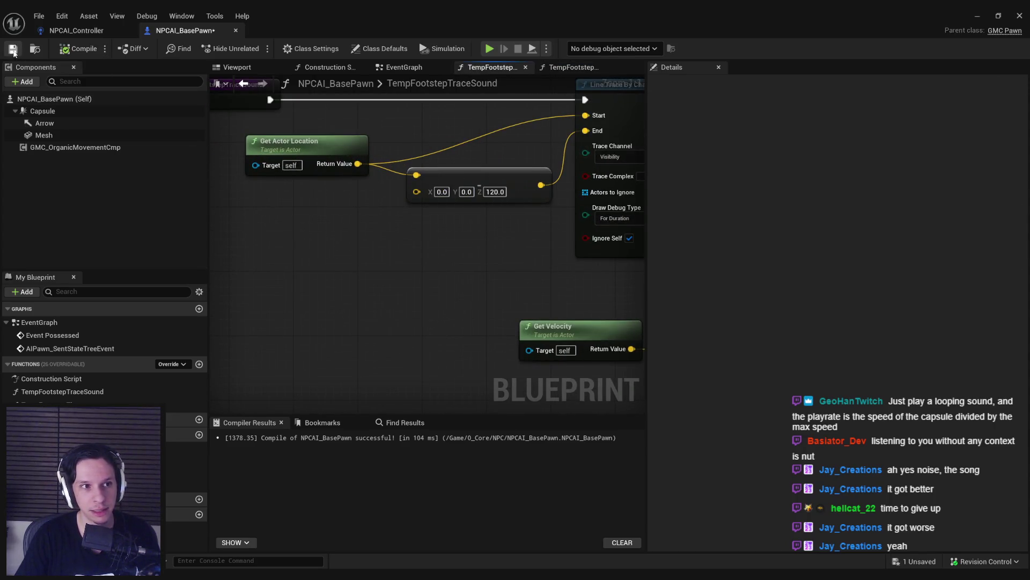
pyautogui.click(978, 15)
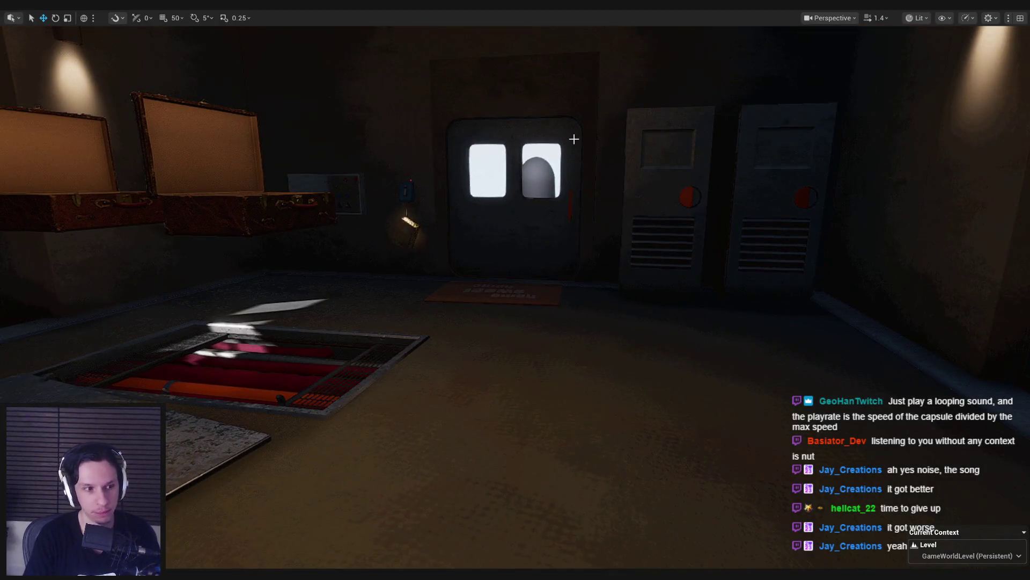
# Step: Play-test the level, walking through the doorway and closing the door, then stop
pyautogui.hotkey('alt', 'p')
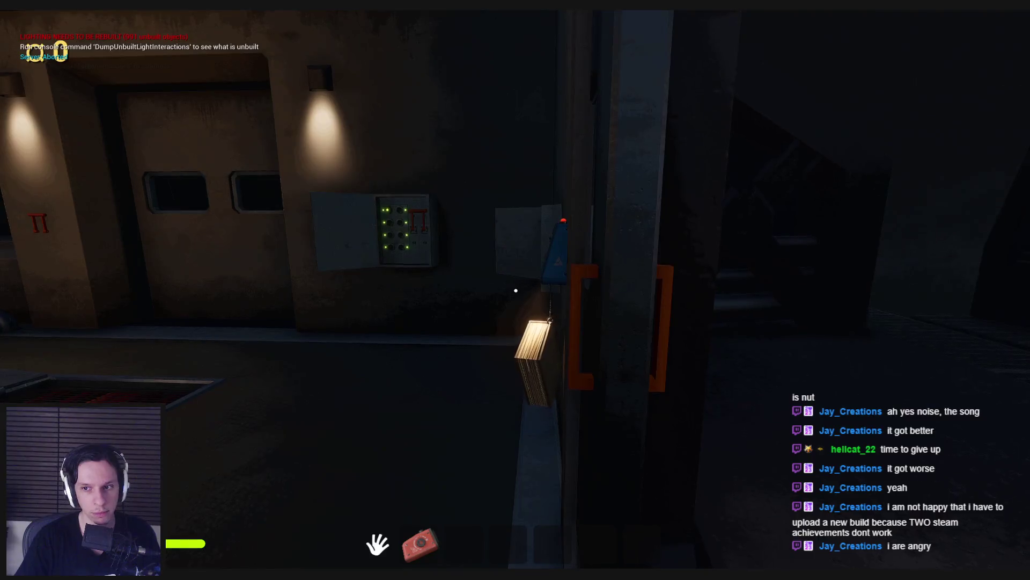
pyautogui.press('w')
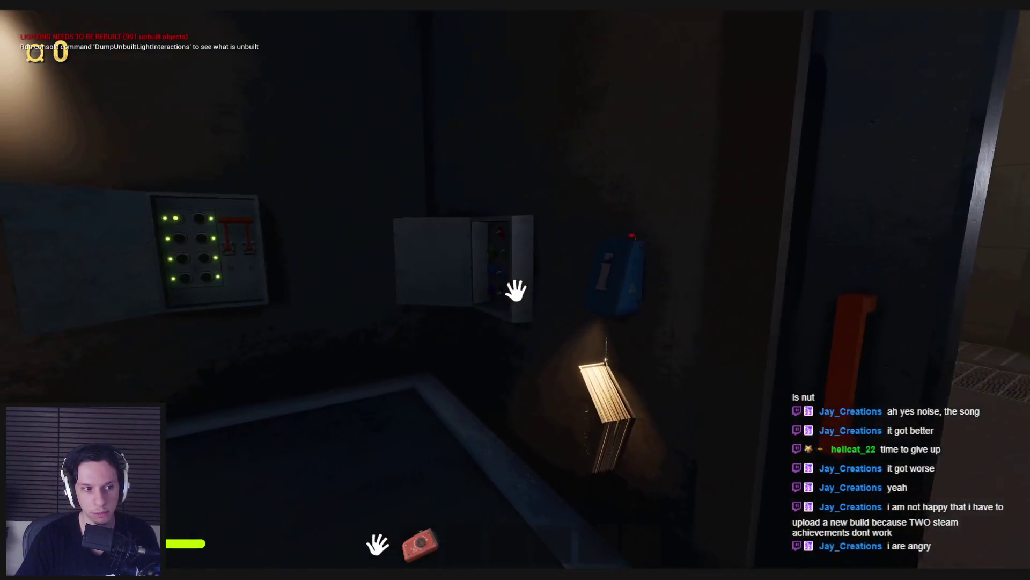
pyautogui.click(515, 290)
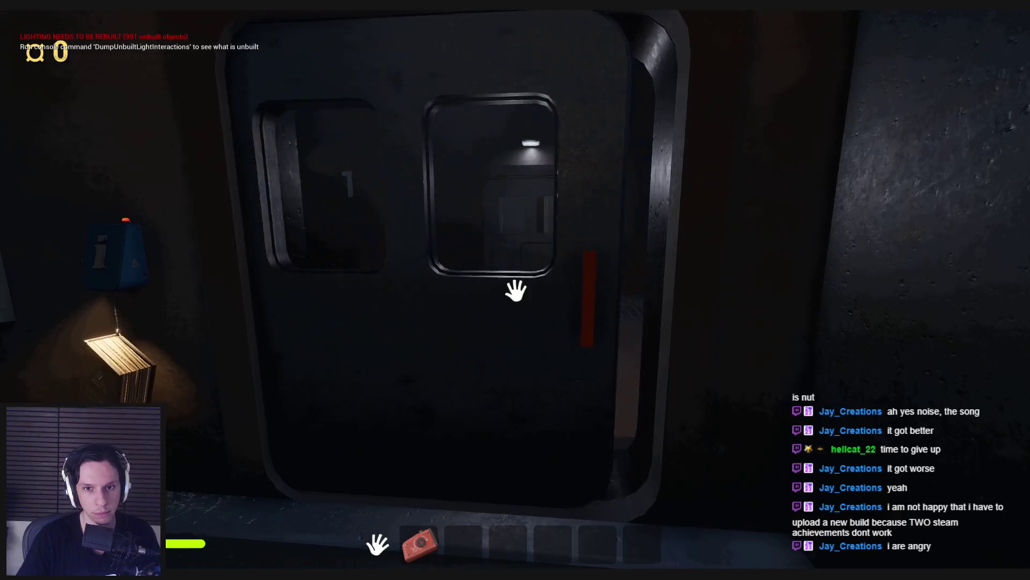
pyautogui.moveTo(516, 291)
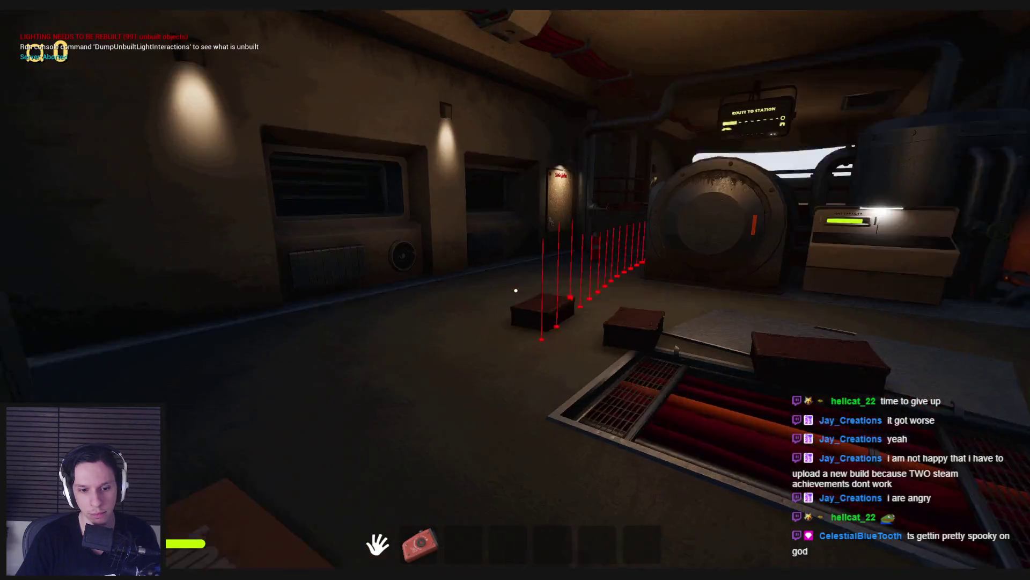
pyautogui.press('Escape')
# Step: Return to NPCAI_BasePawn's TempFootstepTimer graph, showing the timer's velocity nodes
pyautogui.moveTo(379, 572)
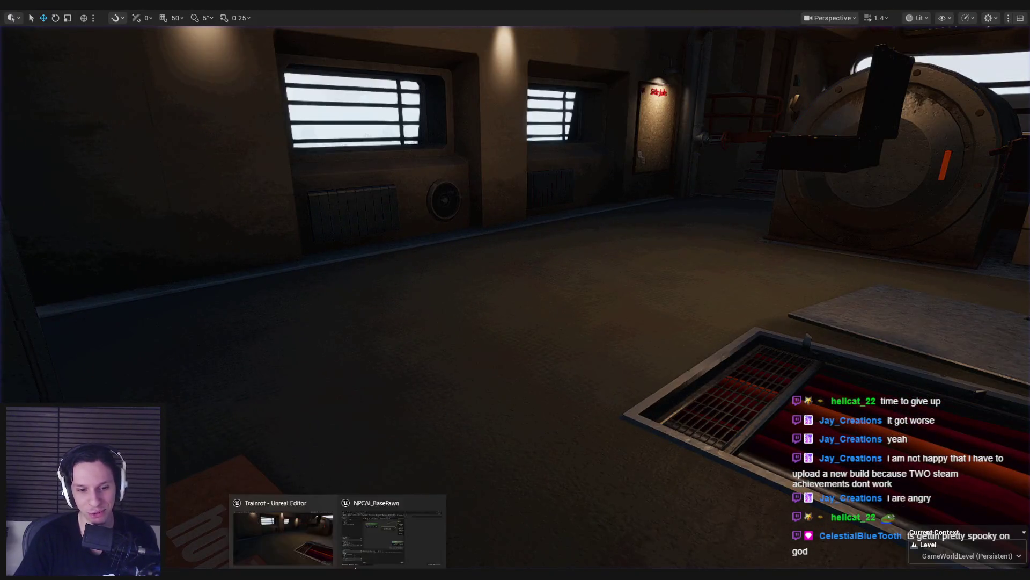
pyautogui.click(382, 531)
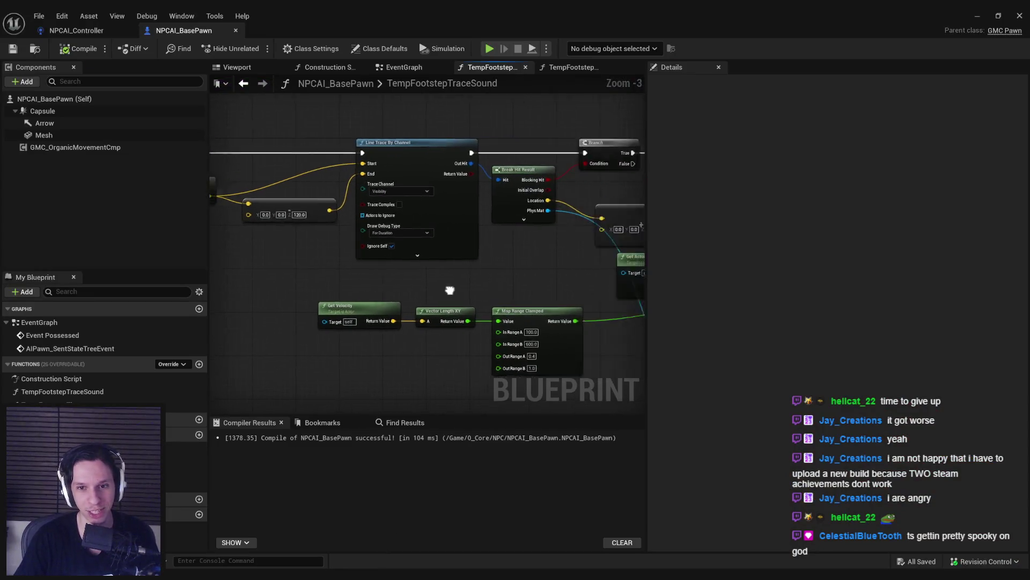
pyautogui.hotkey('alt', 'Left')
pyautogui.moveTo(370, 341); pyautogui.dragTo(541, 342)
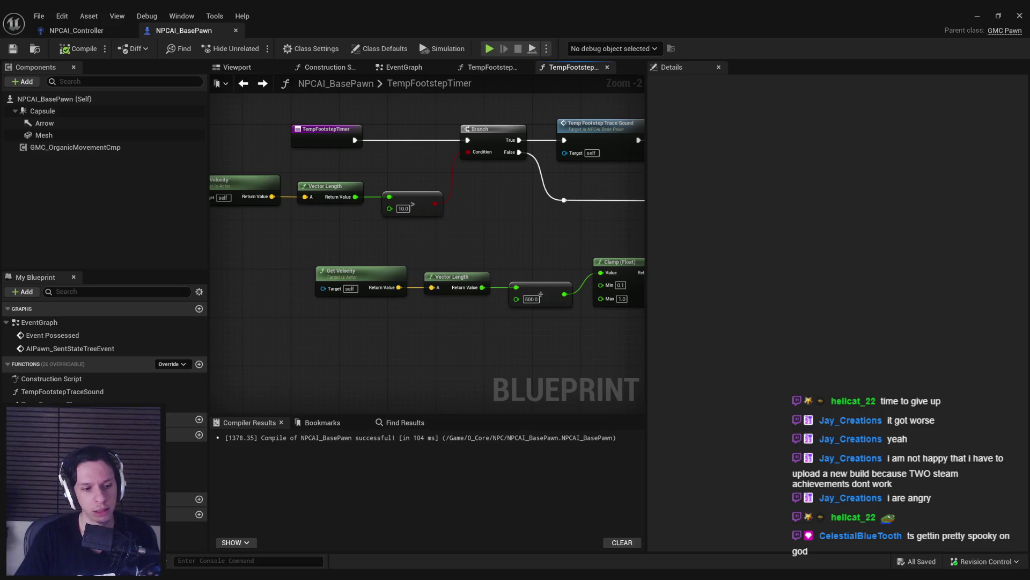
# Step: Launch Windows Calculator from the Start search
pyautogui.press('super')
pyautogui.write('calc')
pyautogui.press('Return')
# Step: Calculate 100÷500, 500÷500 and 500÷100
pyautogui.write('100/500')
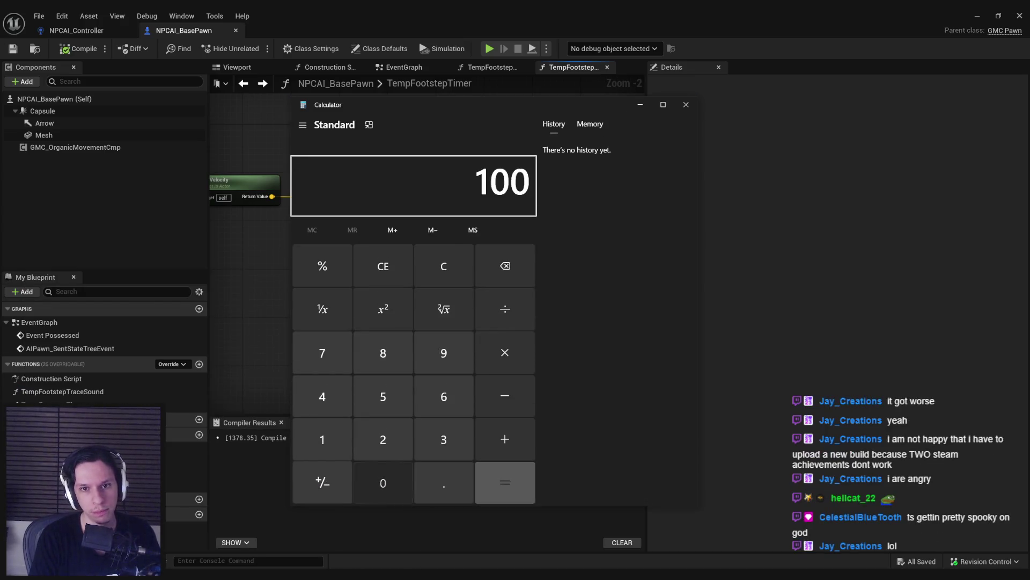
pyautogui.press('Return')
pyautogui.write('0/500')
pyautogui.press('Return')
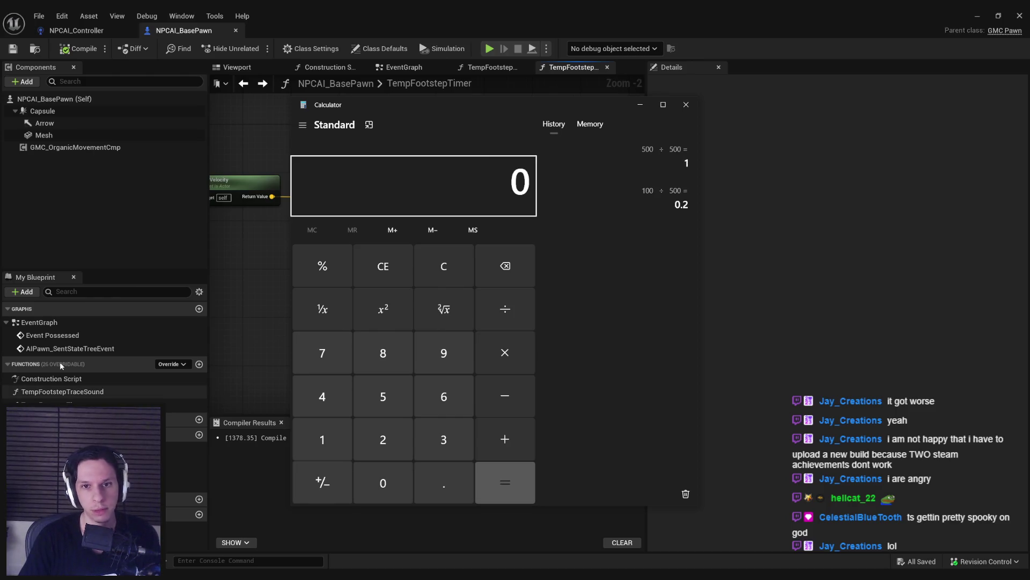
pyautogui.write('500/100')
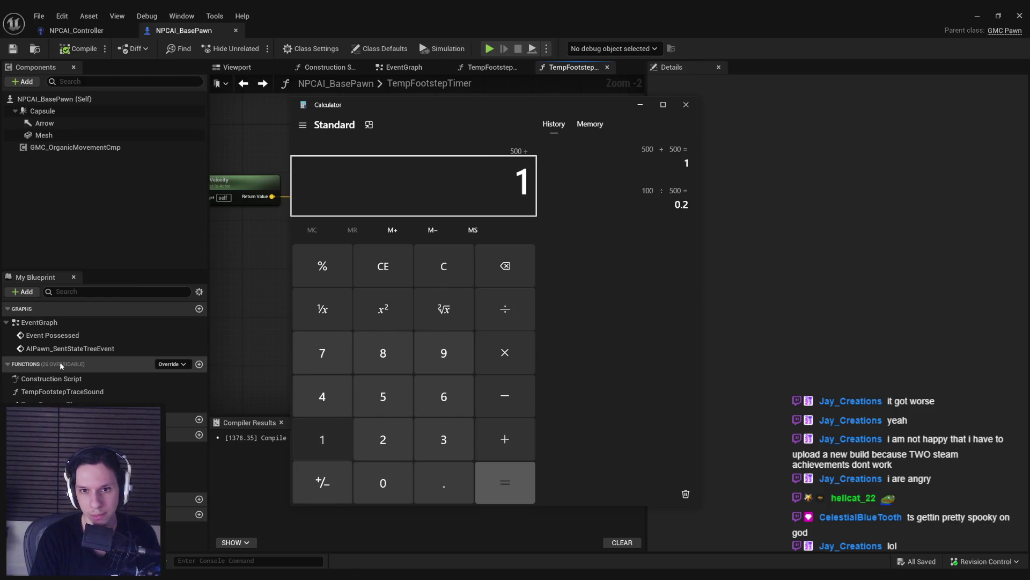
pyautogui.press('Return')
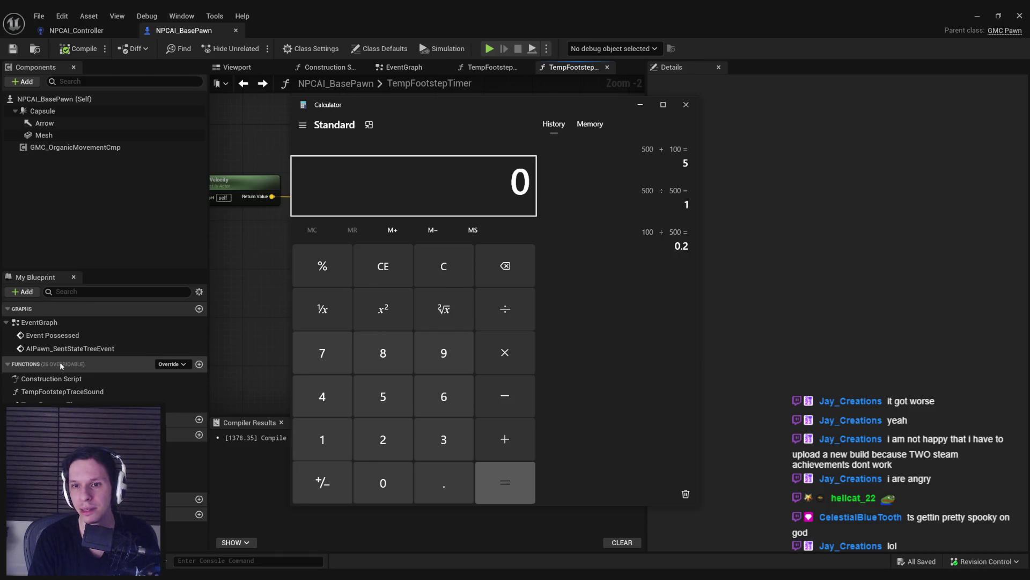
# Step: Calculate 300÷100, 300÷300, 100÷300 and 600÷300 = 2, then close Calculator
pyautogui.write('300/100')
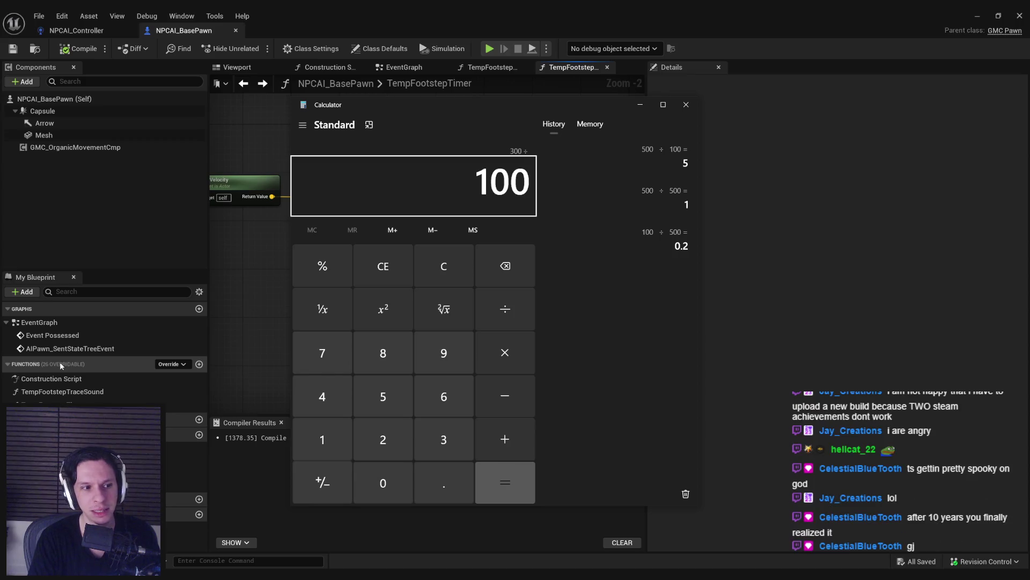
pyautogui.press('Return')
pyautogui.write('300/300')
pyautogui.press('Return')
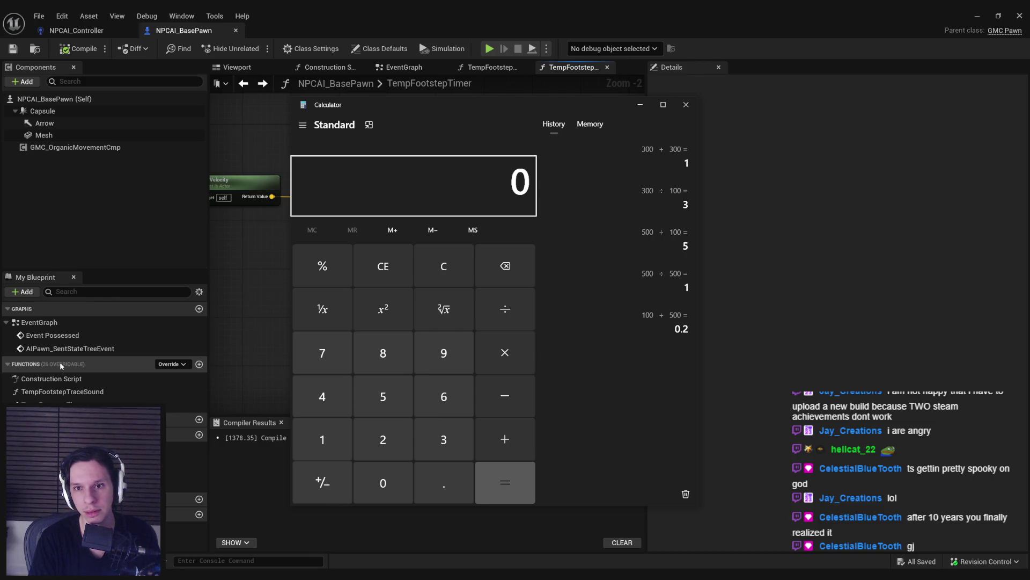
pyautogui.write('100/300')
pyautogui.press('Return')
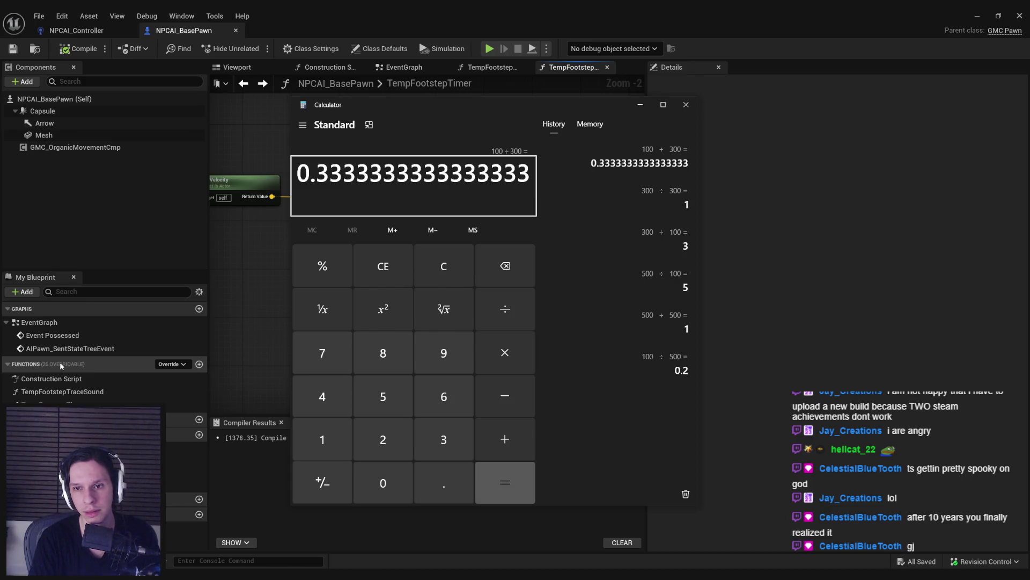
pyautogui.press('Escape')
pyautogui.write('600/300')
pyautogui.press('Return')
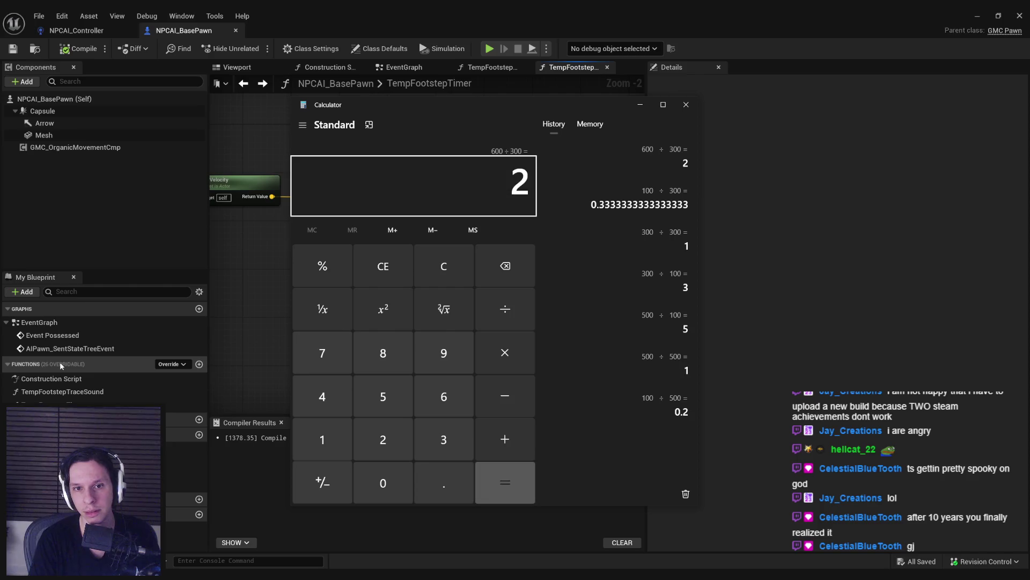
pyautogui.click(240, 249)
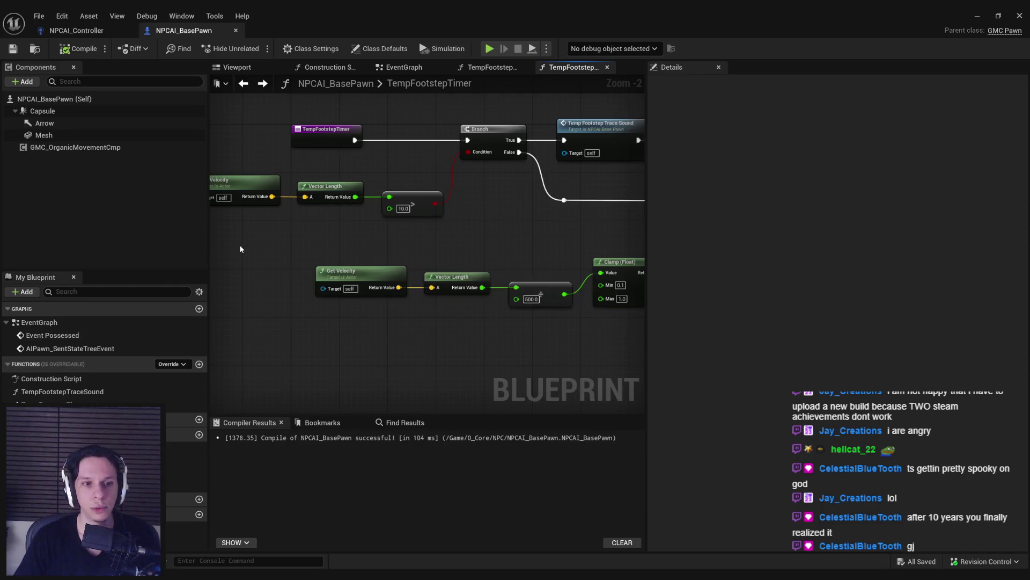
# Step: Replace the divide-by-500 node with a Map Range Clamped node using In Range B 600
pyautogui.moveTo(531, 282)
pyautogui.mouseDown()
pyautogui.moveTo(490, 290)
pyautogui.moveTo(426, 268)
pyautogui.mouseUp()
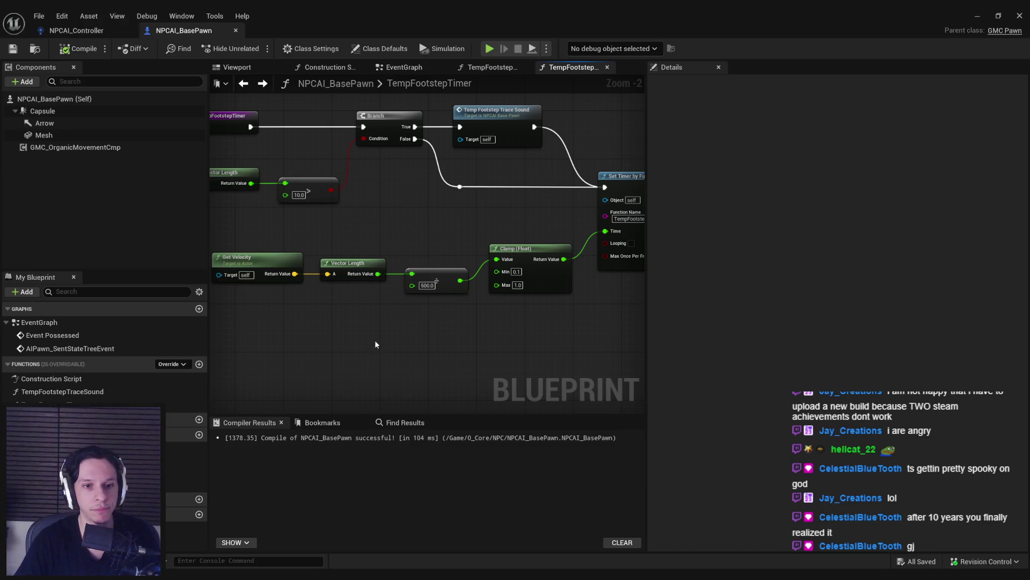
pyautogui.click(429, 280)
pyautogui.press('Delete')
pyautogui.moveTo(382, 299)
pyautogui.mouseDown()
pyautogui.moveTo(225, 258)
pyautogui.moveTo(336, 322)
pyautogui.moveTo(368, 294)
pyautogui.mouseUp()
pyautogui.write('map range')
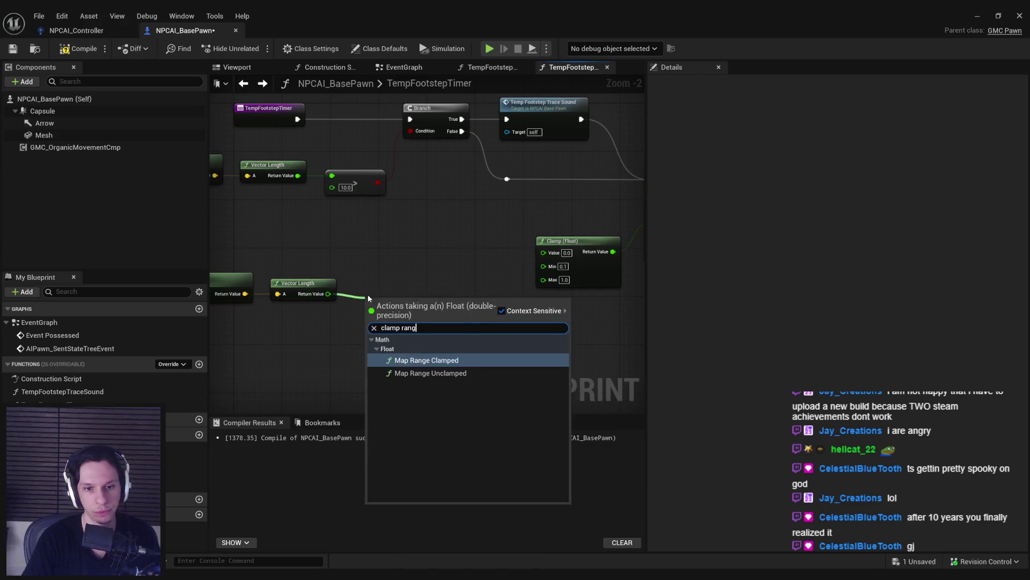
pyautogui.press('Return')
pyautogui.moveTo(432, 336); pyautogui.dragTo(431, 315)
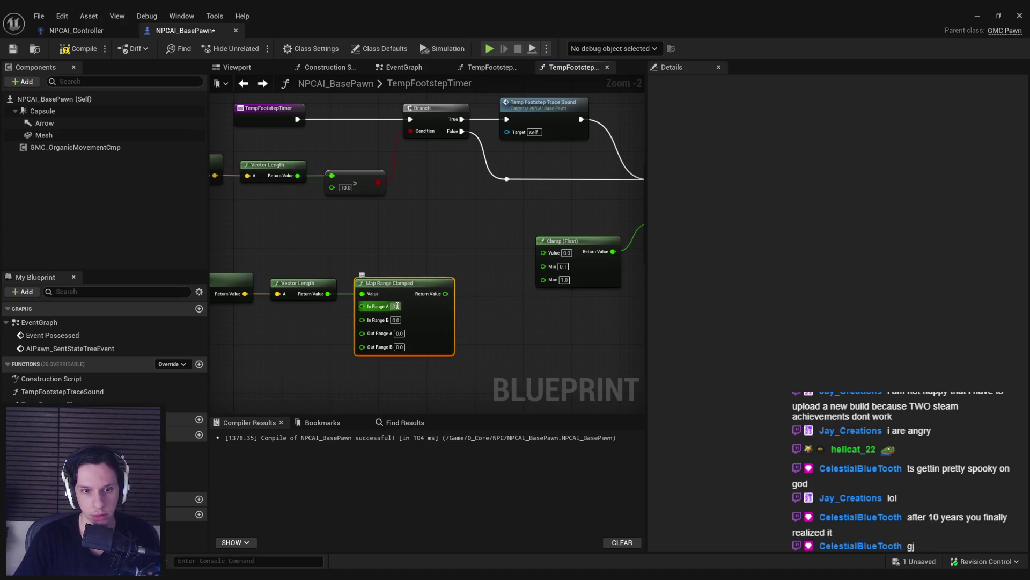
pyautogui.press('Tab')
pyautogui.write('6')
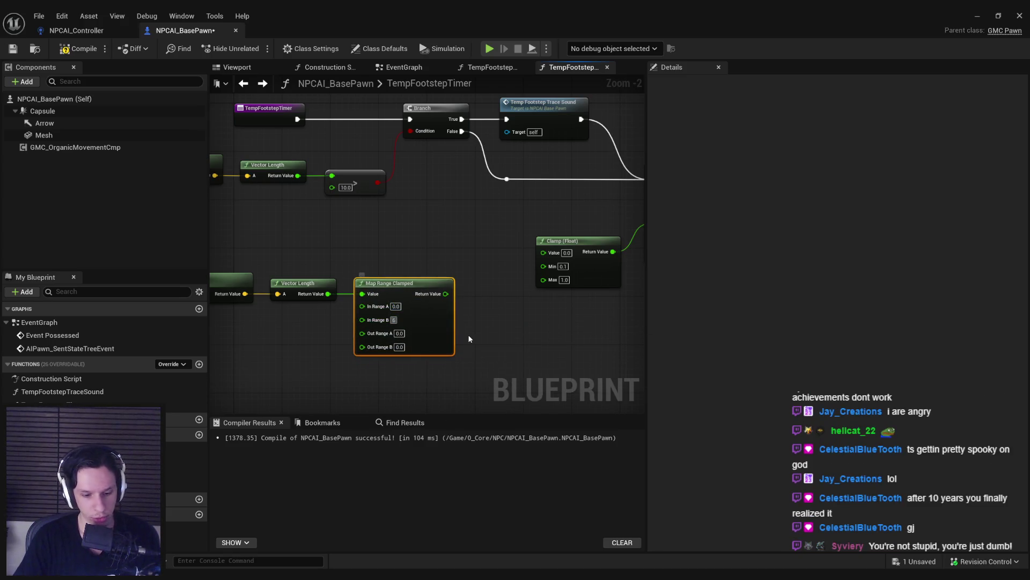
pyautogui.press('Return')
pyautogui.scroll(2, 481, 338)
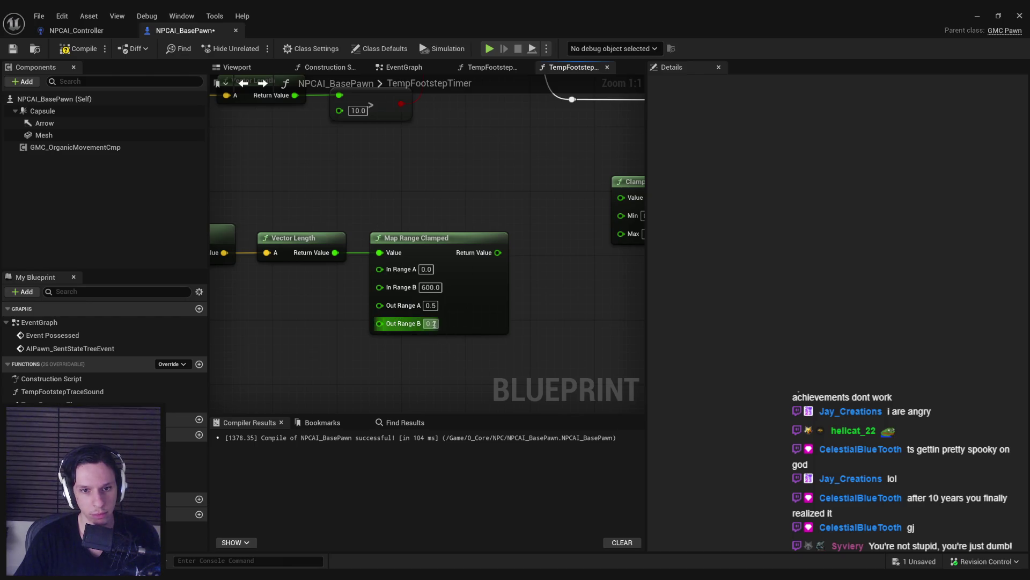
# Step: Delete the Clamp node and wire Map Range Clamped directly into the timer's Time
pyautogui.moveTo(498, 252); pyautogui.dragTo(618, 196)
pyautogui.scroll(-1, 565, 331)
pyautogui.moveTo(565, 331)
pyautogui.mouseDown()
pyautogui.moveTo(407, 290)
pyautogui.moveTo(421, 262)
pyautogui.moveTo(452, 307)
pyautogui.moveTo(440, 292)
pyautogui.mouseUp()
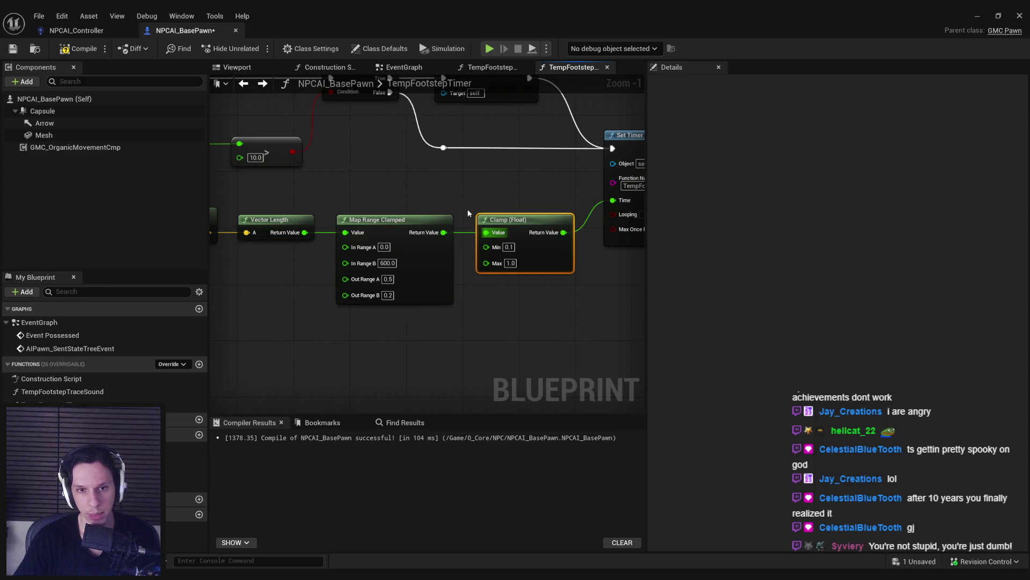
pyautogui.press('Delete')
pyautogui.moveTo(444, 233); pyautogui.dragTo(613, 202)
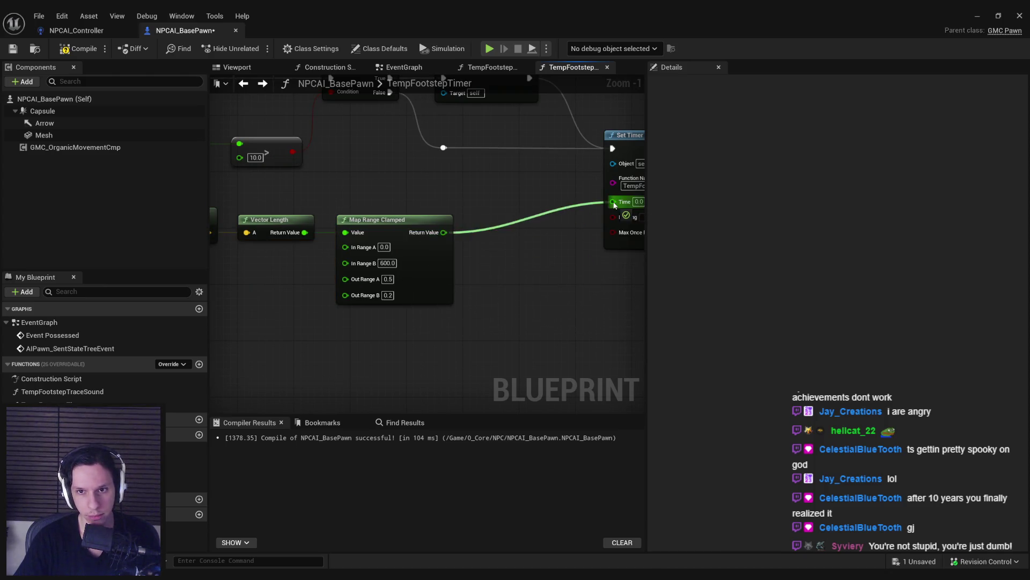
# Step: Shift the Get Velocity, Vector Length and Map Range Clamped nodes right and select the chain for copying
pyautogui.moveTo(148, 236); pyautogui.dragTo(453, 254)
pyautogui.moveTo(412, 290)
pyautogui.mouseDown()
pyautogui.moveTo(533, 287)
pyautogui.moveTo(519, 290)
pyautogui.mouseUp()
pyautogui.click(507, 341)
pyautogui.scroll(-2, 508, 344)
pyautogui.moveTo(508, 344)
pyautogui.mouseDown()
pyautogui.moveTo(413, 289)
pyautogui.moveTo(357, 277)
pyautogui.mouseUp()
pyautogui.click(495, 70)
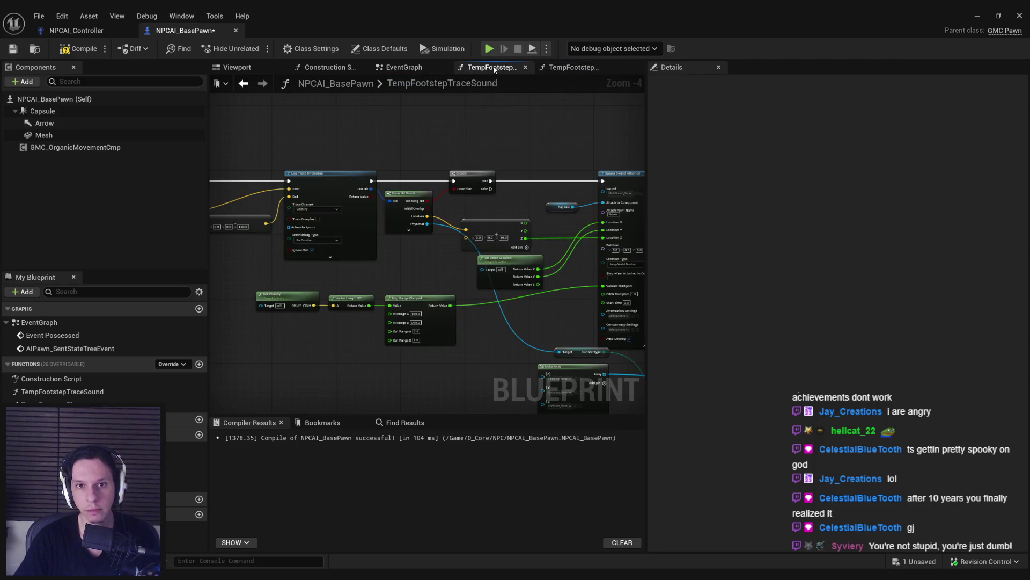
# Step: In the EventGraph, swap the divide-and-clamp chain for the Map Range Clamped chain, then compile and save
pyautogui.click(423, 68)
pyautogui.moveTo(421, 236); pyautogui.dragTo(509, 270)
pyautogui.scroll(-3, 509, 270)
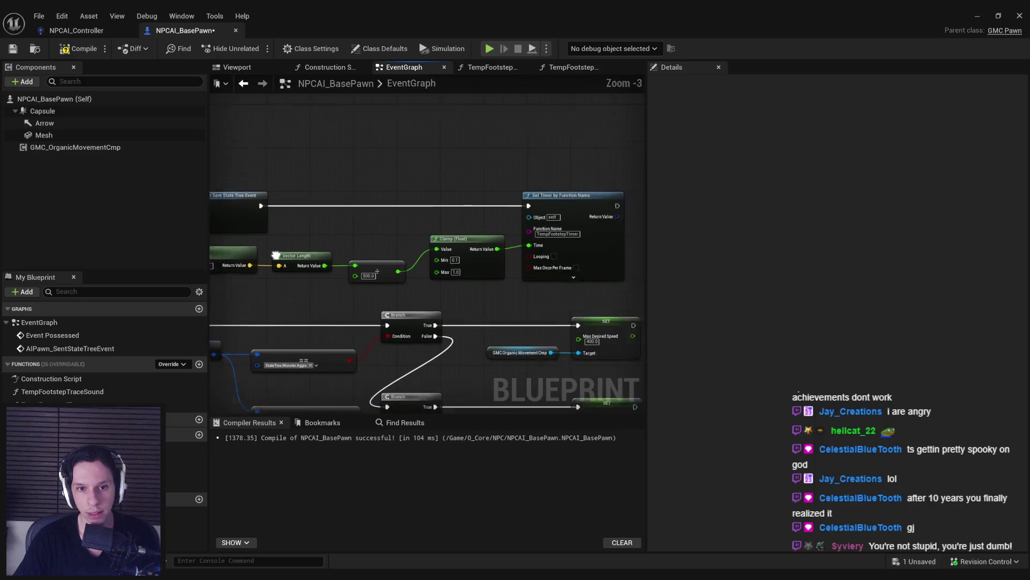
pyautogui.moveTo(213, 244)
pyautogui.mouseDown()
pyautogui.moveTo(547, 253)
pyautogui.moveTo(600, 266)
pyautogui.moveTo(537, 267)
pyautogui.moveTo(613, 270)
pyautogui.mouseUp()
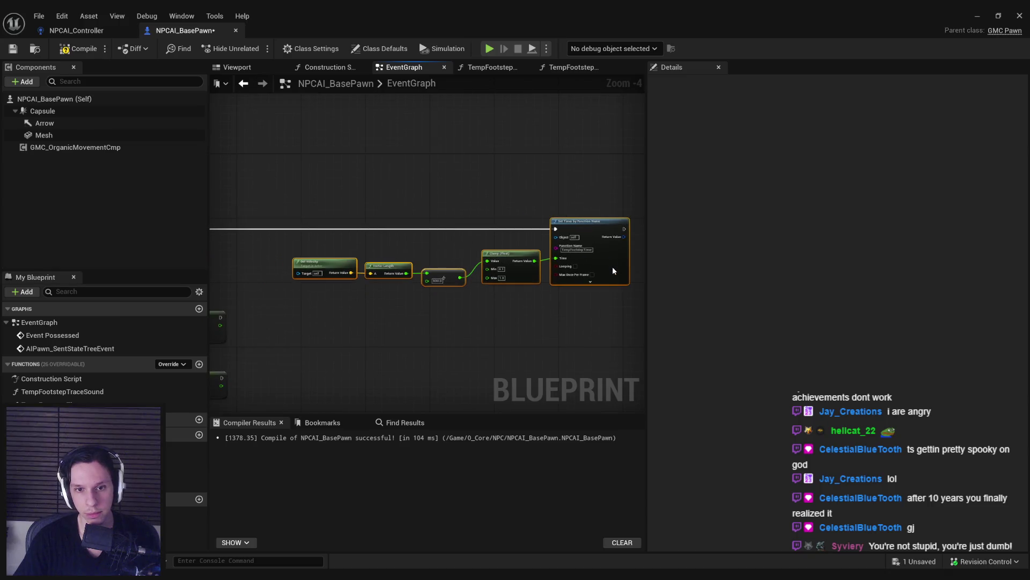
pyautogui.hotkey('ctrl', 'z')
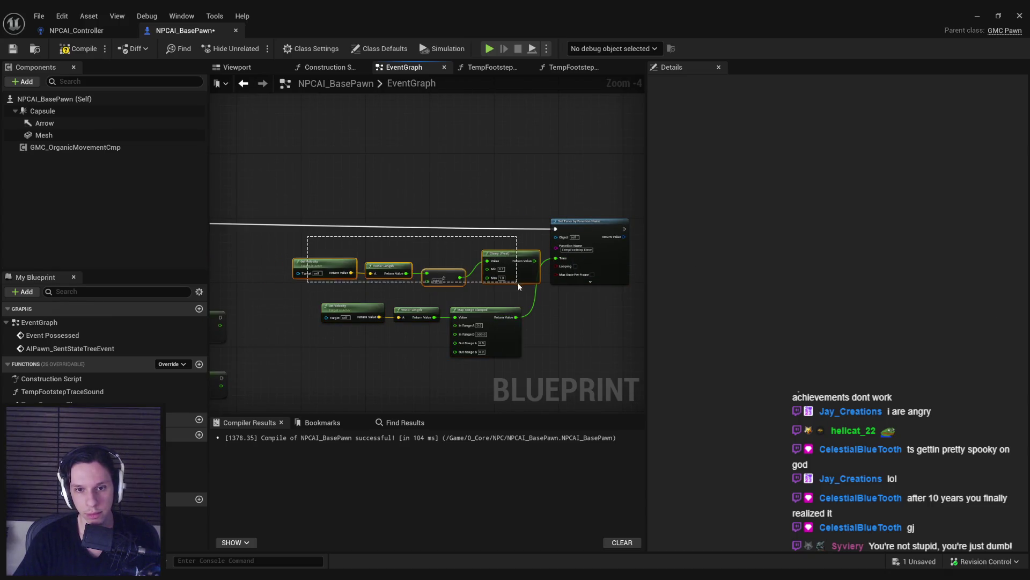
pyautogui.click(83, 51)
pyautogui.scroll(1, 569, 185)
pyautogui.scroll(-1, 568, 184)
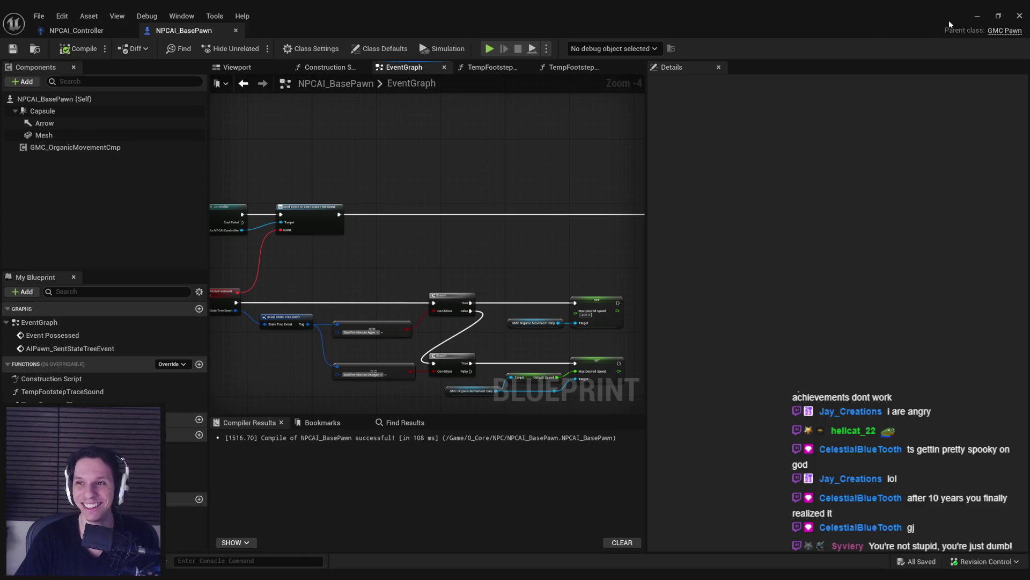
# Step: Turn the level camera toward the door, then open the TempFootstepTraceSound function
pyautogui.click(978, 16)
pyautogui.moveTo(591, 322)
pyautogui.mouseDown()
pyautogui.moveTo(483, 375)
pyautogui.moveTo(386, 483)
pyautogui.moveTo(357, 562)
pyautogui.mouseUp()
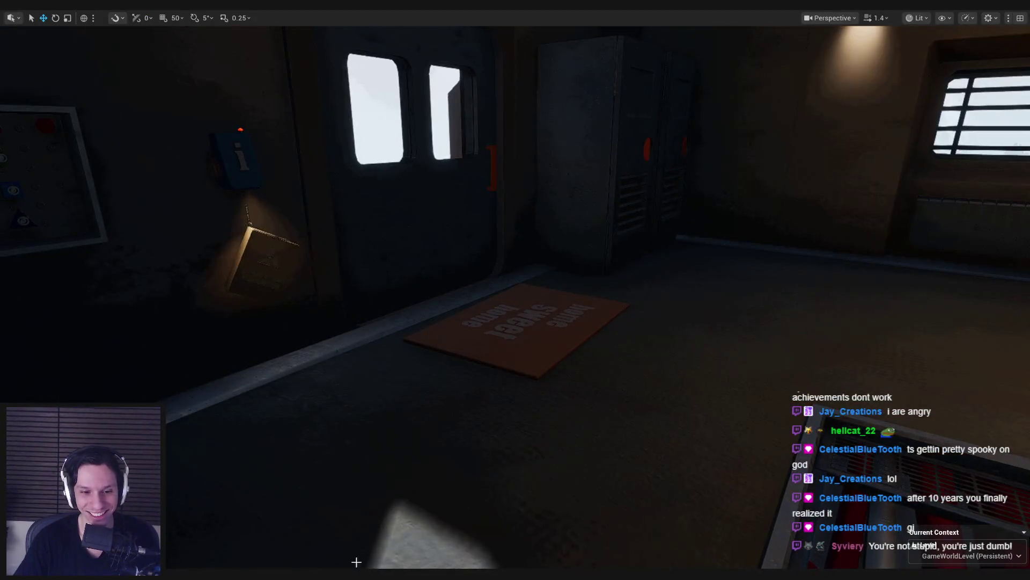
pyautogui.hotkey('alt', 'Tab')
pyautogui.scroll(1, 581, 231)
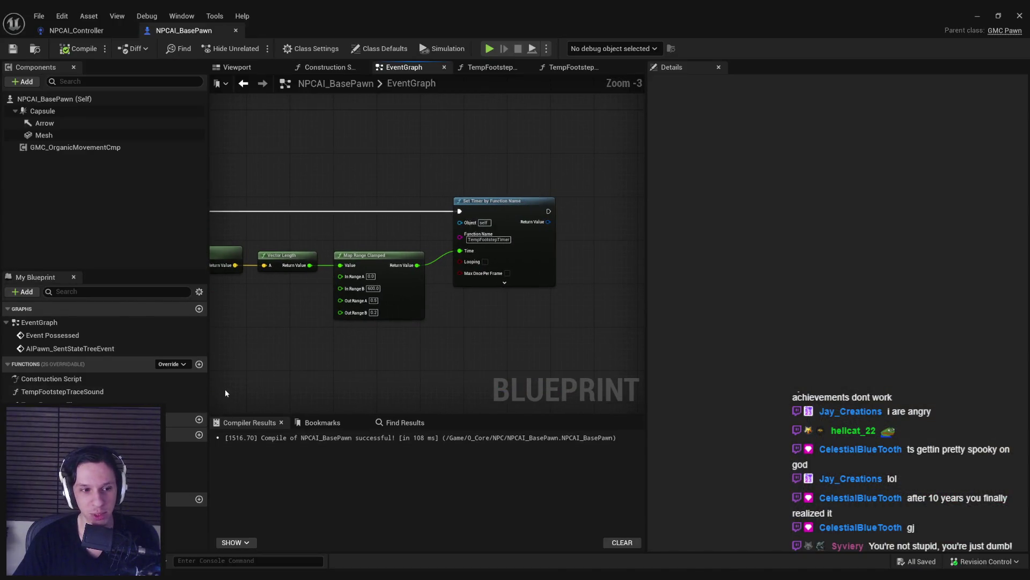
pyautogui.doubleClick(57, 393)
pyautogui.scroll(3, 414, 256)
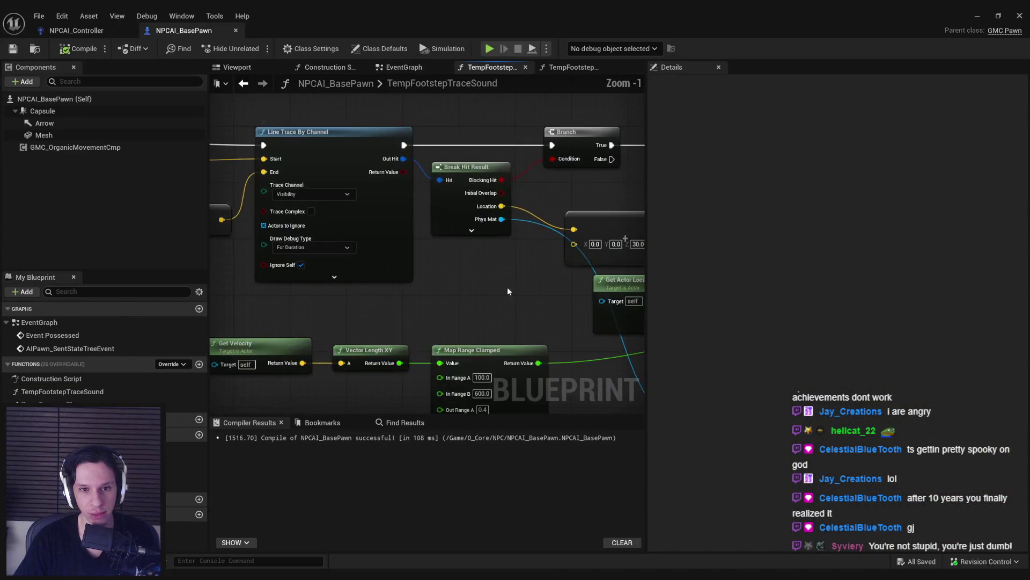
# Step: Change Map Range Clamped's Out Range B from 1.0 to 1.4, compile, and hide the Blueprint editor
pyautogui.scroll(2, 295, 314)
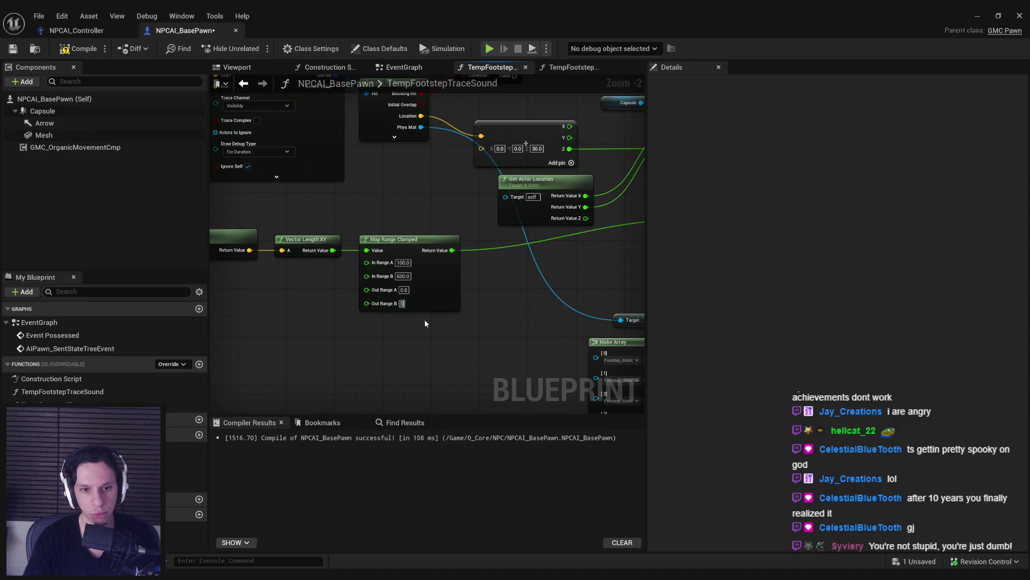
pyautogui.write('.4')
pyautogui.click(79, 49)
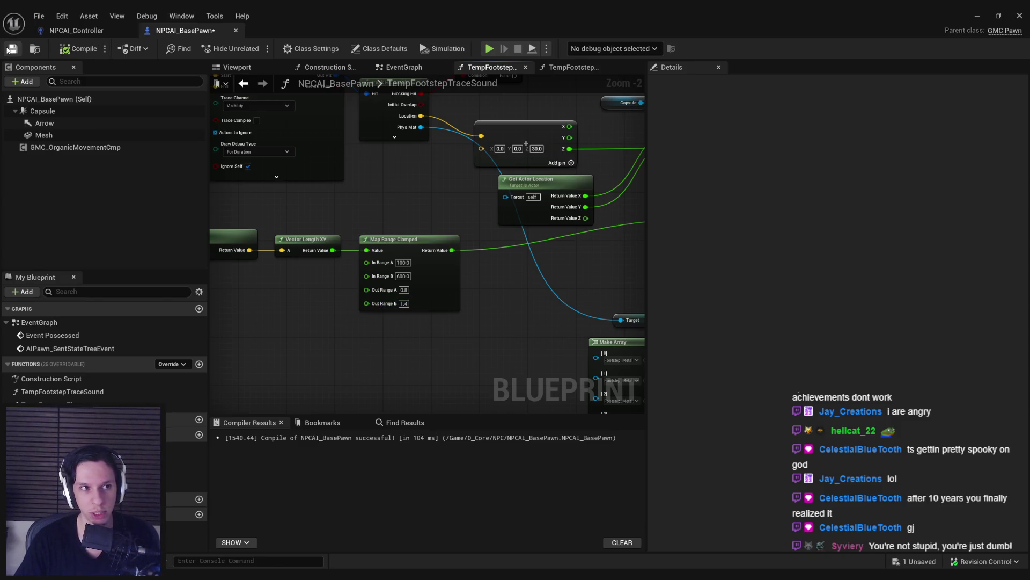
pyautogui.click(978, 17)
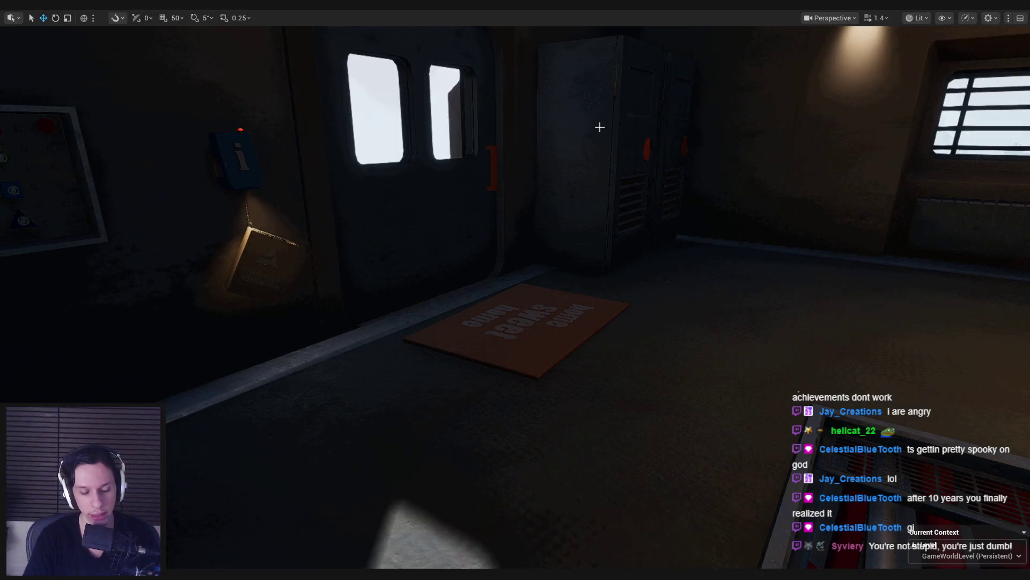
# Step: Play-test through the train car and along the outer catwalk, then stop the session
pyautogui.hotkey('alt', 'p')
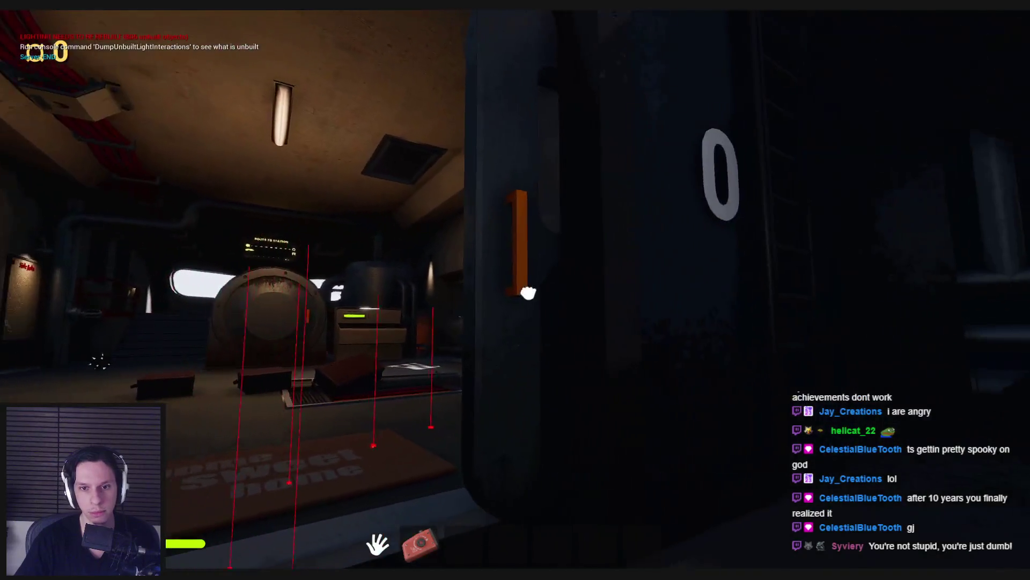
pyautogui.click(528, 292)
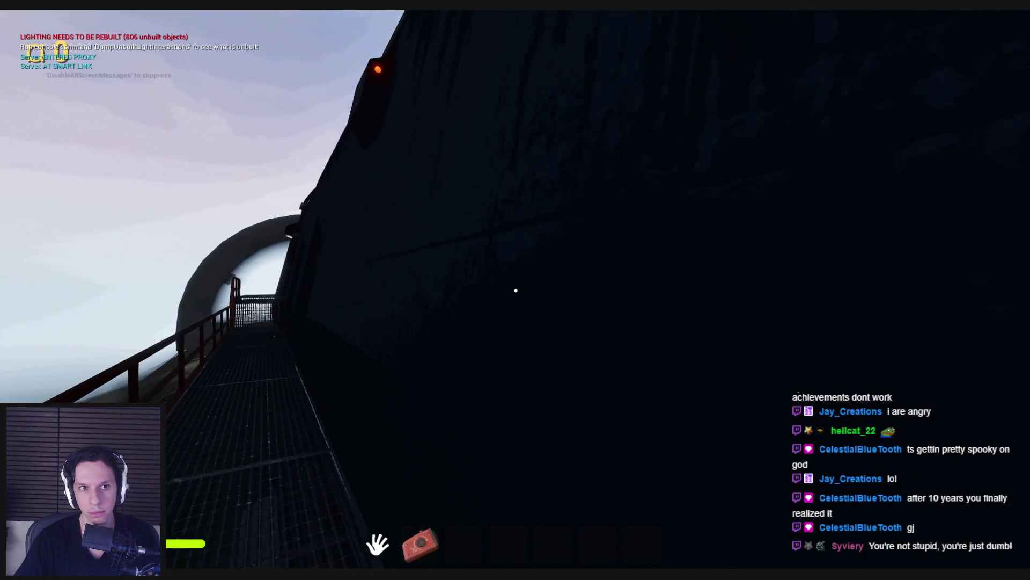
pyautogui.click(515, 291)
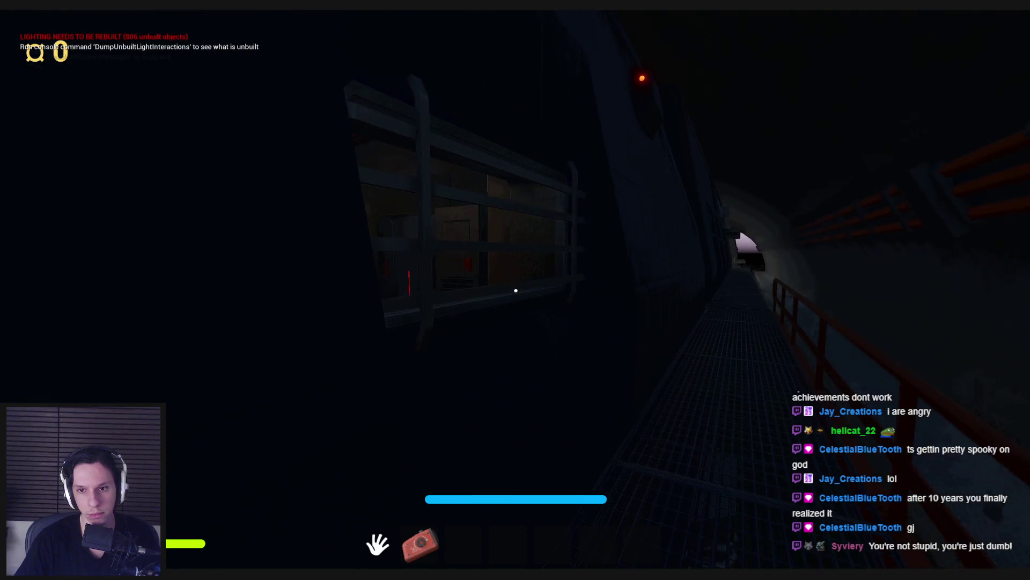
pyautogui.press('Escape')
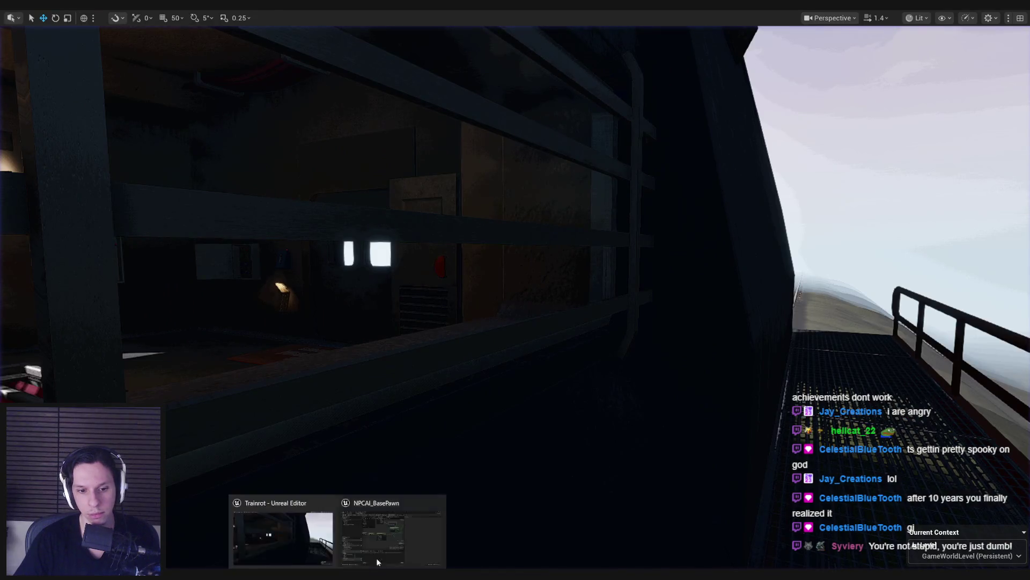
# Step: Set TempFootstepTraceSound's Map Range Clamped Out Range A to 1.0 and check the 0.8 Pitch Multiplier
pyautogui.click(377, 562)
pyautogui.scroll(4, 424, 285)
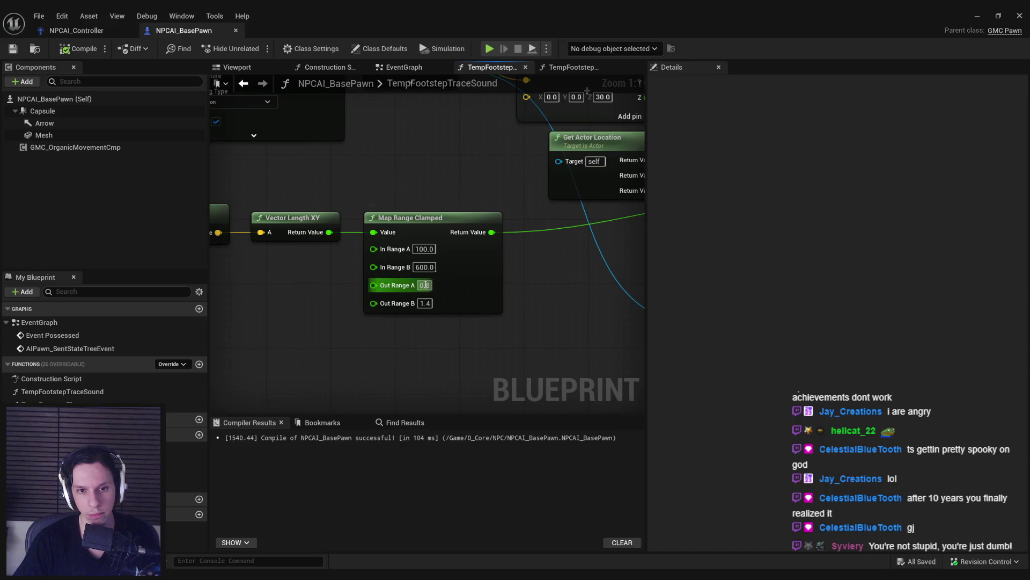
pyautogui.write('1')
pyautogui.click(427, 303)
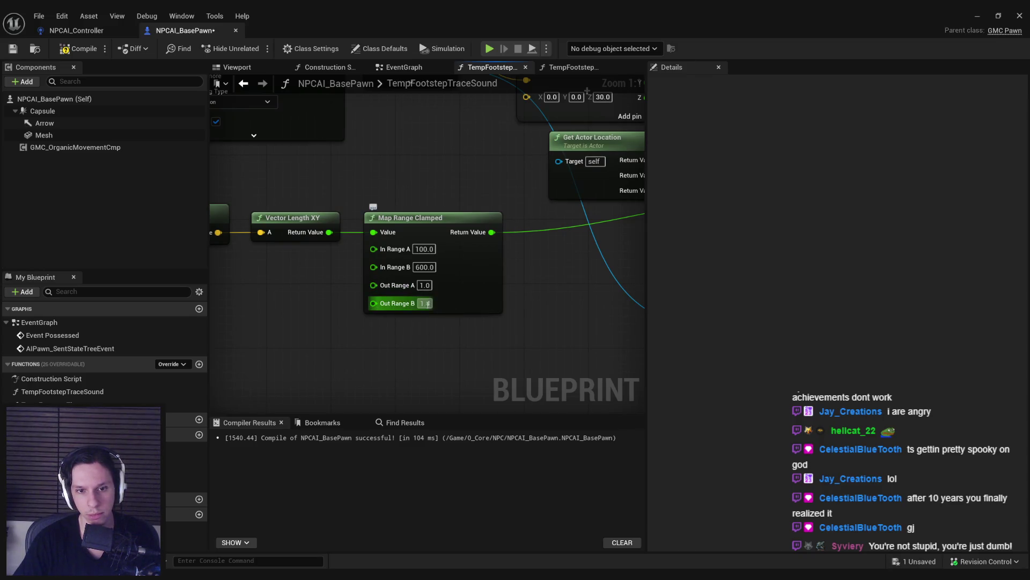
pyautogui.moveTo(442, 328); pyautogui.dragTo(116, 353)
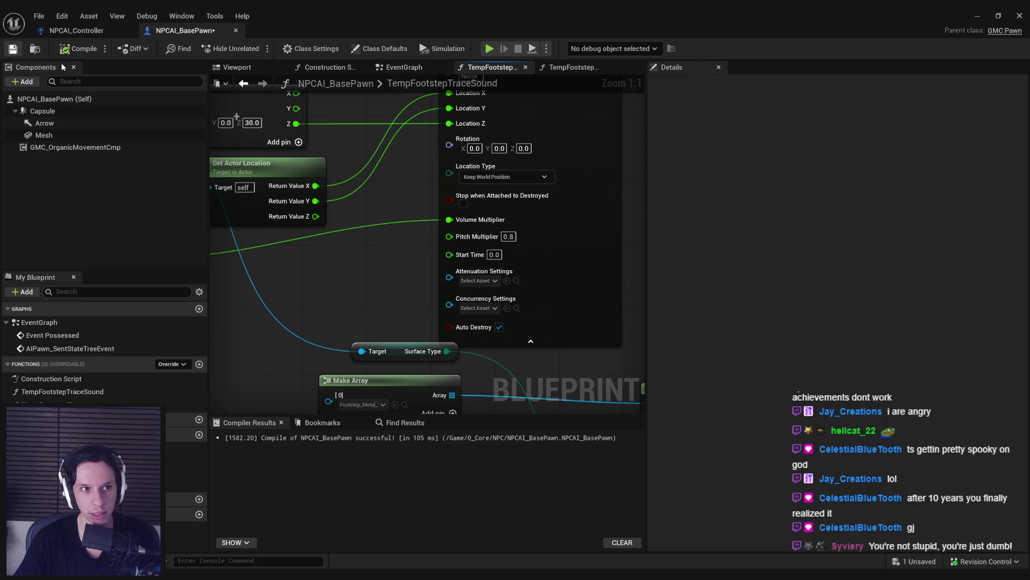
pyautogui.click(996, 20)
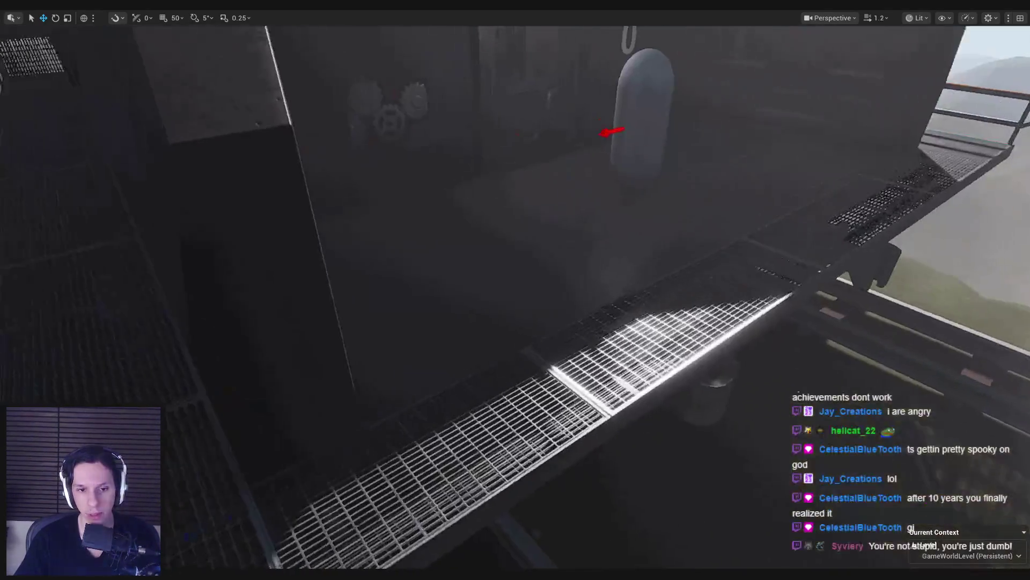
# Step: Play-test again, entering the train car, jumping onto the roof and approaching the NPC until spotted
pyautogui.scroll(-2, 616, 162)
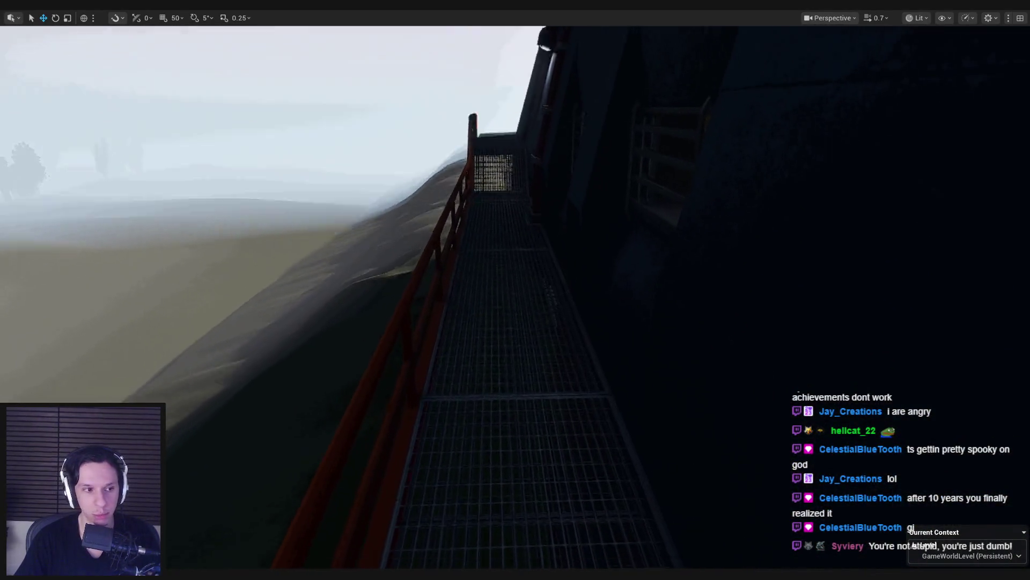
pyautogui.hotkey('alt', 'p')
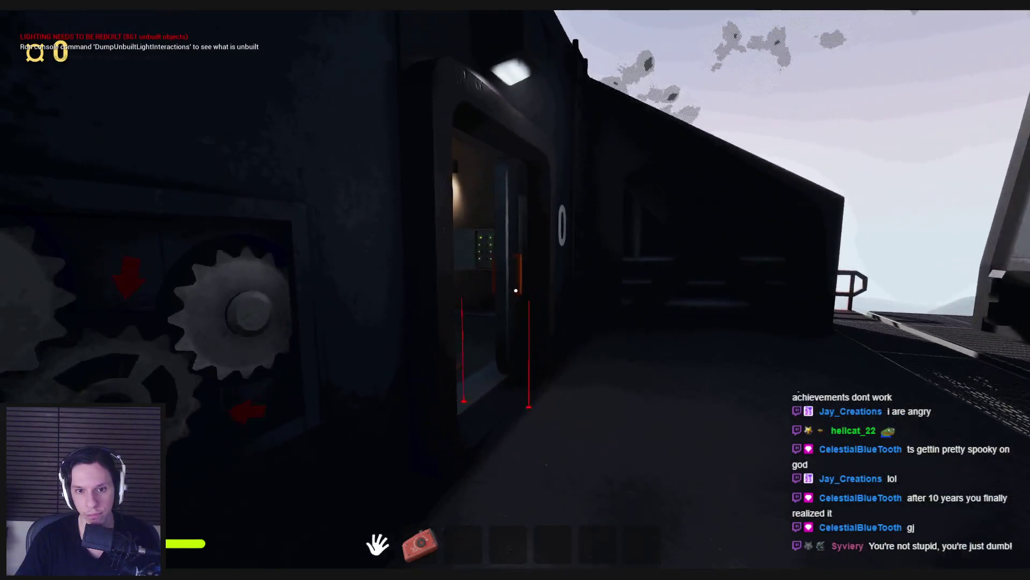
pyautogui.press('w')
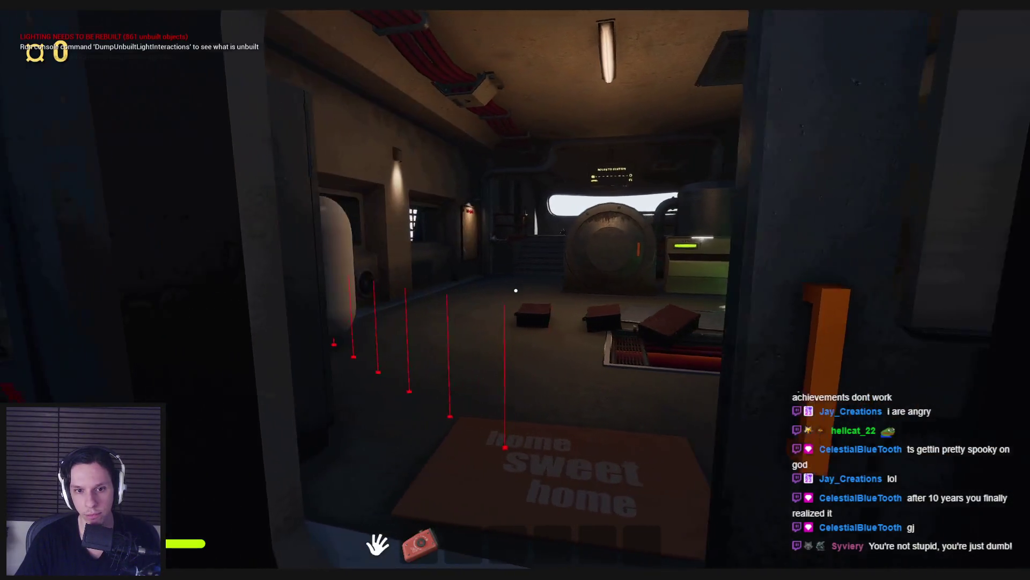
pyautogui.press('s')
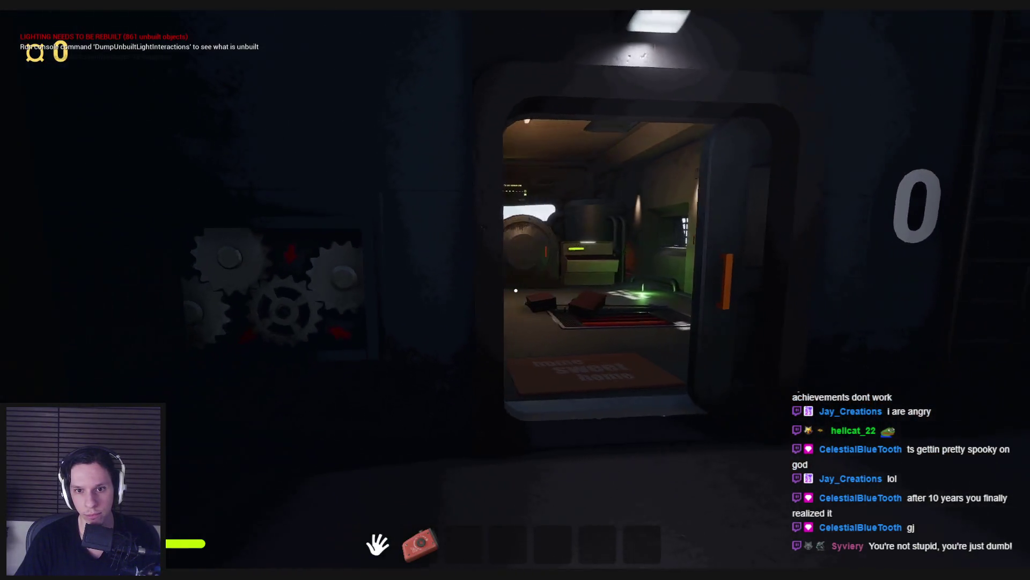
pyautogui.press('space')
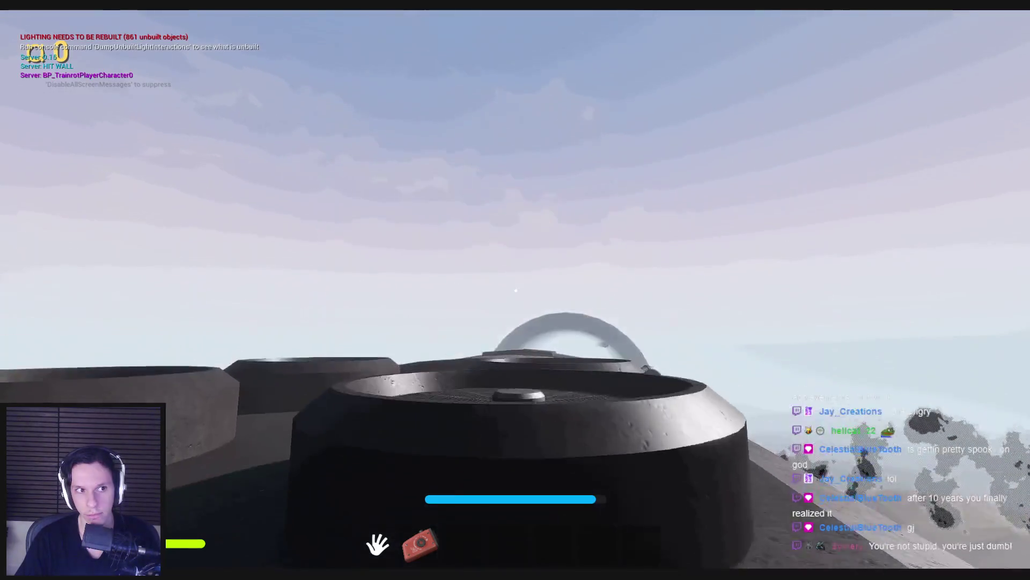
pyautogui.press('w')
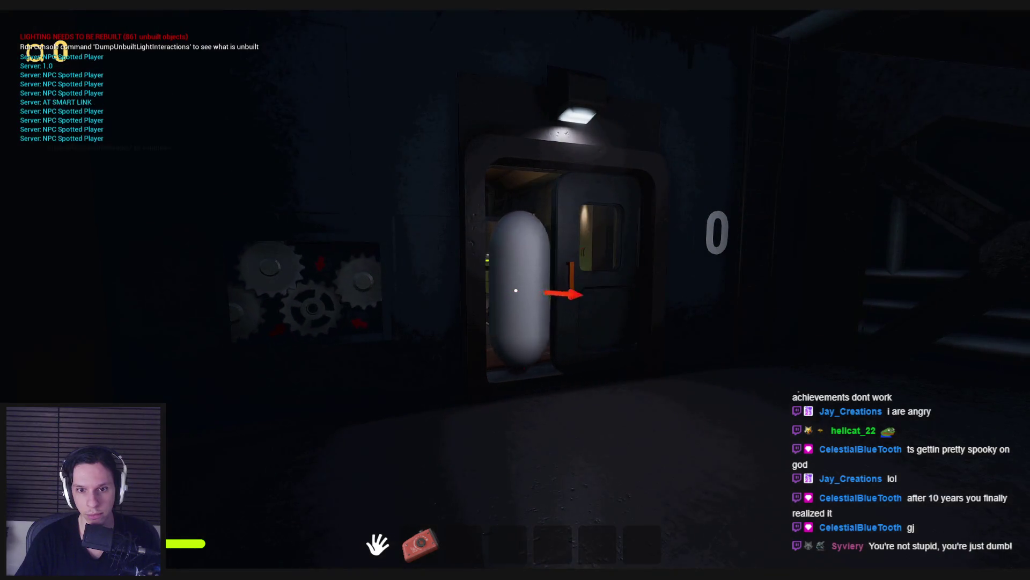
pyautogui.press('Escape')
# Step: Move the Get Velocity, Vector Length XY and Map Range Clamped nodes to the right
pyautogui.click(391, 537)
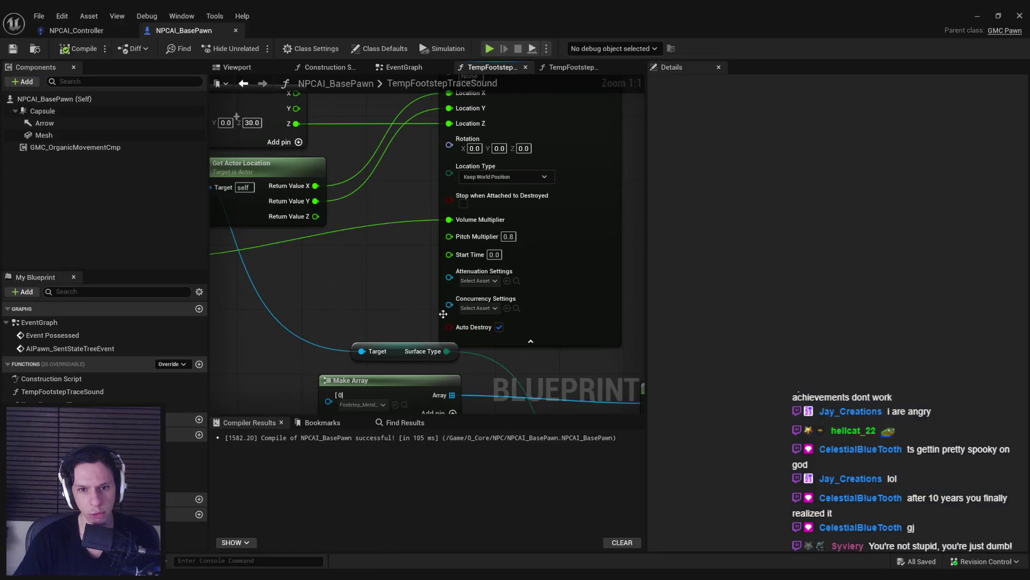
pyautogui.scroll(1, 524, 286)
pyautogui.moveTo(610, 322); pyautogui.dragTo(241, 260)
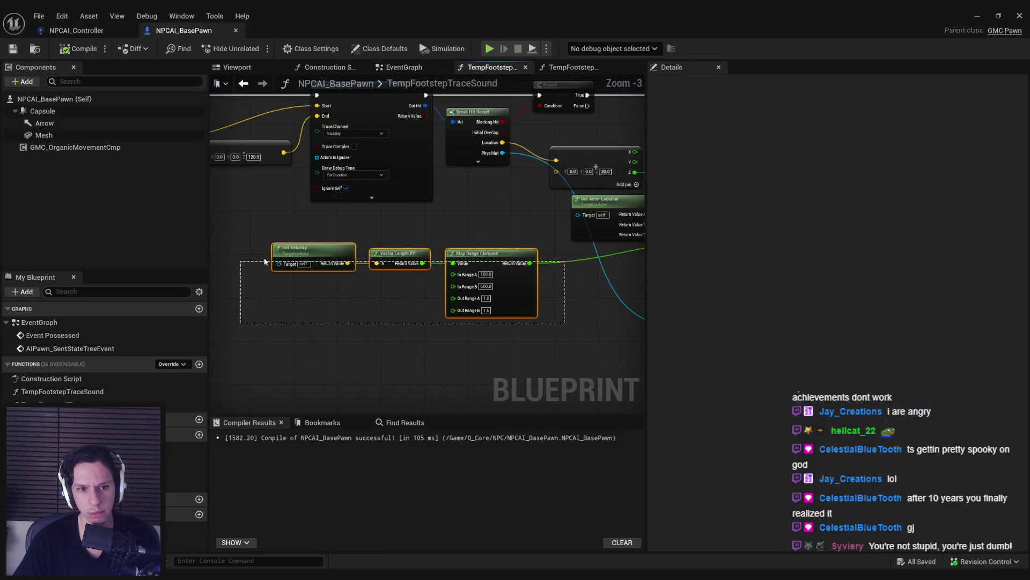
pyautogui.moveTo(471, 289); pyautogui.dragTo(561, 293)
pyautogui.scroll(-1, 562, 293)
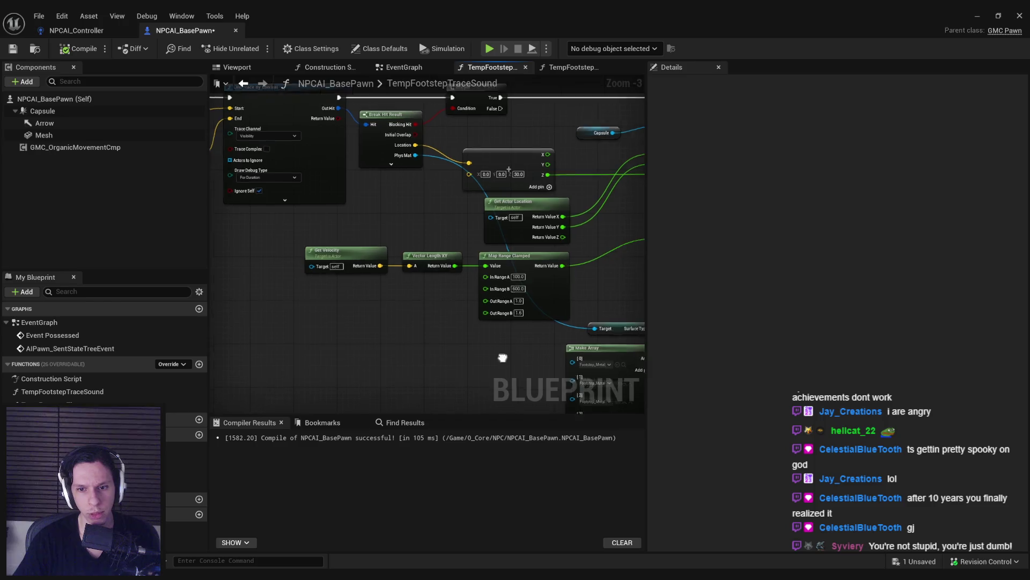
pyautogui.click(346, 322)
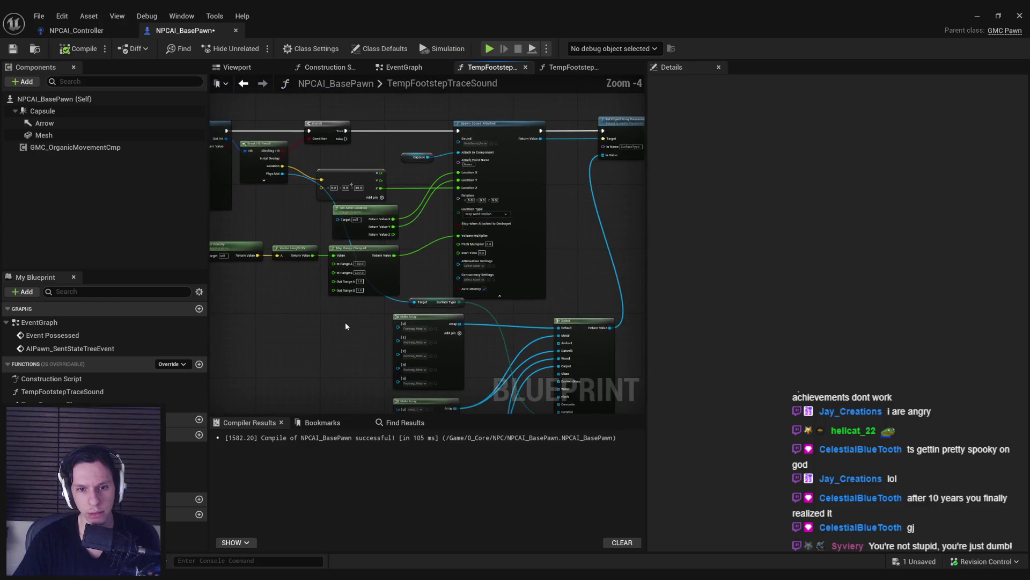
# Step: In NPCAI_Controller's PlayerDetectionTick, shift the Branch and REMOVE nodes right of Print String
pyautogui.click(85, 31)
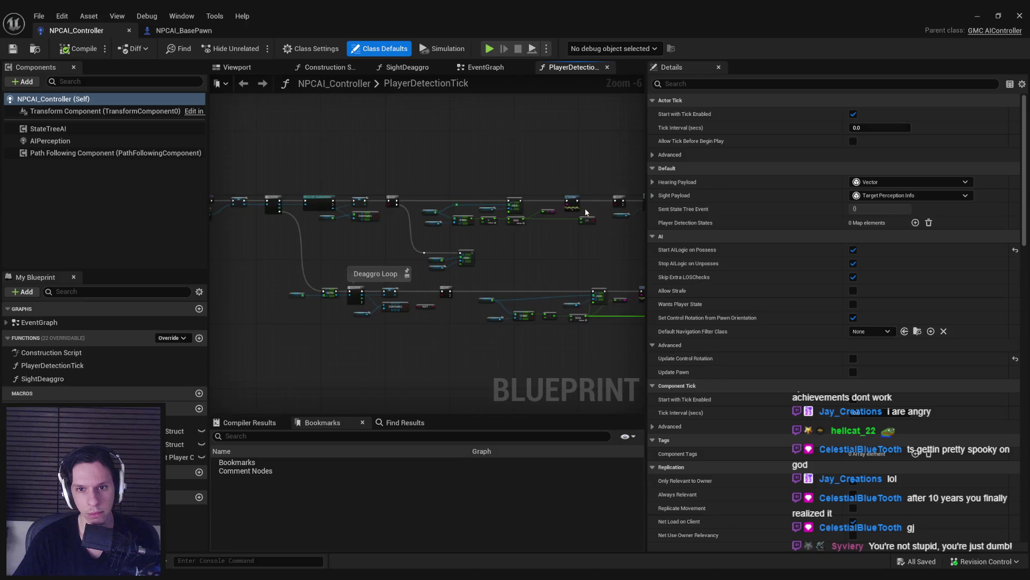
pyautogui.scroll(5, 585, 212)
pyautogui.scroll(-2, 559, 194)
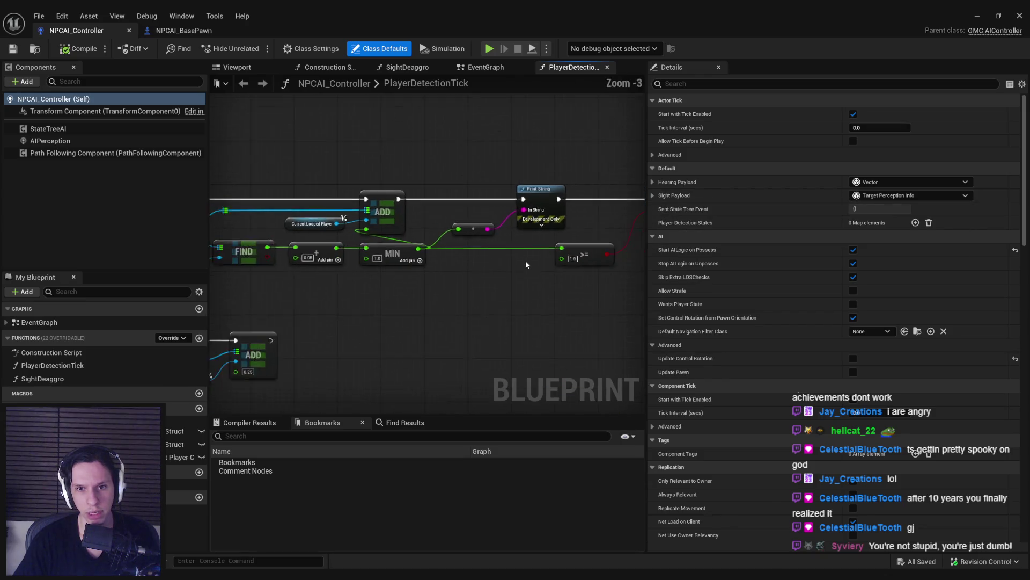
pyautogui.scroll(-2, 417, 242)
pyautogui.moveTo(417, 242)
pyautogui.mouseDown()
pyautogui.moveTo(346, 211)
pyautogui.moveTo(343, 155)
pyautogui.mouseUp()
pyautogui.scroll(4, 452, 218)
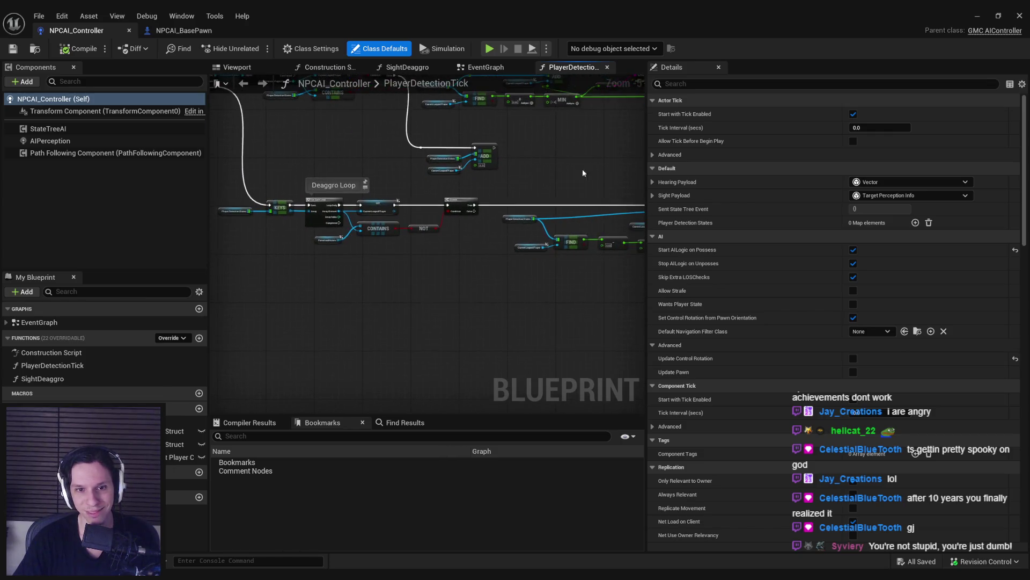
pyautogui.scroll(-4, 476, 224)
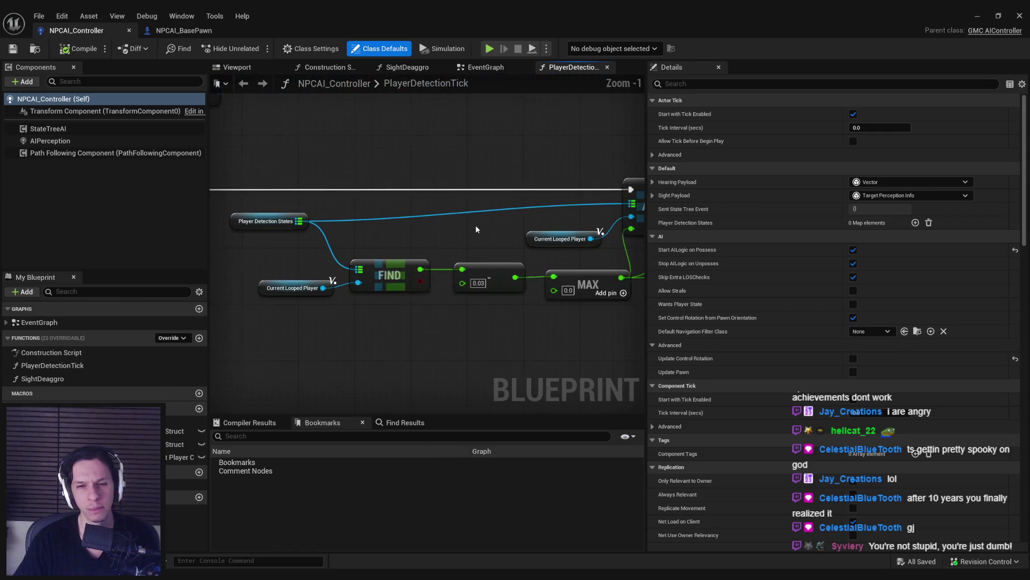
pyautogui.scroll(1, 220, 268)
pyautogui.scroll(1, 220, 267)
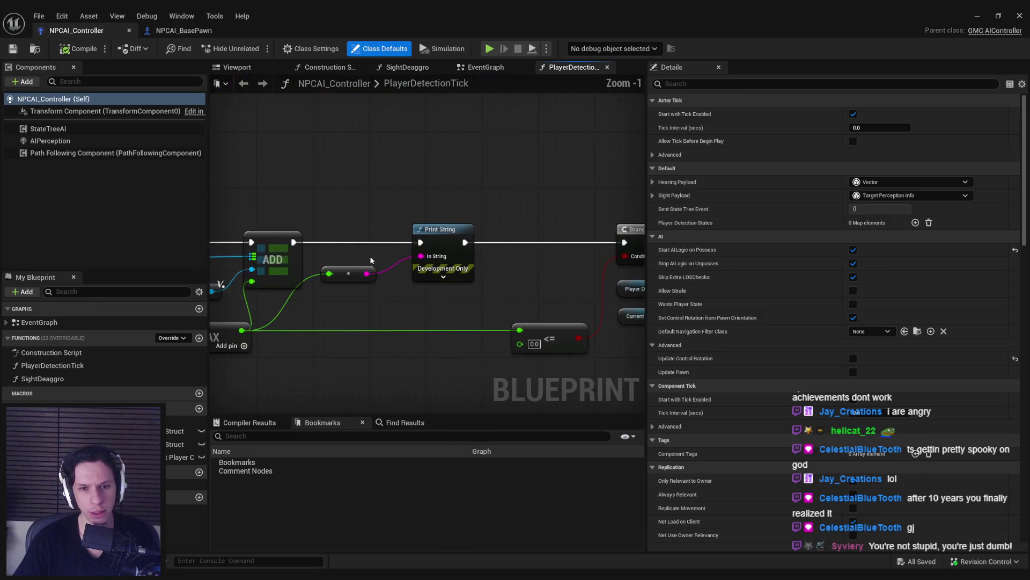
pyautogui.moveTo(410, 295)
pyautogui.mouseDown()
pyautogui.moveTo(294, 271)
pyautogui.moveTo(414, 260)
pyautogui.moveTo(290, 269)
pyautogui.moveTo(331, 272)
pyautogui.mouseUp()
pyautogui.moveTo(396, 217)
pyautogui.mouseDown()
pyautogui.moveTo(544, 338)
pyautogui.moveTo(343, 212)
pyautogui.mouseUp()
pyautogui.moveTo(454, 216); pyautogui.dragTo(575, 214)
pyautogui.moveTo(383, 264); pyautogui.dragTo(597, 264)
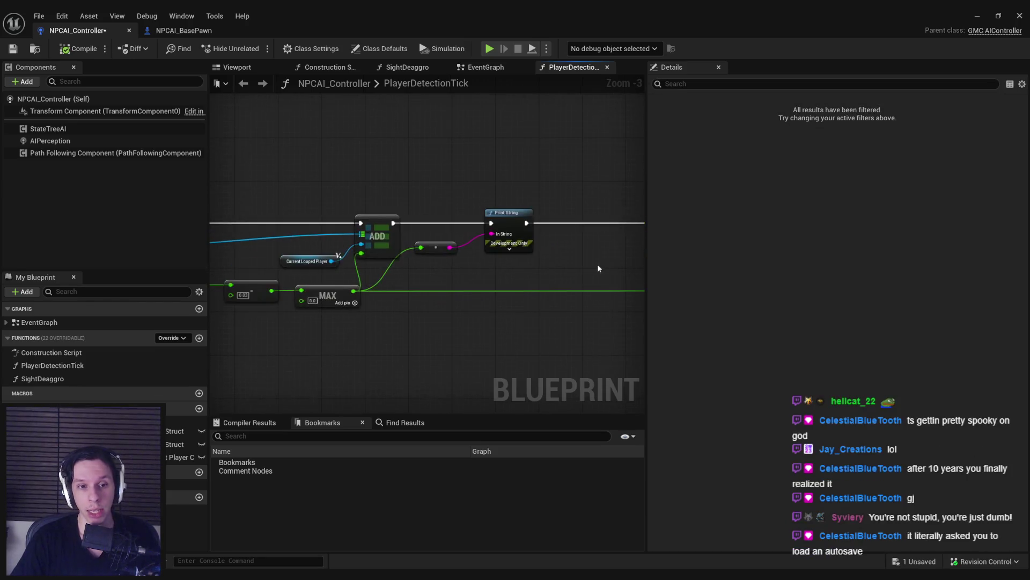
# Step: Add a Draw Debug String node to the PlayerDetectionTick graph
pyautogui.rightClick(516, 288)
pyautogui.write('debug')
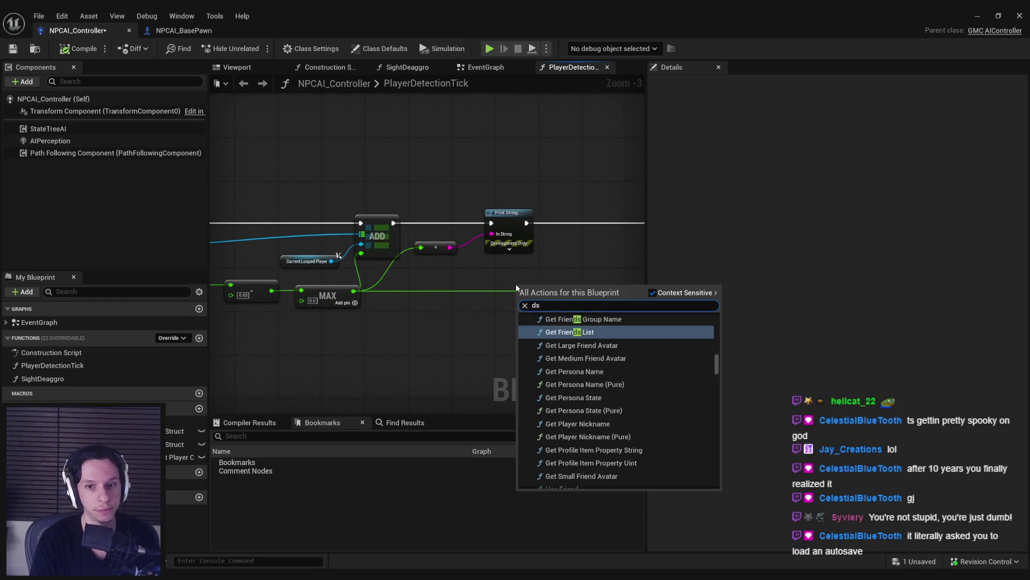
pyautogui.write(' stri')
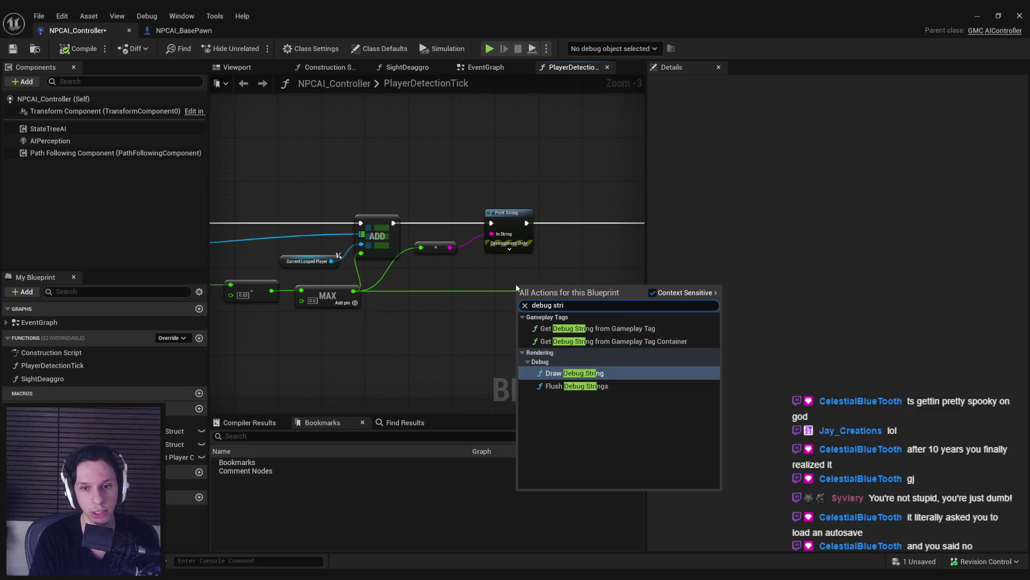
pyautogui.press('Return')
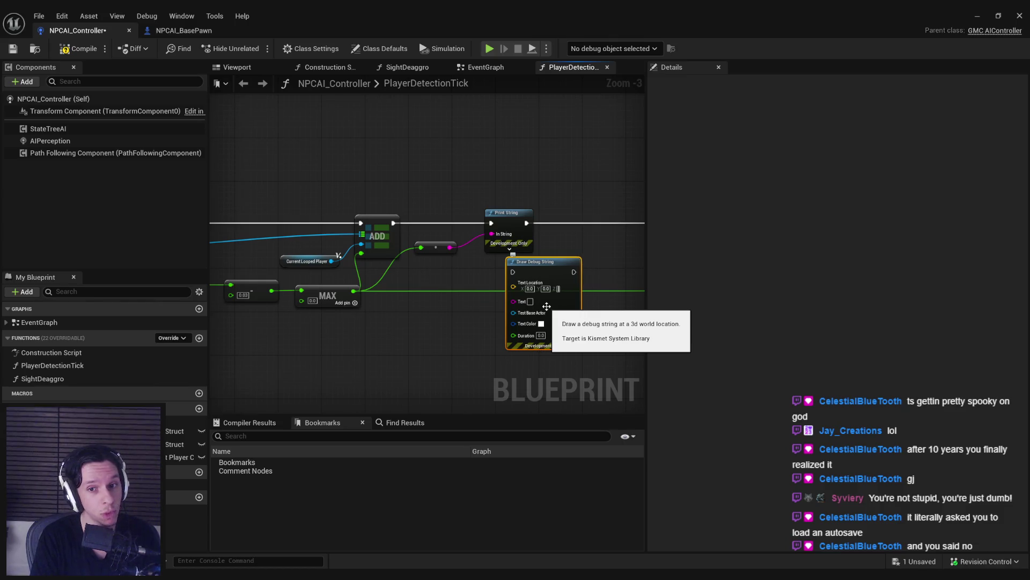
pyautogui.click(497, 313)
# Step: Feed Get Controlled Pawn into Test Base Actor and place it beside Draw Debug String
pyautogui.moveTo(514, 313); pyautogui.dragTo(442, 343)
pyautogui.write('get controlled')
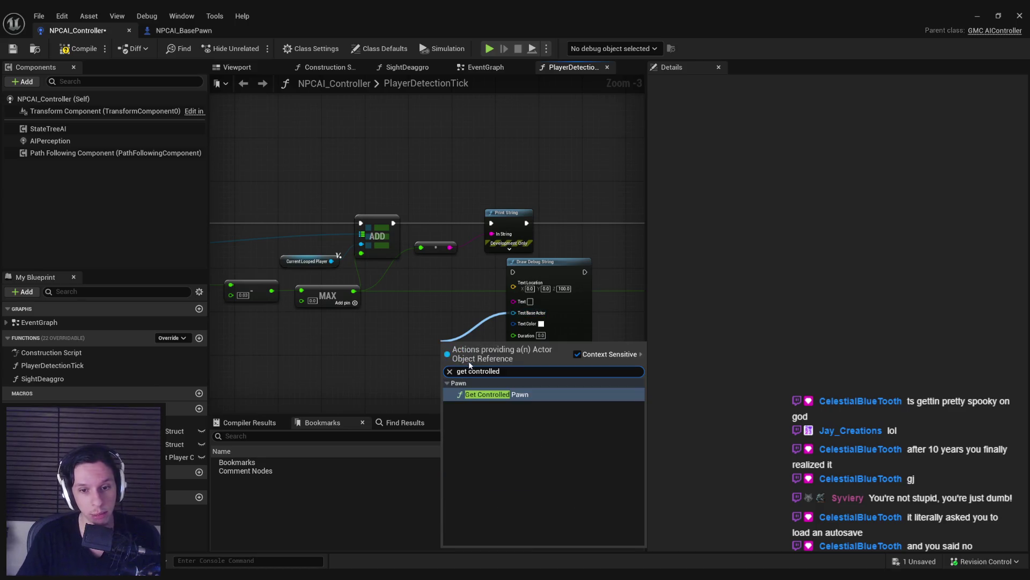
pyautogui.click(494, 396)
pyautogui.moveTo(455, 361); pyautogui.dragTo(397, 358)
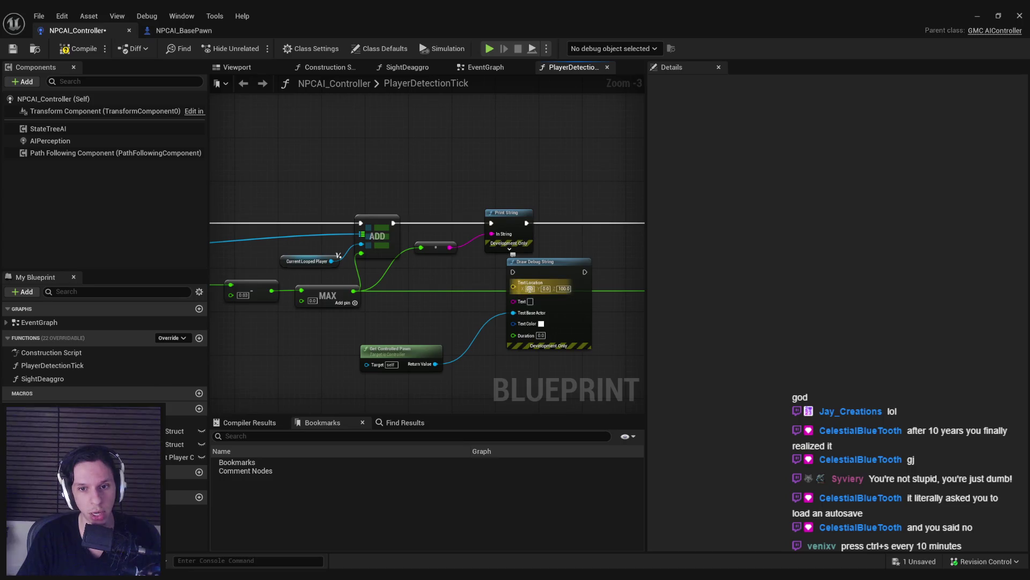
pyautogui.moveTo(541, 267); pyautogui.dragTo(481, 223)
pyautogui.moveTo(359, 355); pyautogui.dragTo(391, 279)
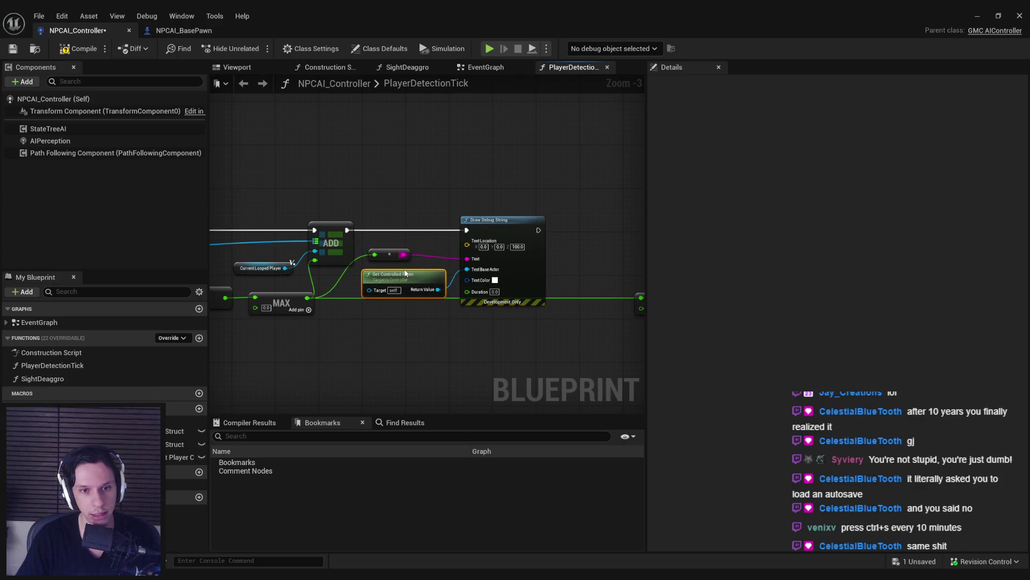
pyautogui.scroll(-2, 404, 274)
pyautogui.moveTo(497, 302)
pyautogui.mouseDown()
pyautogui.moveTo(521, 266)
pyautogui.moveTo(500, 300)
pyautogui.mouseUp()
pyautogui.click(481, 247)
pyautogui.scroll(3, 481, 250)
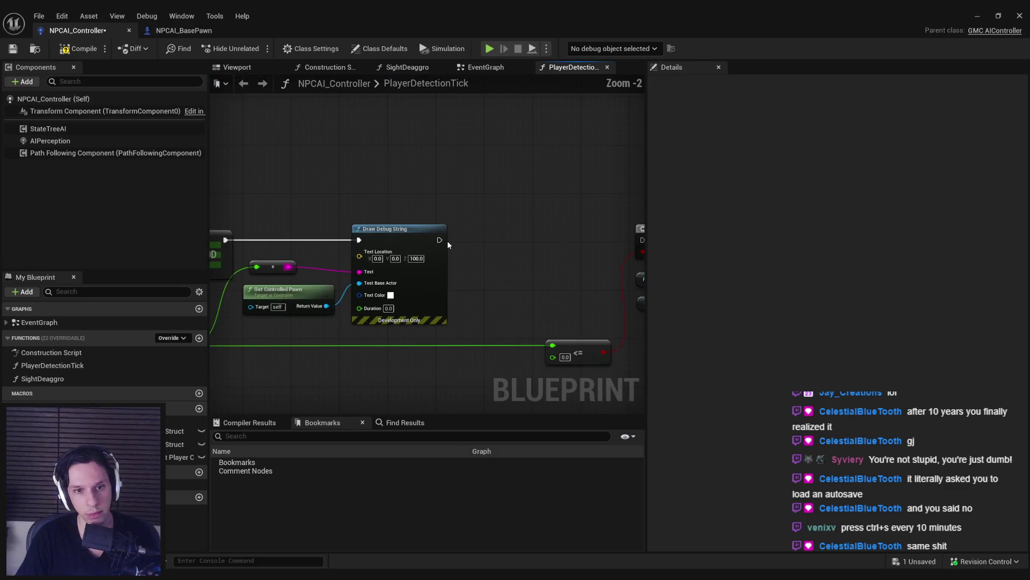
# Step: Connect Draw Debug String's exec output to the Branch node
pyautogui.rightClick(265, 264)
pyautogui.moveTo(291, 263); pyautogui.dragTo(310, 253)
pyautogui.moveTo(421, 252); pyautogui.dragTo(565, 251)
pyautogui.scroll(-2, 564, 252)
pyautogui.moveTo(513, 311)
pyautogui.mouseDown()
pyautogui.moveTo(367, 256)
pyautogui.moveTo(446, 294)
pyautogui.mouseUp()
pyautogui.moveTo(309, 190); pyautogui.dragTo(339, 230)
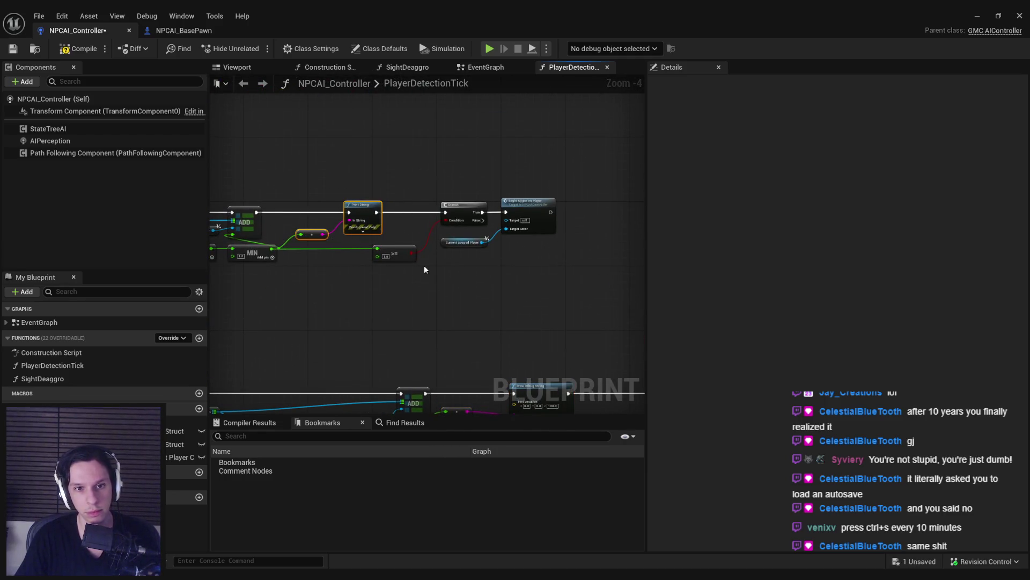
pyautogui.moveTo(391, 265); pyautogui.dragTo(709, 255)
pyautogui.moveTo(384, 230)
pyautogui.mouseDown()
pyautogui.moveTo(584, 282)
pyautogui.moveTo(360, 312)
pyautogui.mouseUp()
# Step: Wire ADD's exec into Draw Debug String, MIN into the text conversion, and Draw Debug String into Branch
pyautogui.moveTo(507, 285); pyautogui.dragTo(404, 245)
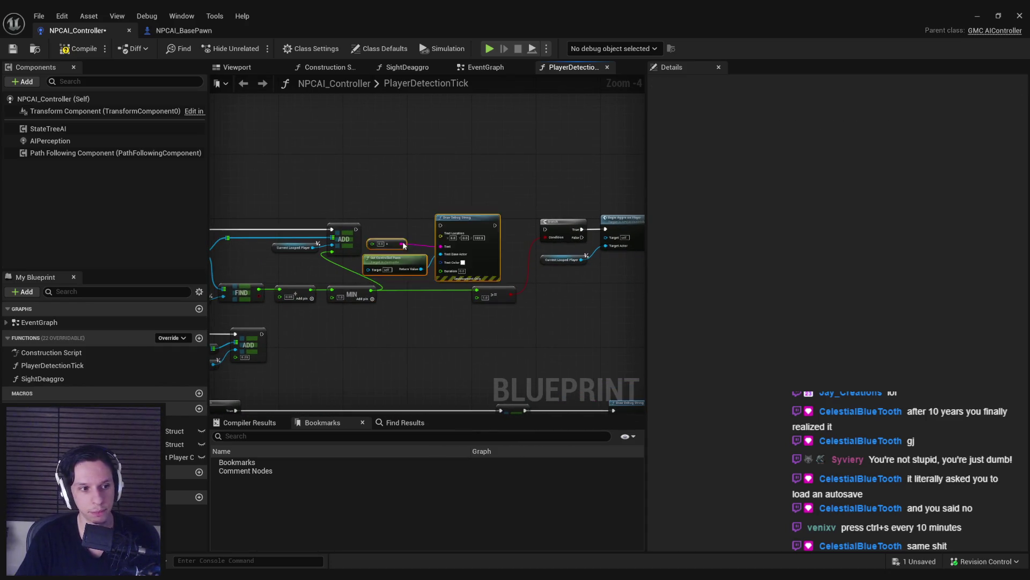
pyautogui.scroll(3, 437, 243)
pyautogui.moveTo(293, 219); pyautogui.dragTo(483, 215)
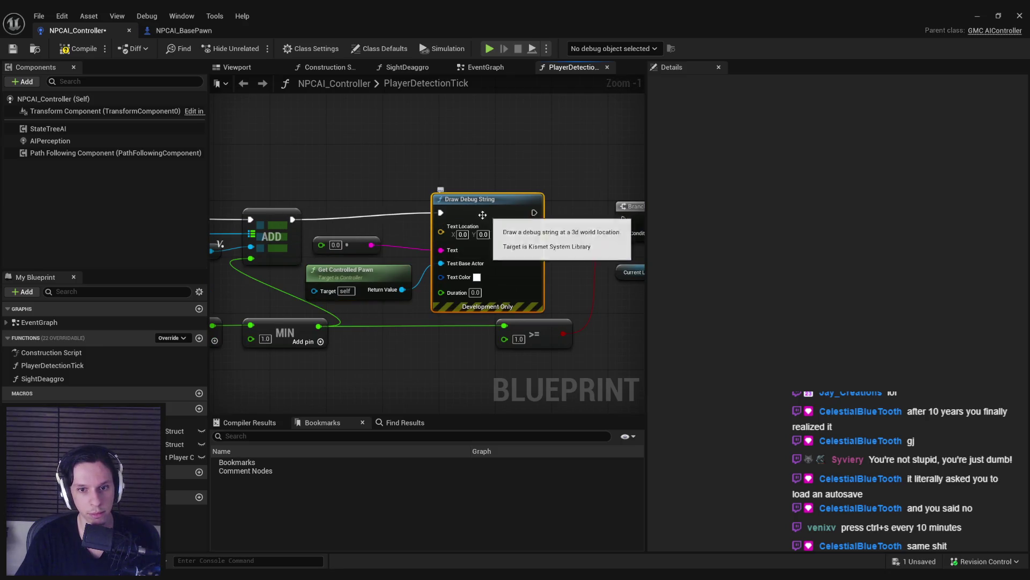
pyautogui.moveTo(321, 245); pyautogui.dragTo(318, 326)
pyautogui.click(403, 332)
pyautogui.scroll(-2, 412, 311)
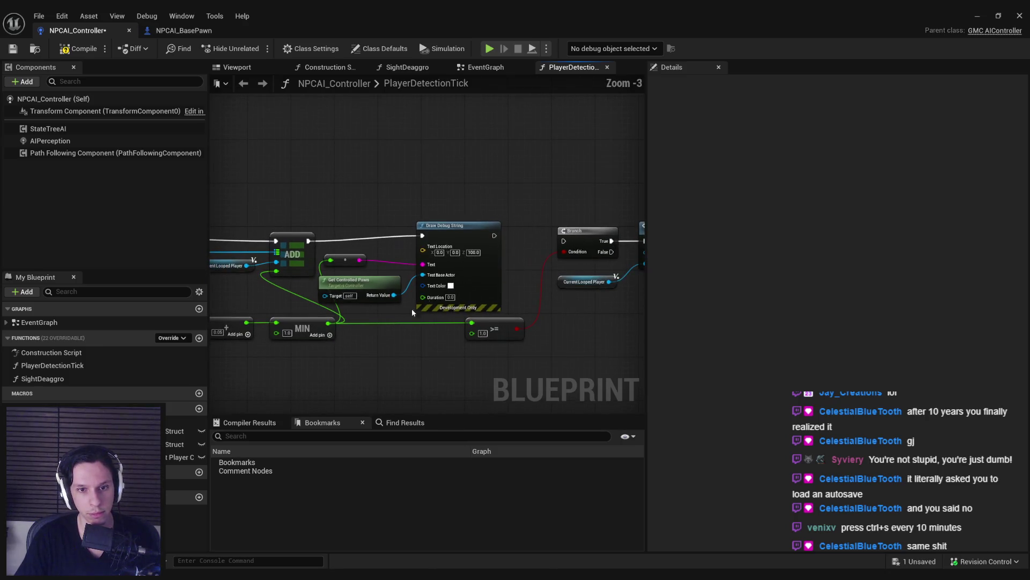
pyautogui.moveTo(493, 237); pyautogui.dragTo(563, 241)
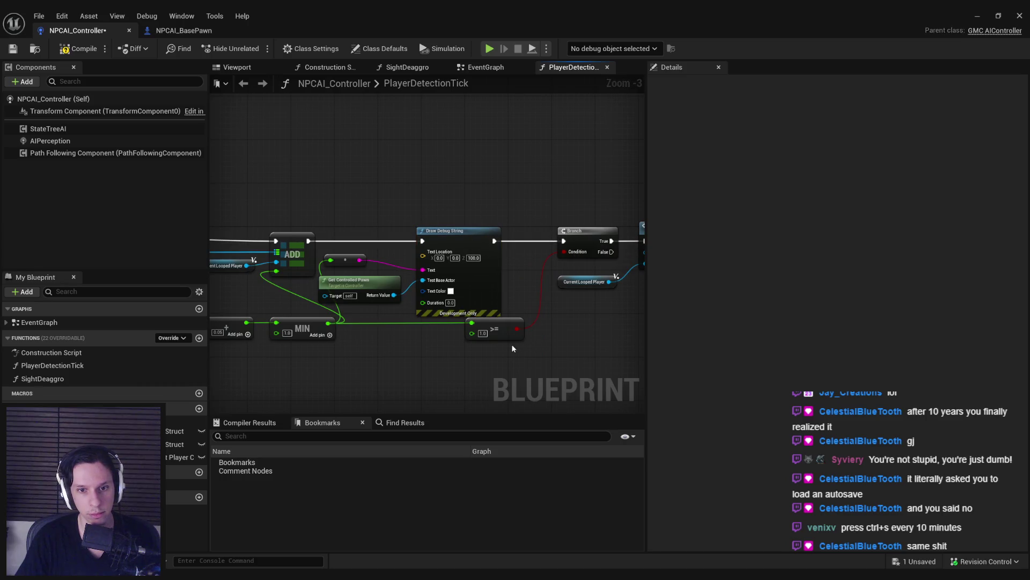
# Step: Compile NPCAI_Controller and tidy the detection nodes from Get Controlled Pawn to Begin Aggro
pyautogui.scroll(-1, 548, 321)
pyautogui.moveTo(279, 304)
pyautogui.mouseDown()
pyautogui.moveTo(499, 341)
pyautogui.moveTo(478, 337)
pyautogui.mouseUp()
pyautogui.click(79, 48)
pyautogui.moveTo(377, 202); pyautogui.dragTo(641, 311)
pyautogui.moveTo(460, 217); pyautogui.dragTo(499, 217)
pyautogui.click(392, 166)
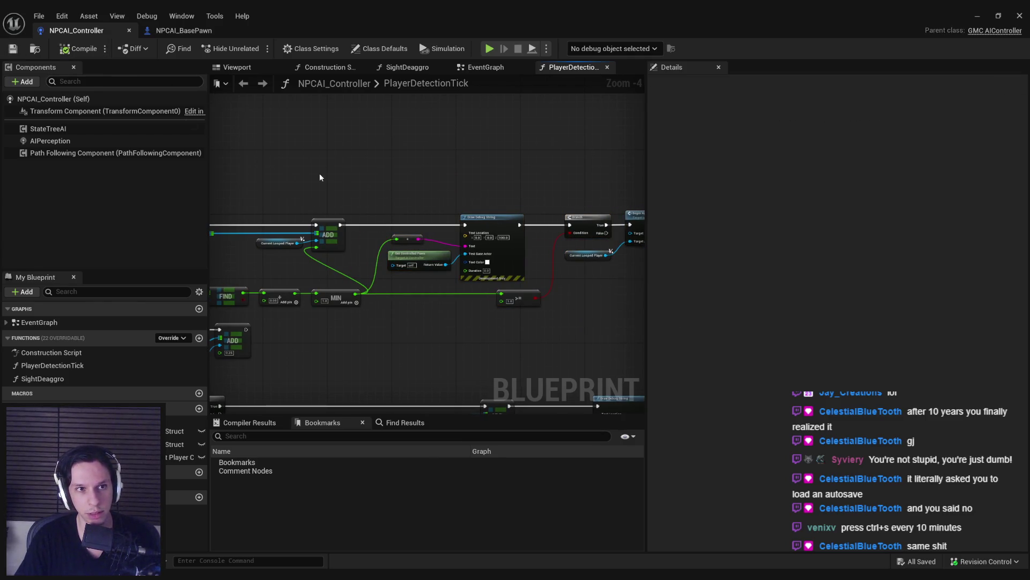
pyautogui.moveTo(320, 177); pyautogui.dragTo(145, 209)
pyautogui.moveTo(411, 256); pyautogui.dragTo(528, 333)
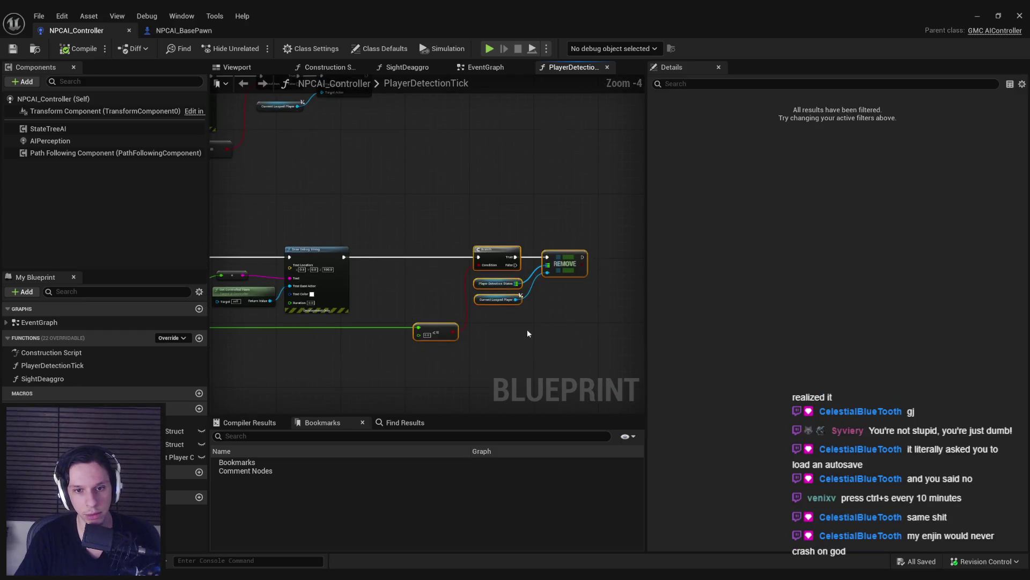
pyautogui.moveTo(486, 262); pyautogui.dragTo(420, 263)
pyautogui.moveTo(322, 236); pyautogui.dragTo(547, 274)
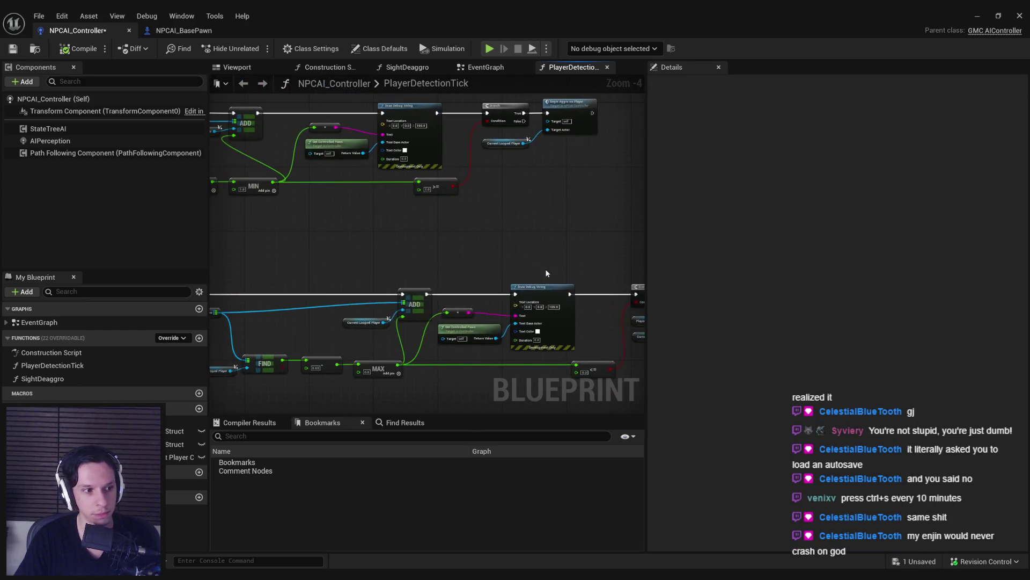
# Step: Return to the NPCAI_BasePawn TempFootstepTraceSound graph
pyautogui.click(195, 34)
pyautogui.moveTo(326, 316)
pyautogui.mouseDown()
pyautogui.moveTo(349, 156)
pyautogui.moveTo(337, 286)
pyautogui.moveTo(350, 346)
pyautogui.moveTo(345, 394)
pyautogui.mouseUp()
pyautogui.scroll(-1, 344, 193)
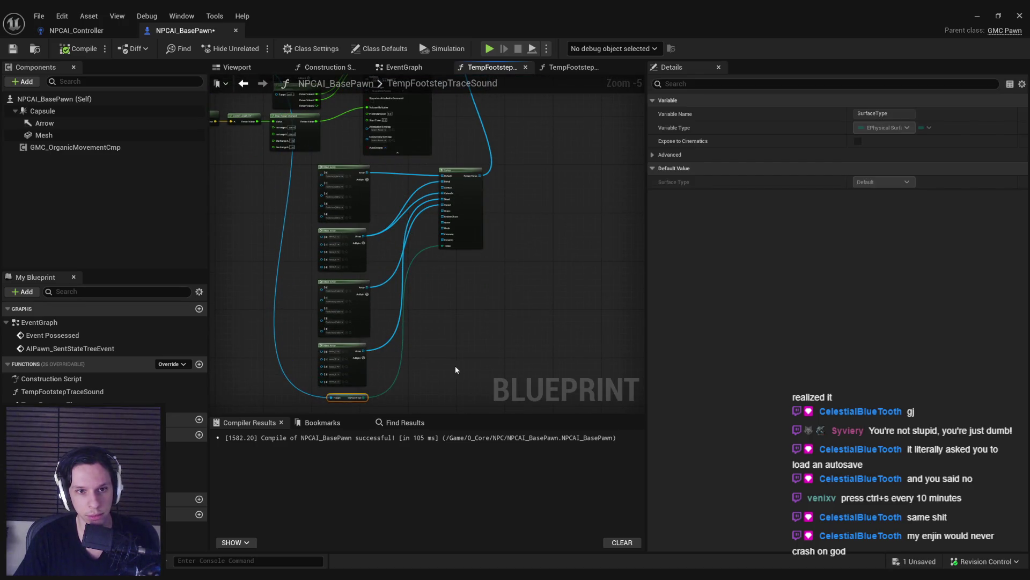
# Step: Move Set Object Array Parameter, Select and Make Array right, then save NPCAI_BasePawn
pyautogui.scroll(-1, 455, 365)
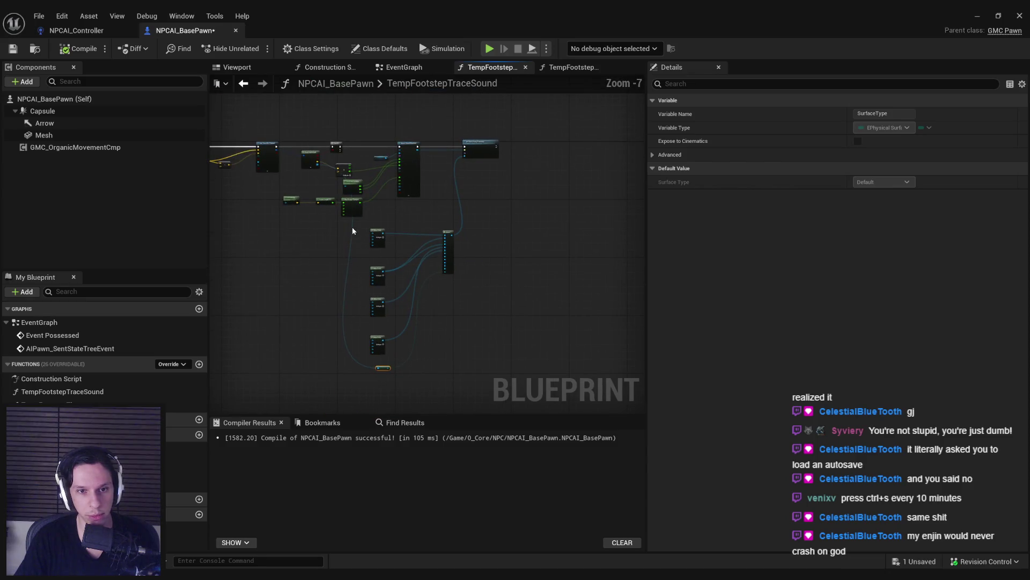
pyautogui.click(490, 341)
pyautogui.scroll(1, 550, 265)
pyautogui.moveTo(485, 213); pyautogui.dragTo(575, 221)
pyautogui.click(513, 277)
pyautogui.click(478, 276)
pyautogui.hotkey('ctrl', 's')
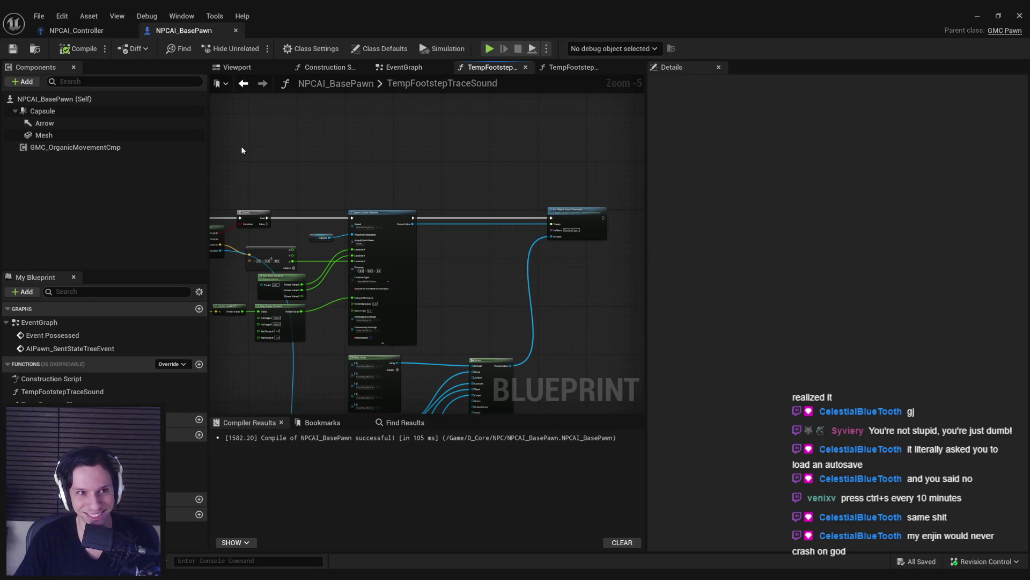
# Step: Pan the footstep graph over to the line trace nodes
pyautogui.click(106, 31)
pyautogui.click(150, 31)
pyautogui.moveTo(238, 267); pyautogui.dragTo(424, 239)
pyautogui.scroll(2, 398, 266)
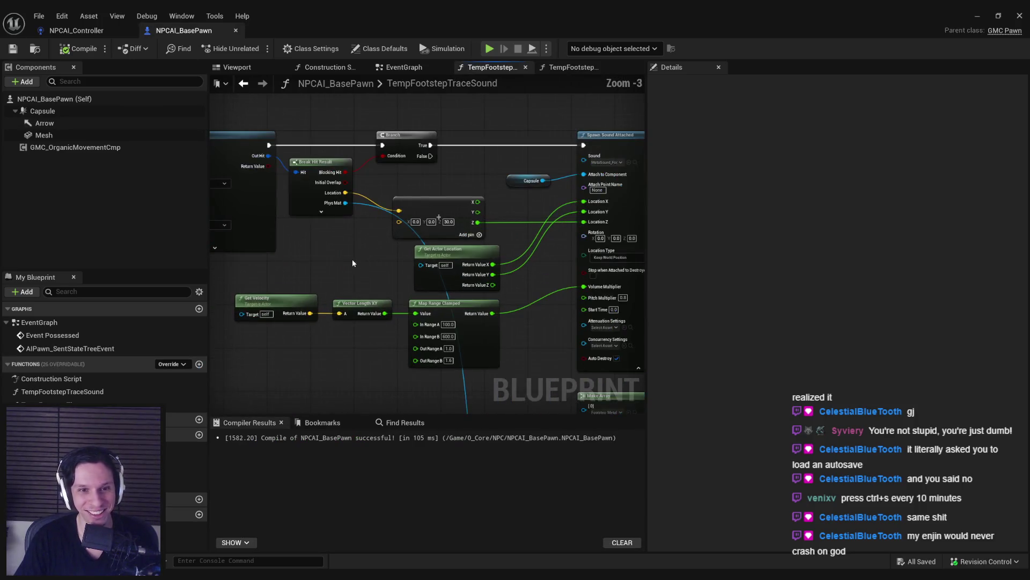
pyautogui.scroll(-1, 352, 263)
pyautogui.moveTo(467, 237)
pyautogui.mouseDown()
pyautogui.moveTo(297, 235)
pyautogui.moveTo(536, 218)
pyautogui.moveTo(369, 238)
pyautogui.mouseUp()
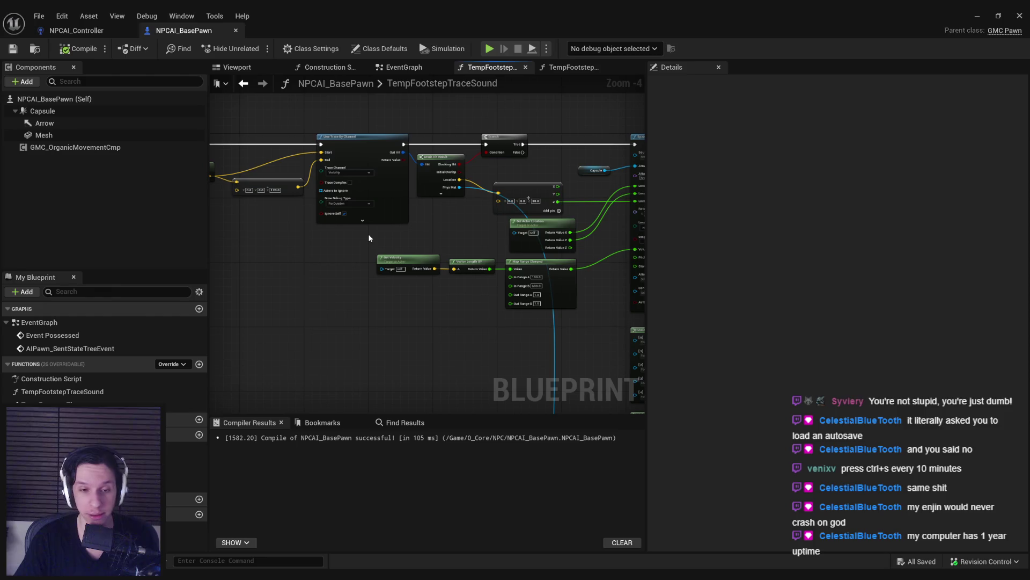
pyautogui.scroll(4, 386, 242)
pyautogui.scroll(-3, 405, 246)
# Step: Nudge the Make Vector node right, then compile and save NPCAI_BasePawn
pyautogui.moveTo(404, 246)
pyautogui.mouseDown()
pyautogui.moveTo(248, 247)
pyautogui.moveTo(369, 228)
pyautogui.mouseUp()
pyautogui.scroll(2, 369, 228)
pyautogui.scroll(-2, 468, 329)
pyautogui.moveTo(392, 187); pyautogui.dragTo(407, 187)
pyautogui.click(13, 48)
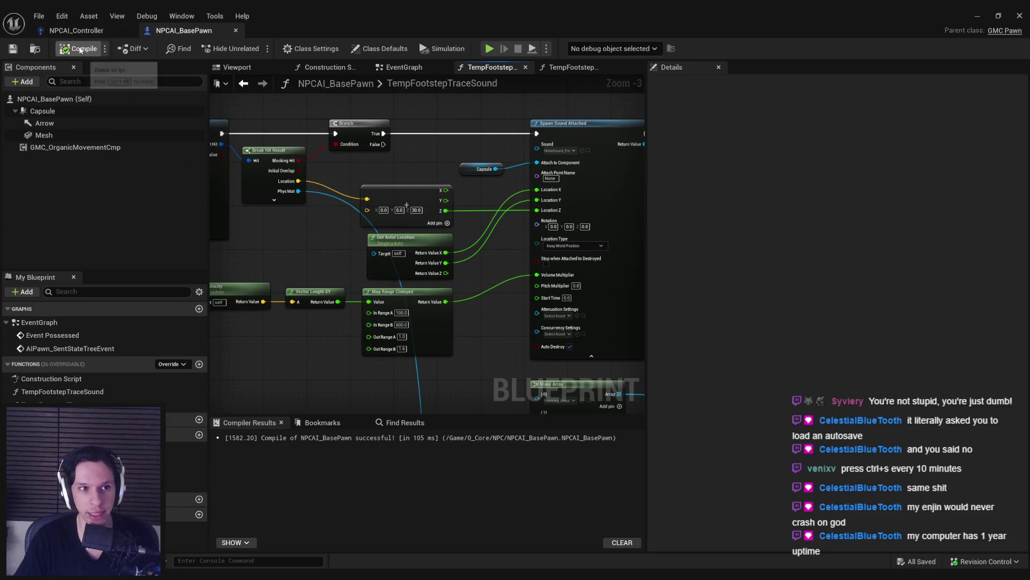
pyautogui.scroll(-1, 260, 259)
pyautogui.moveTo(260, 259)
pyautogui.mouseDown()
pyautogui.moveTo(396, 260)
pyautogui.moveTo(360, 270)
pyautogui.mouseUp()
pyautogui.scroll(-1, 360, 270)
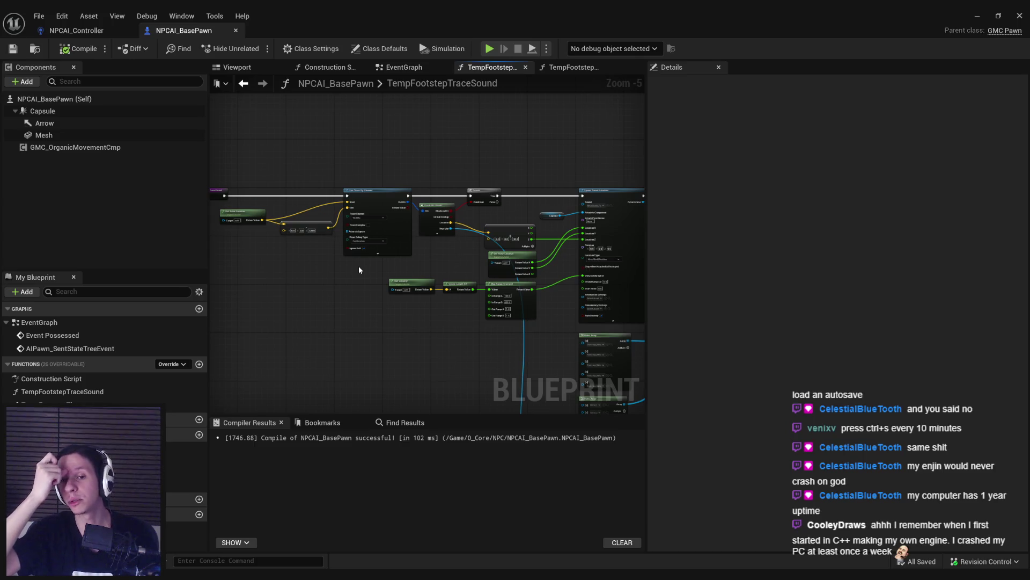
# Step: Survey the footstep trace graph from Line Trace By Channel to Spawn Sound Attached
pyautogui.scroll(2, 443, 267)
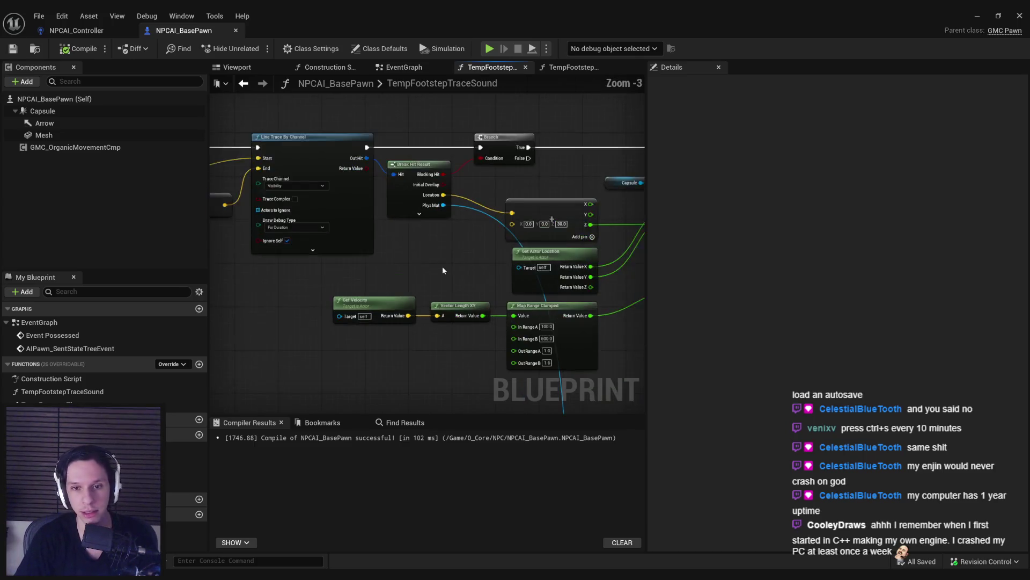
pyautogui.scroll(-2, 460, 261)
pyautogui.moveTo(460, 261)
pyautogui.mouseDown()
pyautogui.moveTo(393, 266)
pyautogui.moveTo(571, 278)
pyautogui.mouseUp()
pyautogui.scroll(1, 502, 281)
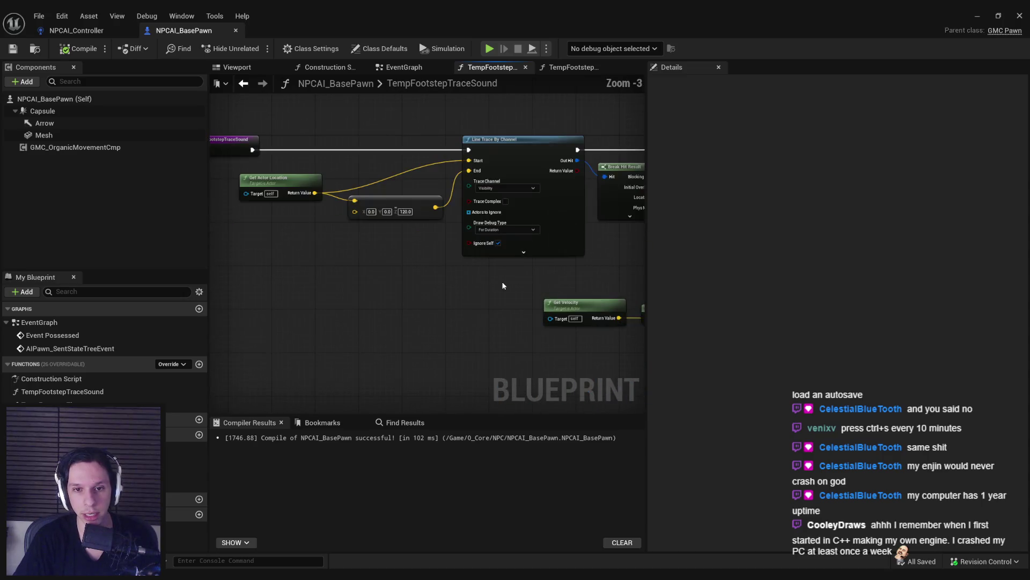
pyautogui.moveTo(500, 282)
pyautogui.mouseDown()
pyautogui.moveTo(412, 290)
pyautogui.moveTo(395, 232)
pyautogui.mouseUp()
pyautogui.scroll(-1, 395, 233)
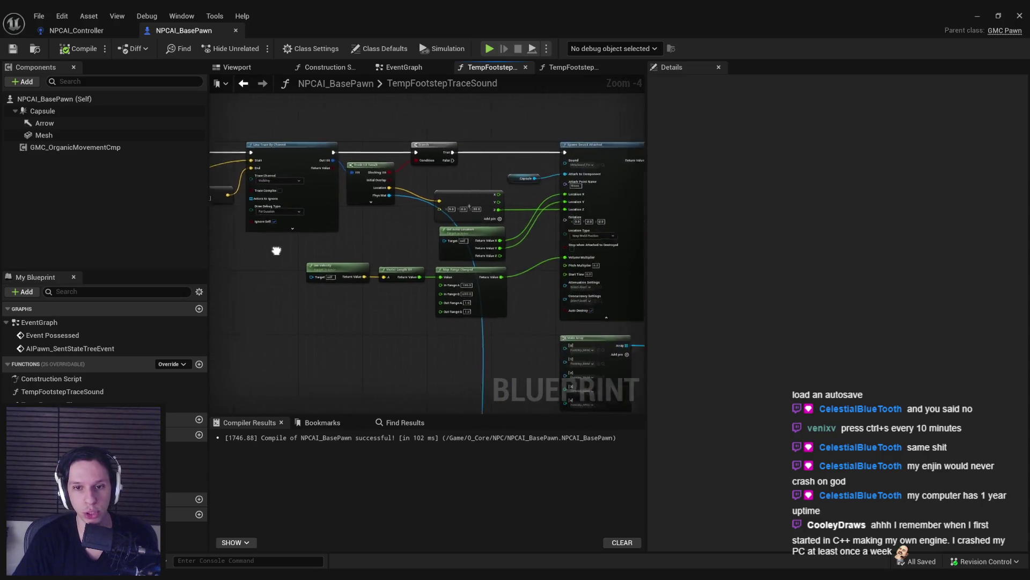
pyautogui.moveTo(273, 248); pyautogui.dragTo(246, 180)
pyautogui.scroll(-1, 361, 327)
pyautogui.moveTo(361, 328)
pyautogui.mouseDown()
pyautogui.moveTo(322, 280)
pyautogui.moveTo(416, 313)
pyautogui.moveTo(487, 311)
pyautogui.mouseUp()
pyautogui.scroll(1, 322, 281)
pyautogui.scroll(2, 362, 305)
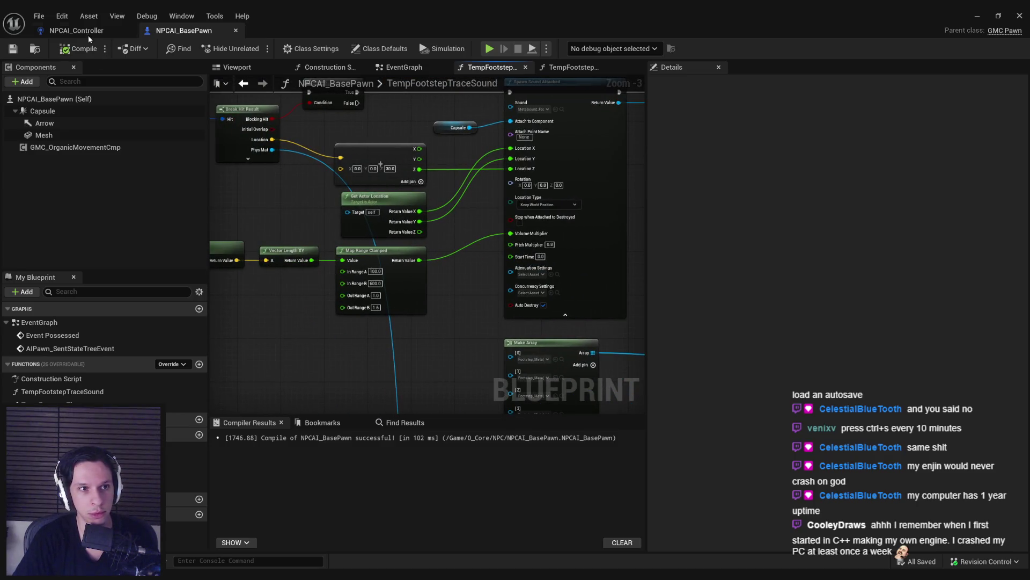
# Step: Locate Spawn Sound Attached's footstep sound asset in the Content Browser's 2_Audio folder
pyautogui.click(88, 34)
pyautogui.click(183, 31)
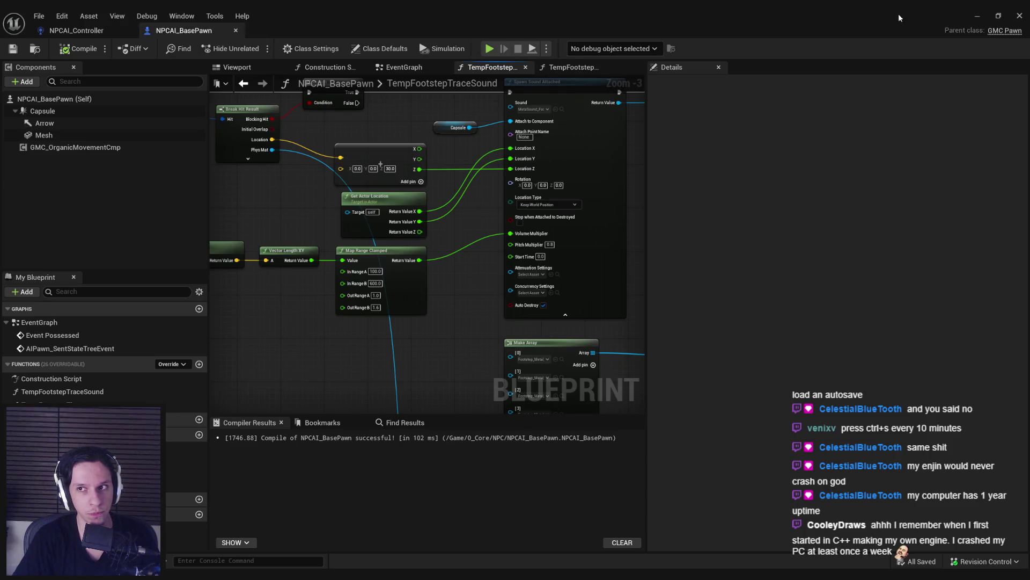
pyautogui.scroll(1, 268, 285)
pyautogui.moveTo(268, 284); pyautogui.dragTo(401, 287)
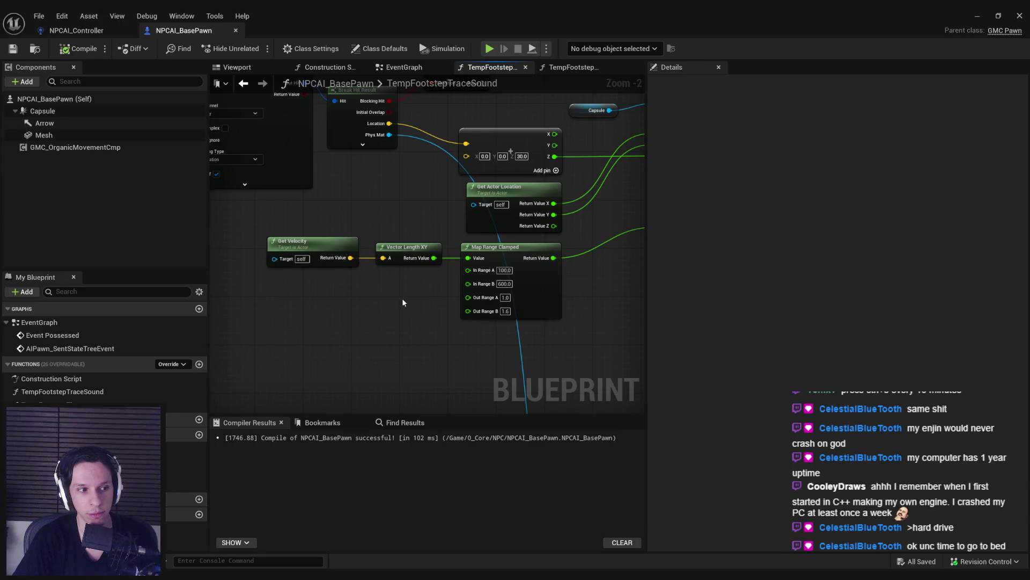
pyautogui.scroll(2, 504, 299)
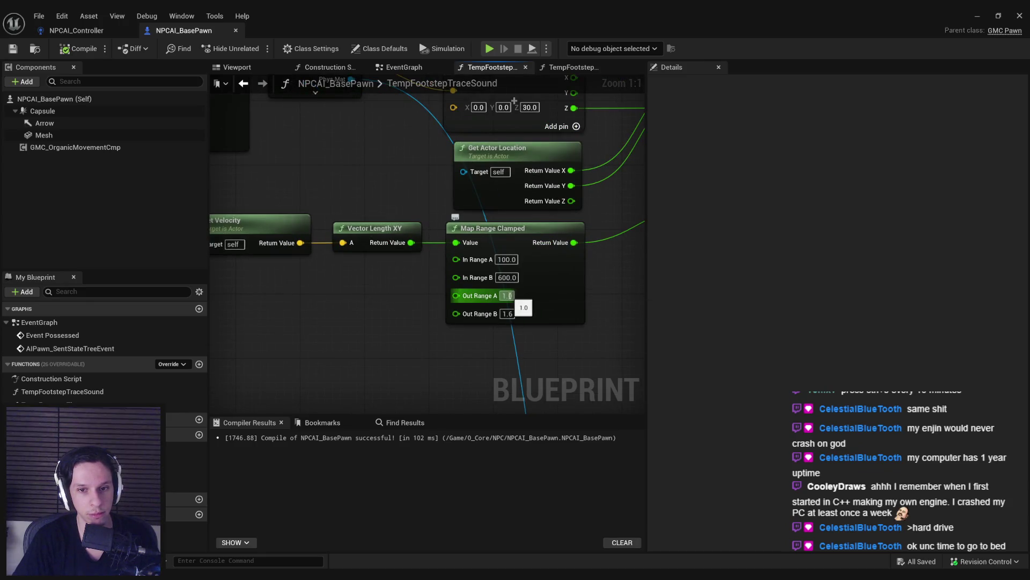
pyautogui.scroll(-2, 509, 307)
pyautogui.moveTo(484, 327); pyautogui.dragTo(368, 321)
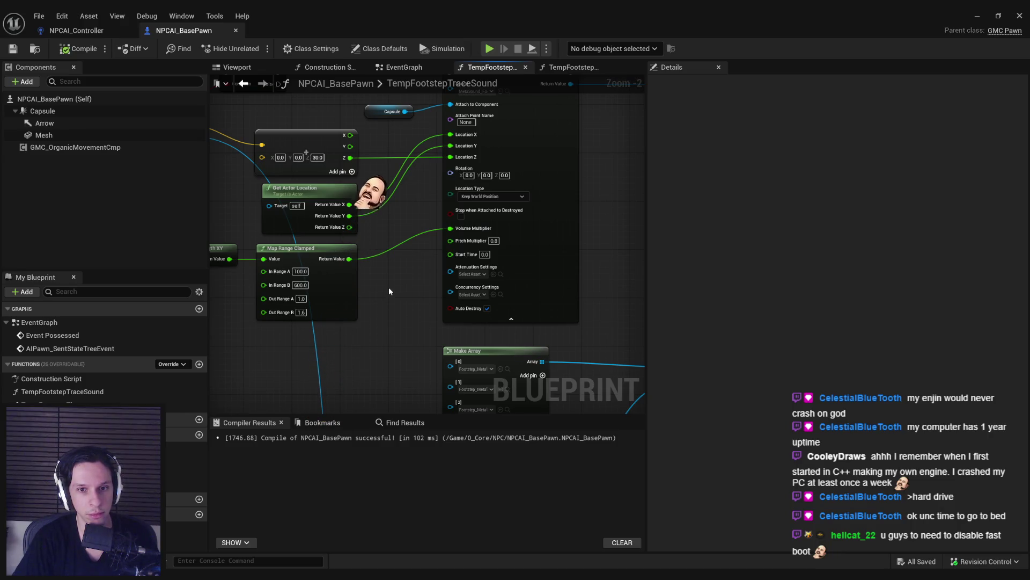
pyautogui.moveTo(389, 291); pyautogui.dragTo(387, 338)
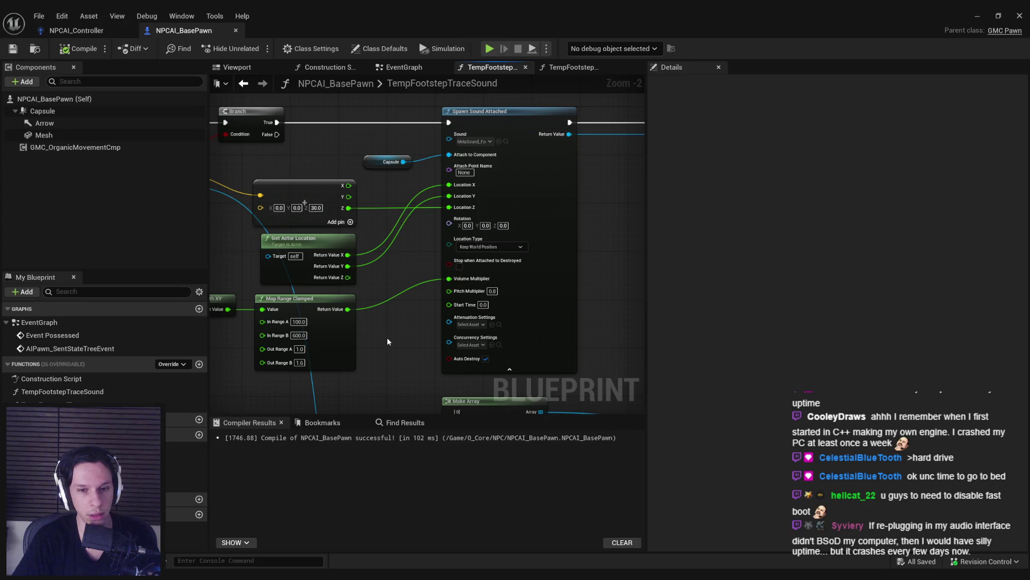
pyautogui.click(505, 141)
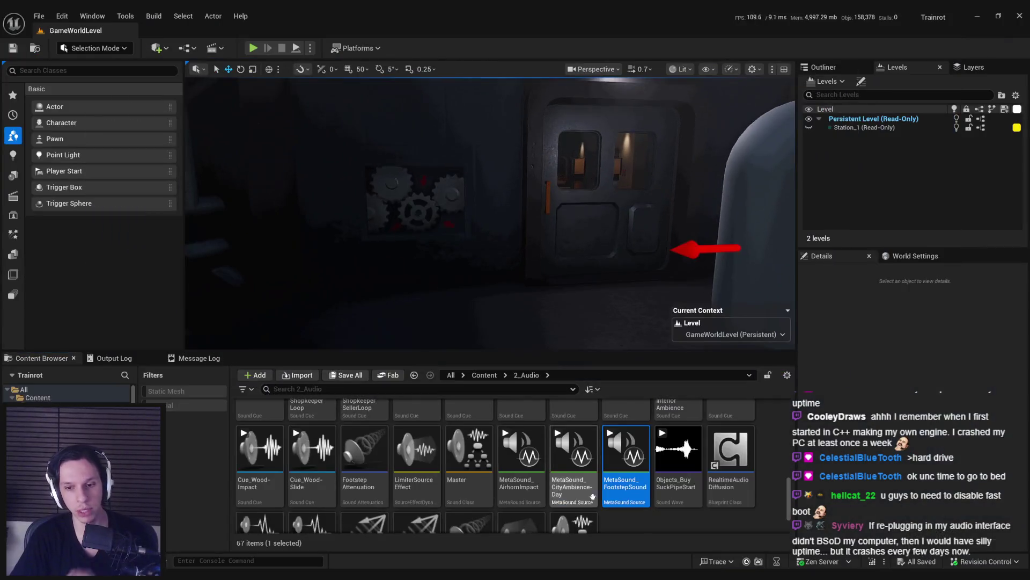
# Step: Open MetaSound_FootstepSound and inspect it alongside the NPCAI_BasePawn blueprint
pyautogui.doubleClick(626, 457)
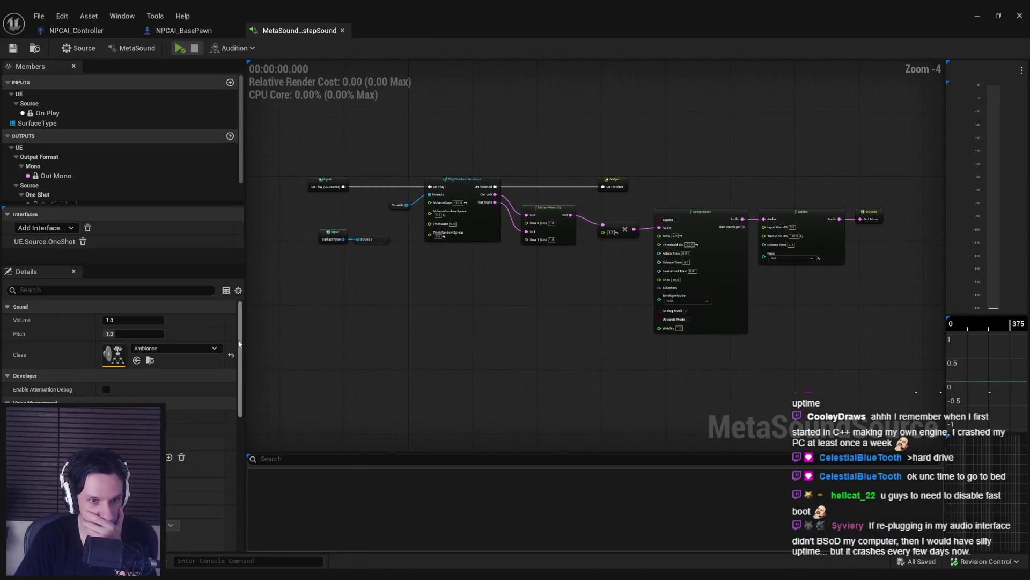
pyautogui.moveTo(240, 344); pyautogui.dragTo(237, 482)
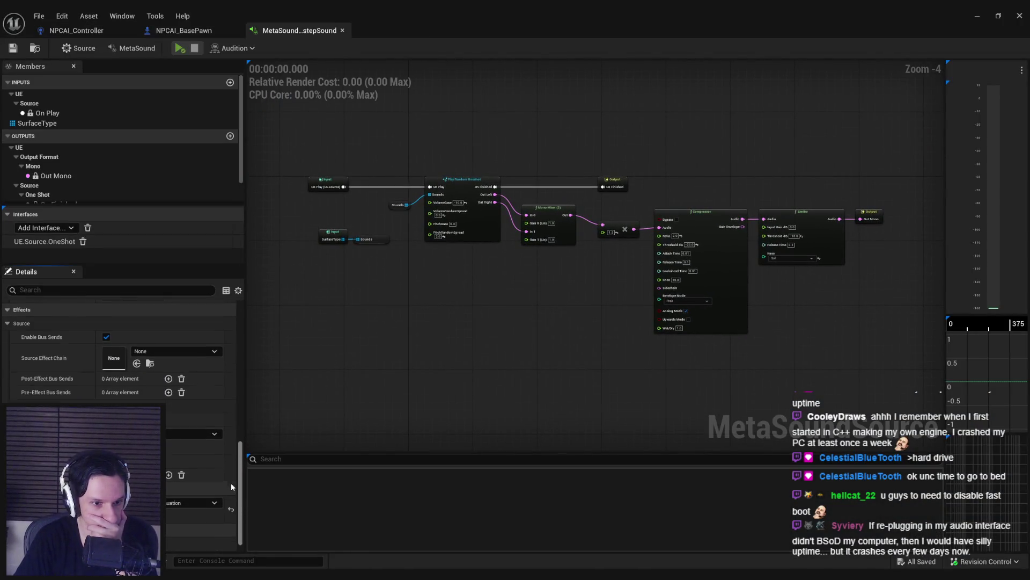
pyautogui.click(198, 33)
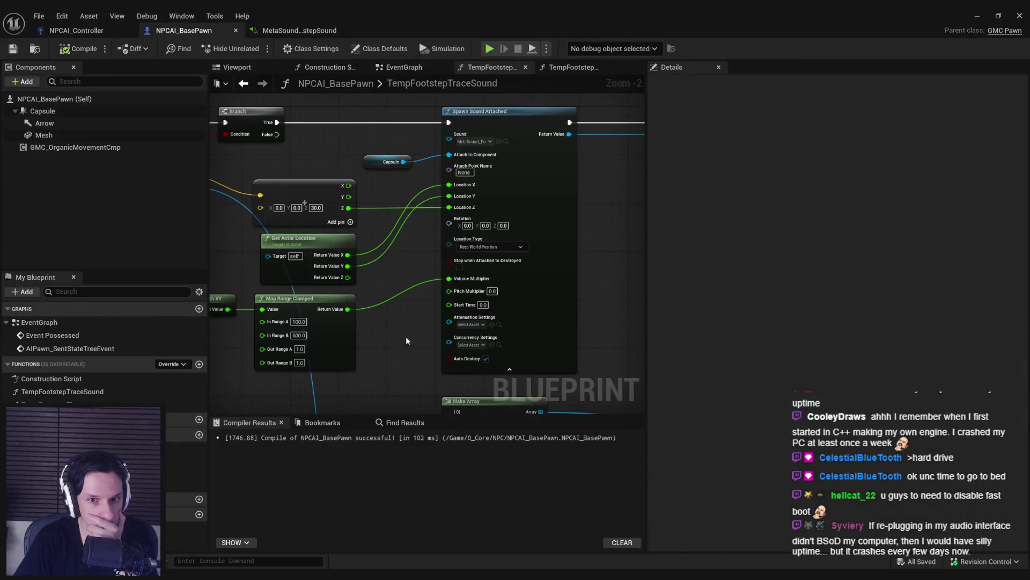
pyautogui.click(294, 33)
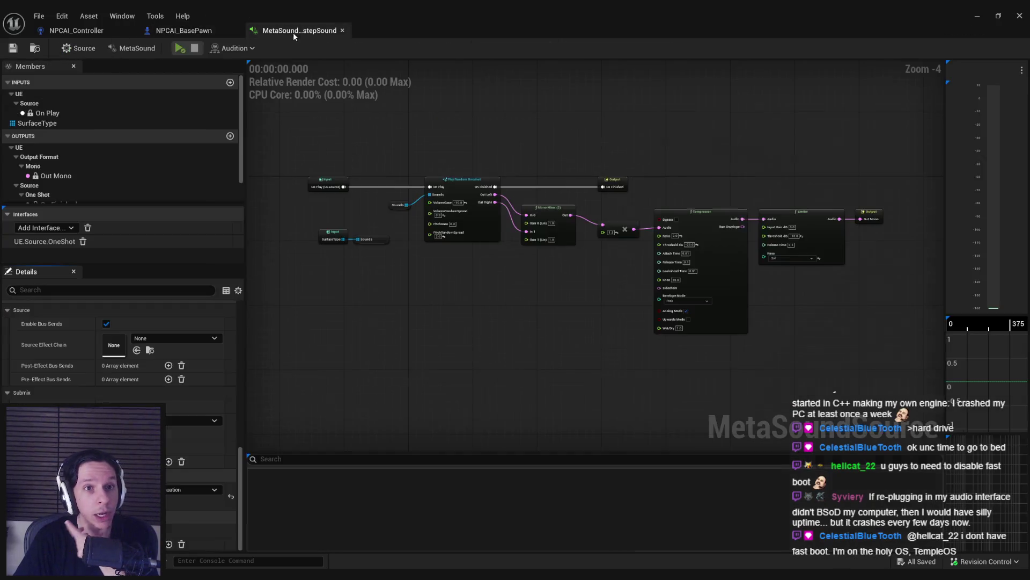
# Step: Duplicate the Footstep Attenuation asset in the Content Browser
pyautogui.click(977, 16)
pyautogui.rightClick(408, 467)
pyautogui.click(409, 260)
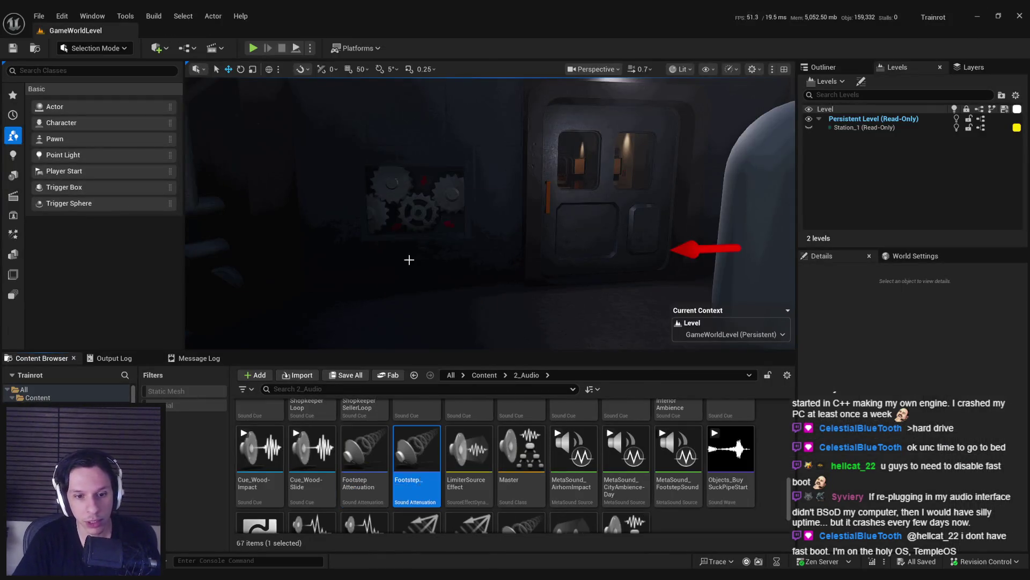
# Step: Rename the copy MonsterFootstepAttenuation, set its Falloff Distance to 3000, and save
pyautogui.press('Home')
pyautogui.write('Mons')
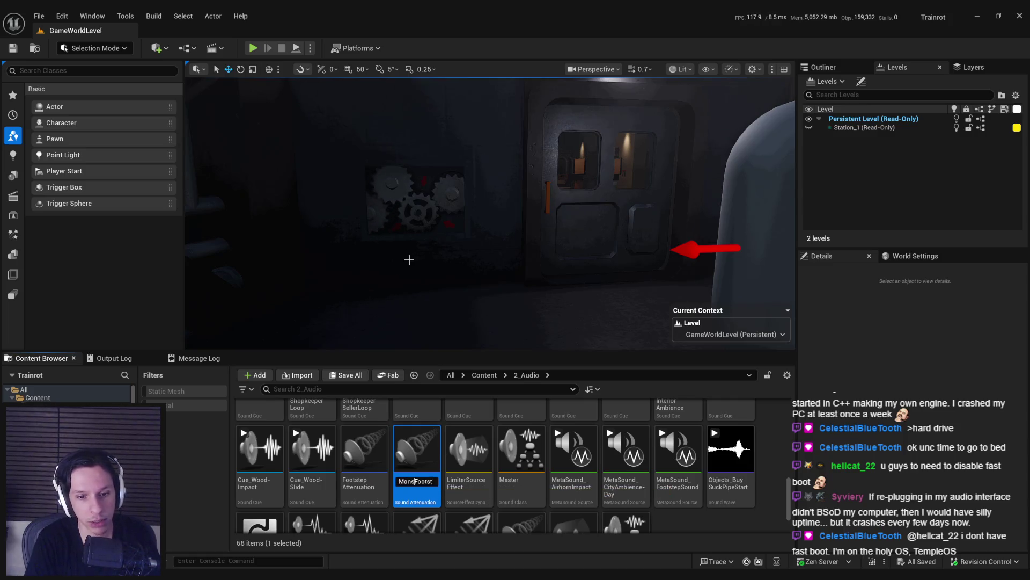
pyautogui.press('Return')
pyautogui.press('Return')
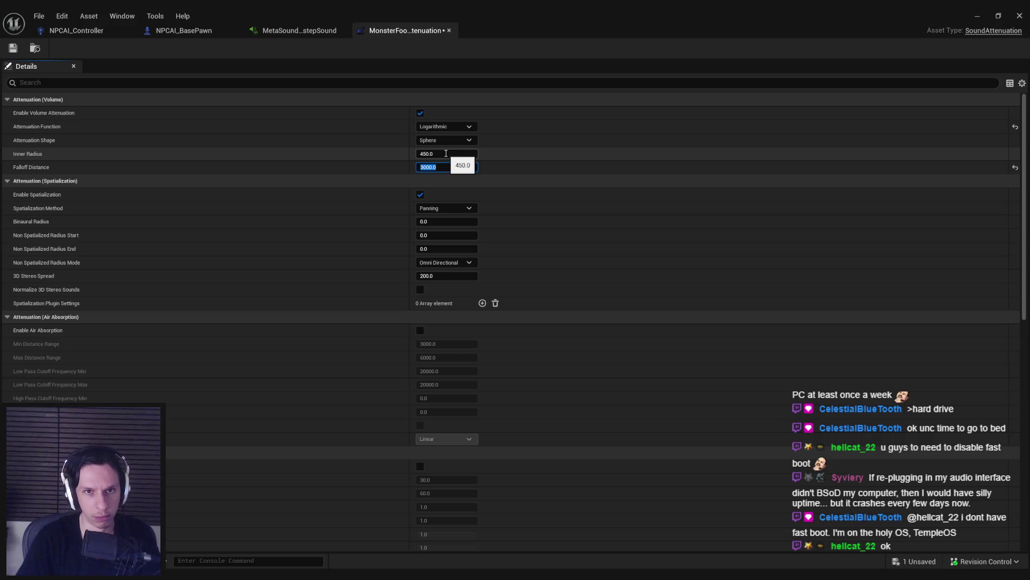
pyautogui.press('Return')
pyautogui.hotkey('ctrl', 's')
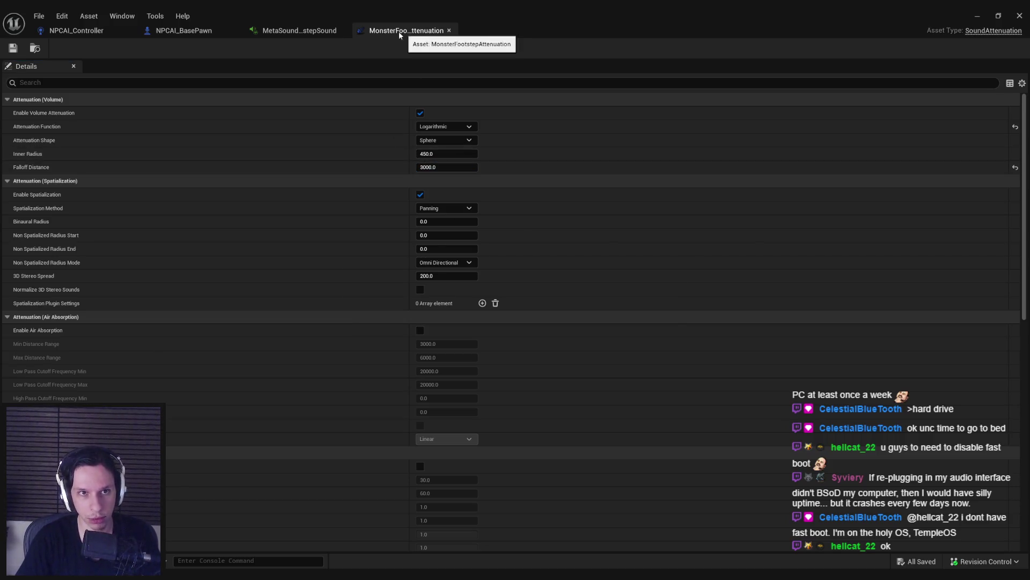
pyautogui.click(449, 31)
# Step: Assign MonsterFootstepAttenuation to Spawn Sound Attached's attenuation settings and compile NPCAI_BasePawn
pyautogui.click(183, 30)
pyautogui.click(469, 324)
pyautogui.click(531, 437)
pyautogui.click(82, 48)
# Step: Play-test the level to hear the new footstep attenuation
pyautogui.click(977, 16)
pyautogui.moveTo(607, 152); pyautogui.dragTo(608, 152)
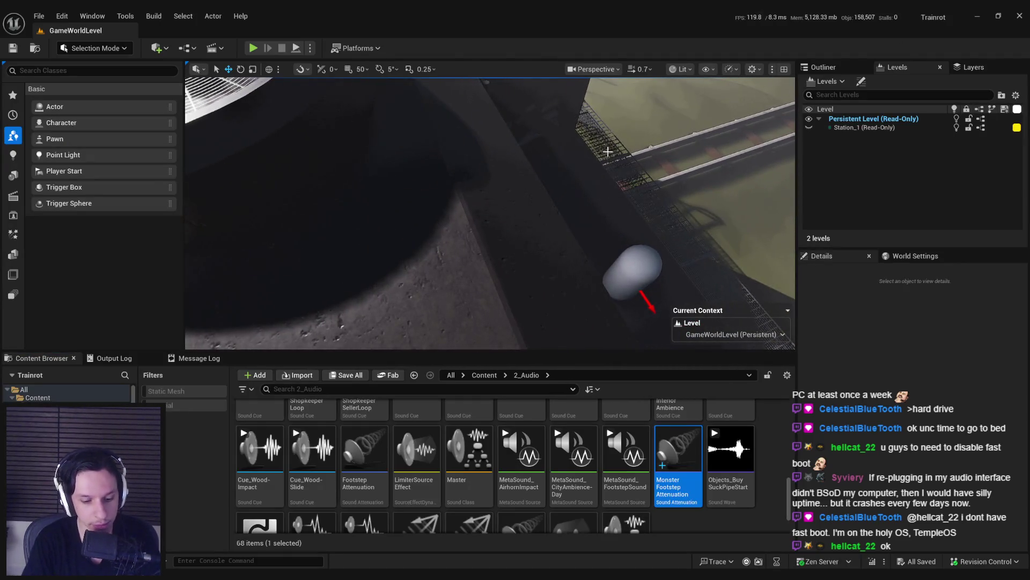
pyautogui.hotkey('alt', 'p')
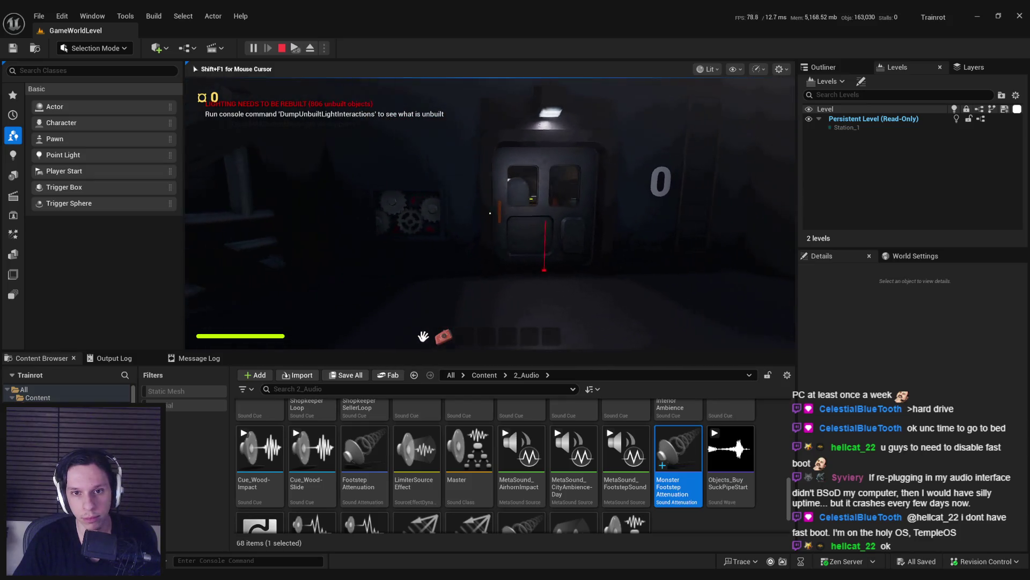
pyautogui.press('Escape')
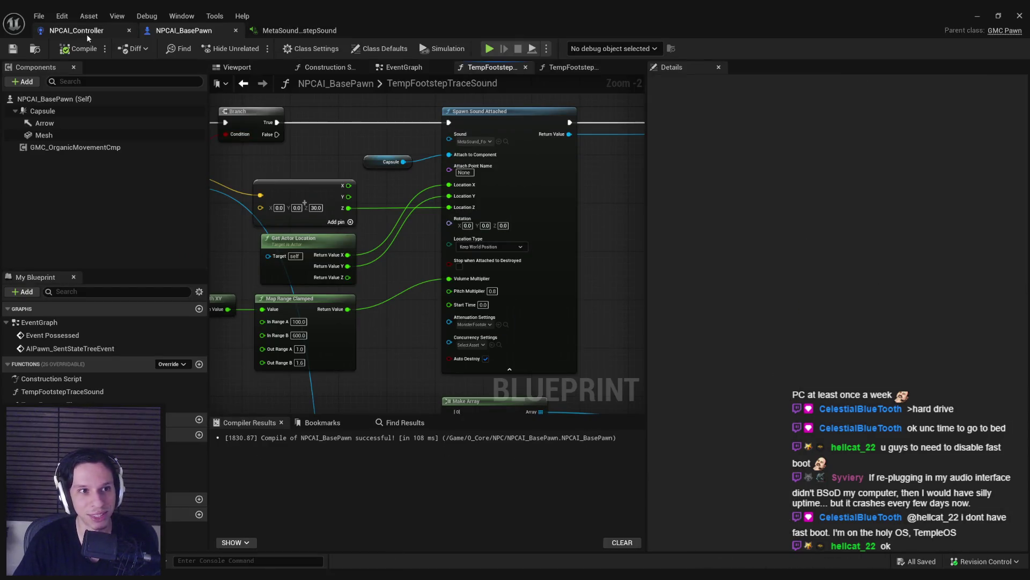
# Step: Give Draw Debug String a 0.1 duration and red text, then compile and save NPCAI_Controller
pyautogui.click(86, 32)
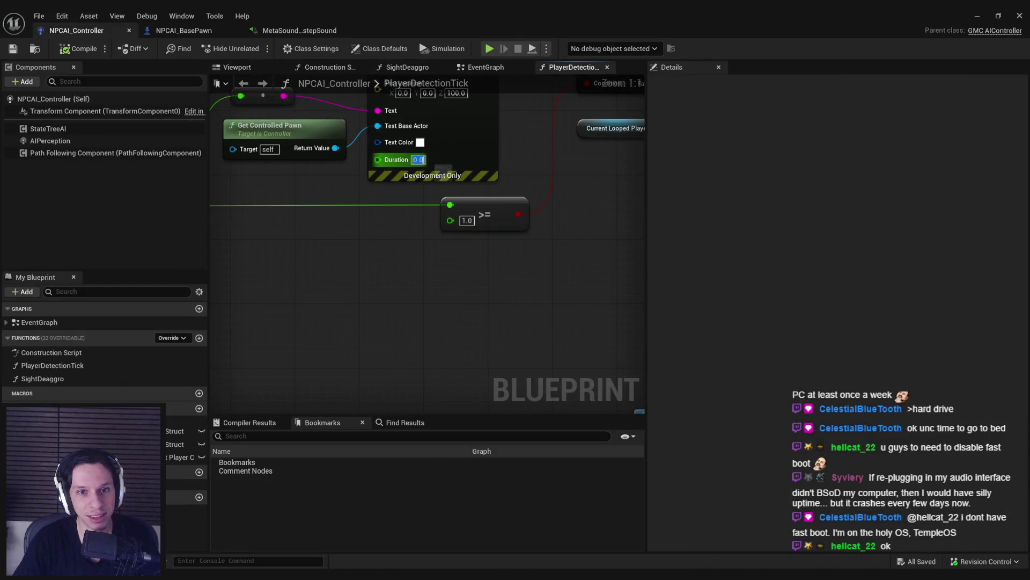
pyautogui.write('1')
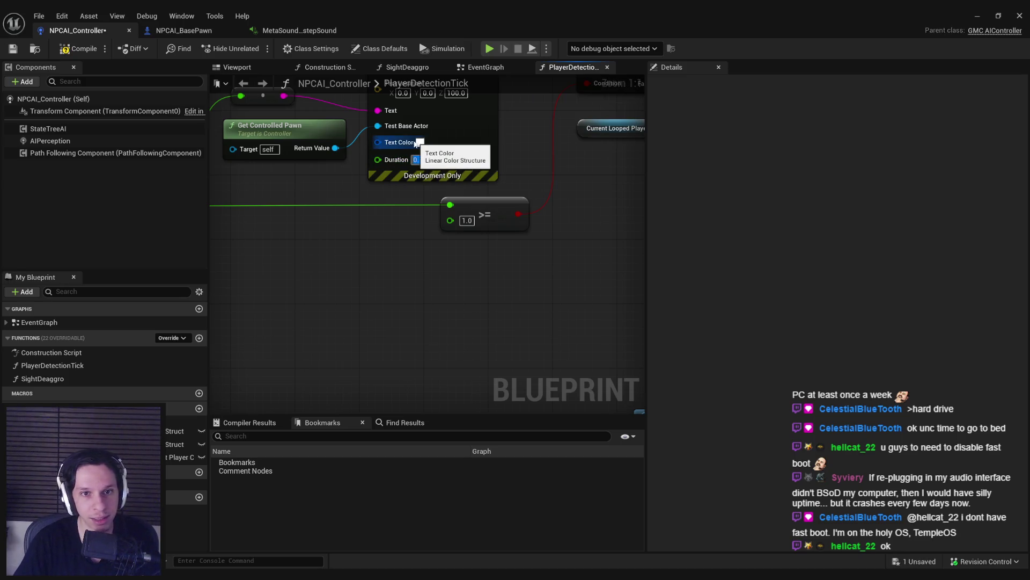
pyautogui.click(420, 142)
pyautogui.click(566, 396)
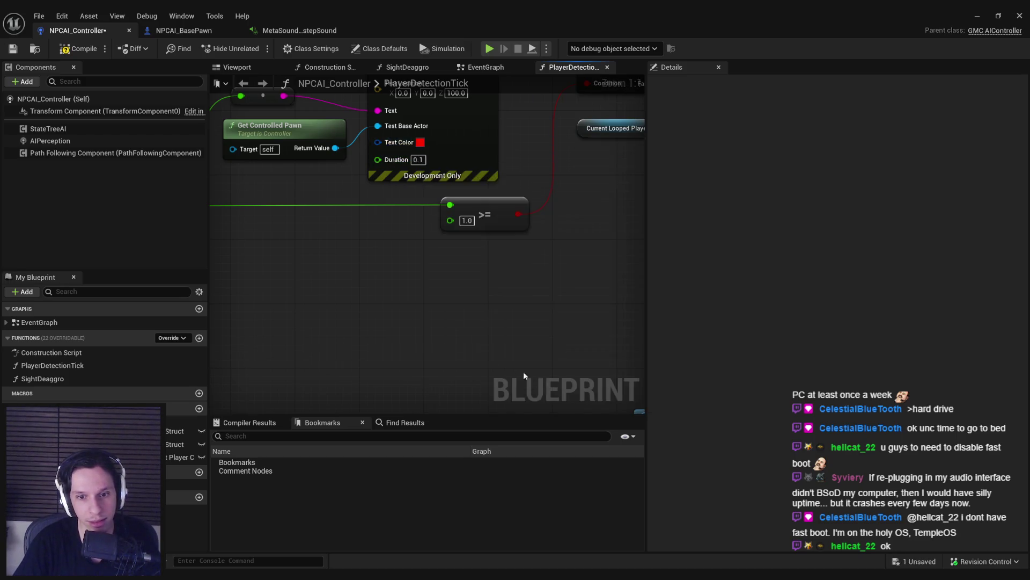
pyautogui.scroll(-1, 425, 167)
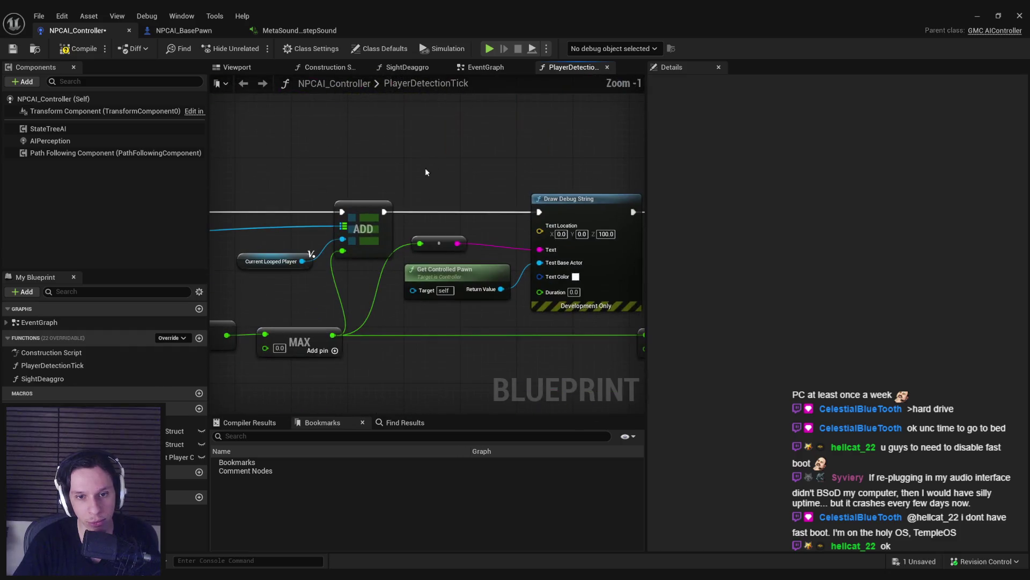
pyautogui.click(577, 277)
pyautogui.click(725, 535)
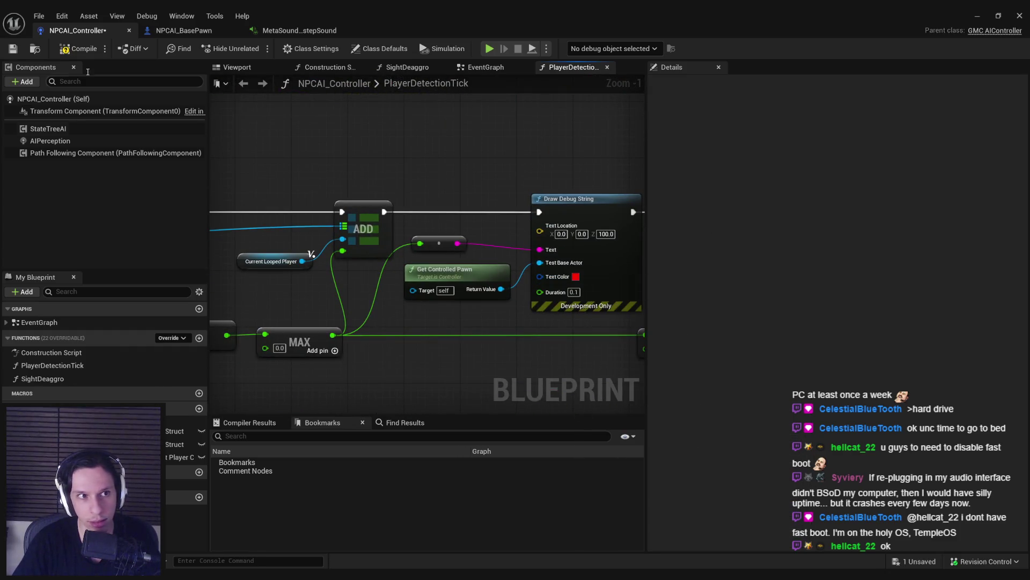
pyautogui.click(11, 51)
pyautogui.click(988, 16)
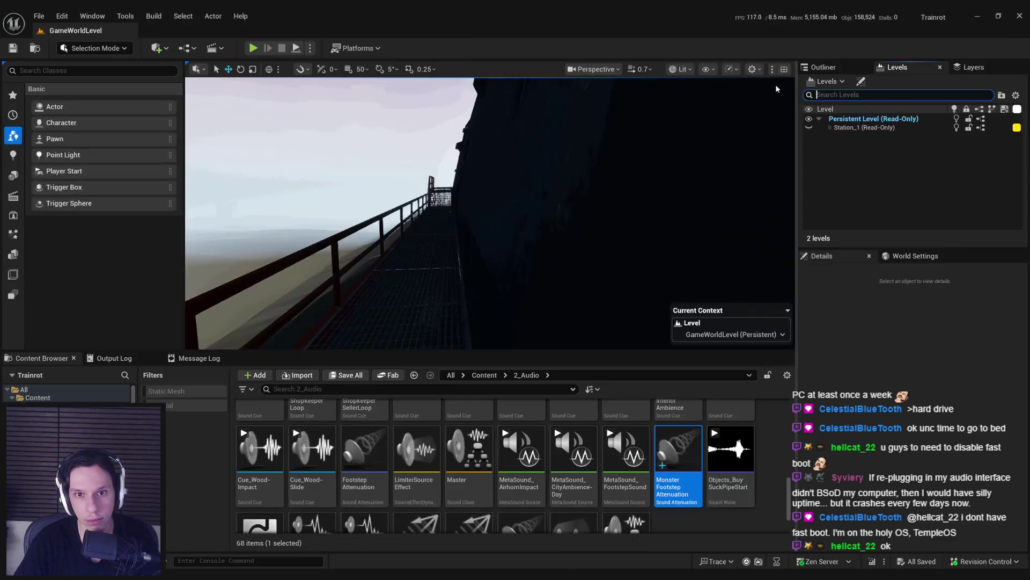
# Step: Play-test the level fullscreen and walk into the capsule room toward the pill monster
pyautogui.press('F11')
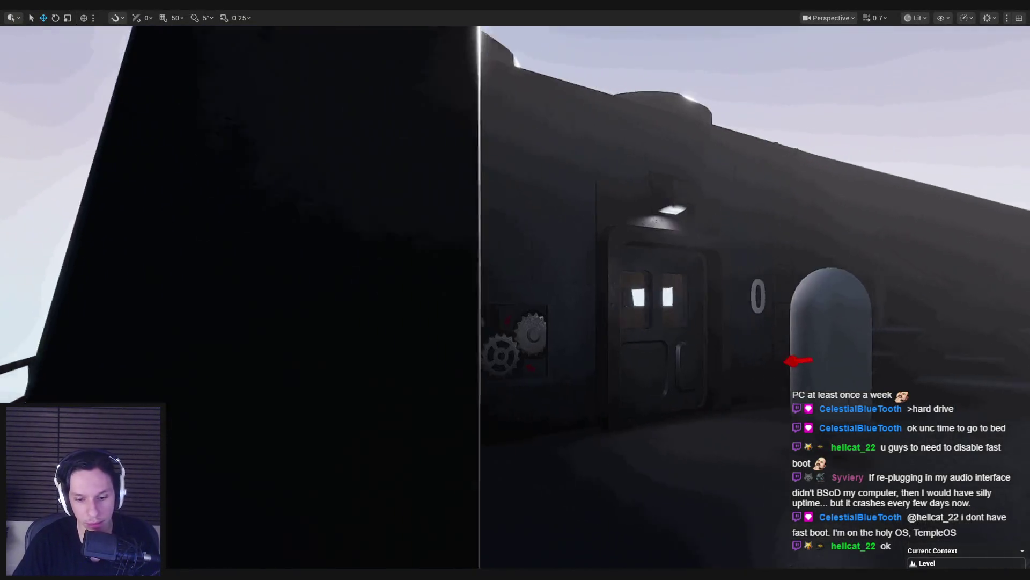
pyautogui.hotkey('alt', 'p')
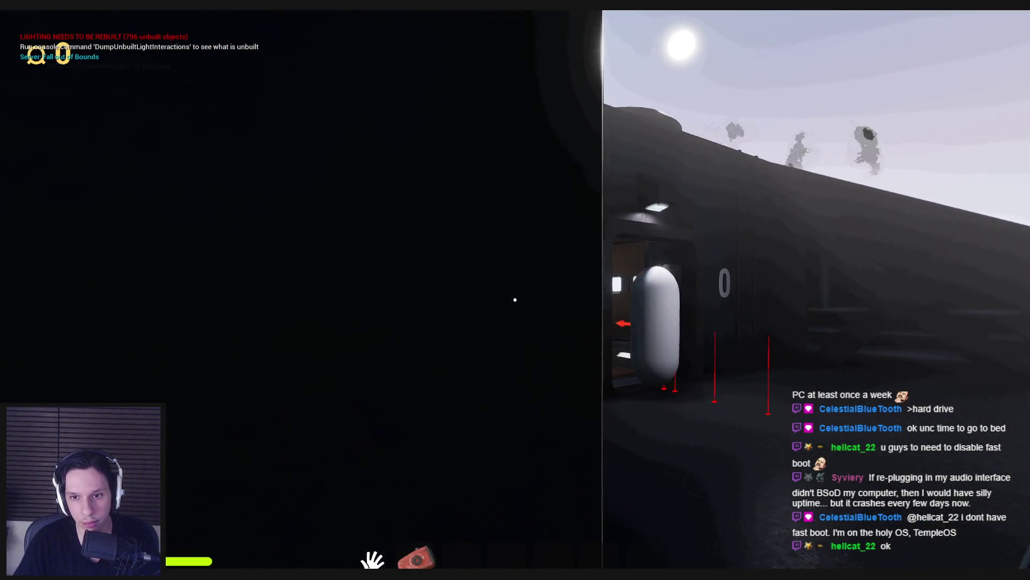
pyautogui.press('w')
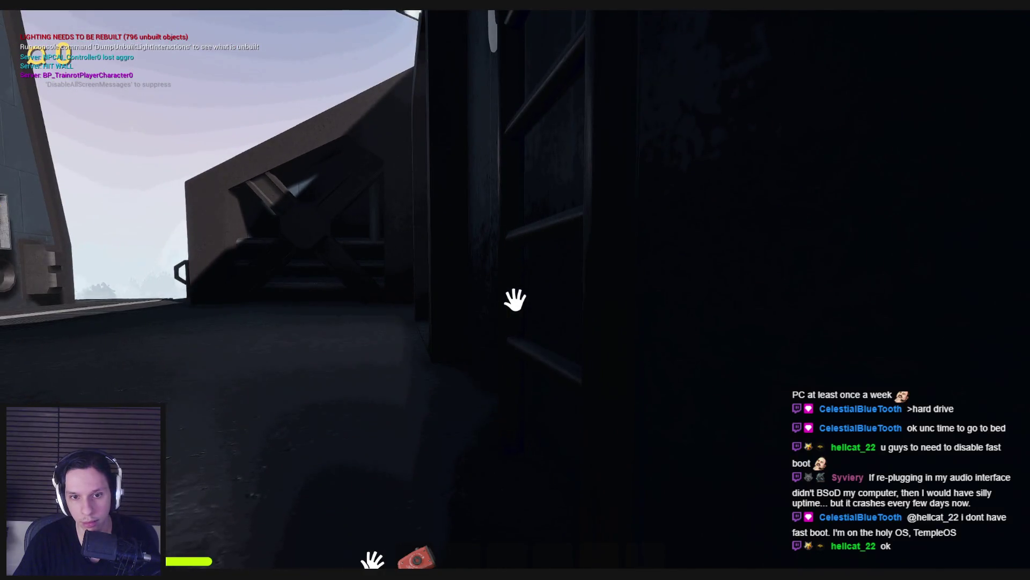
pyautogui.press('w')
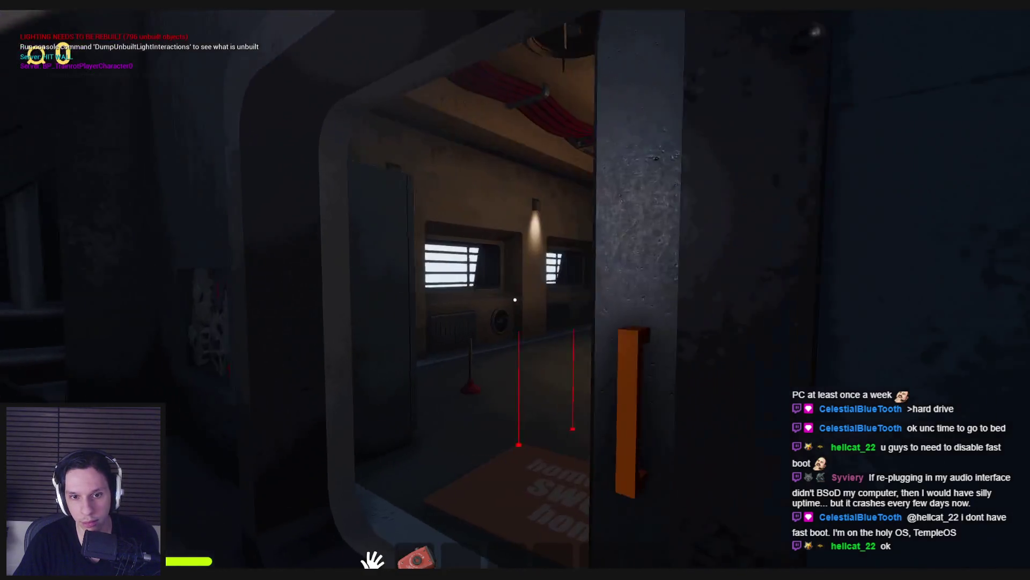
pyautogui.press('w')
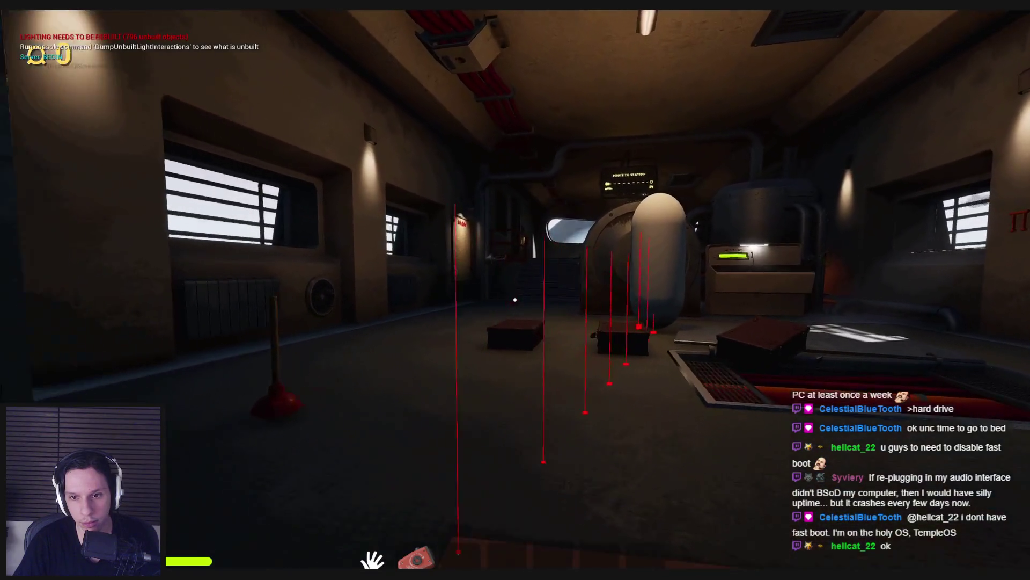
pyautogui.press('w')
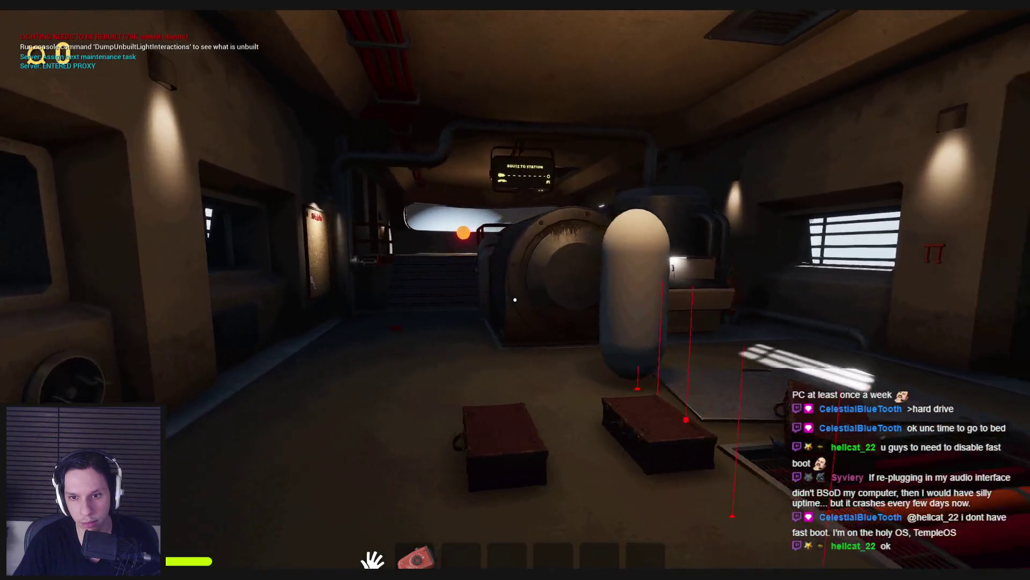
# Step: Back away from the pill monster, approach the generator and furnace door, and climb the tank
pyautogui.press('s')
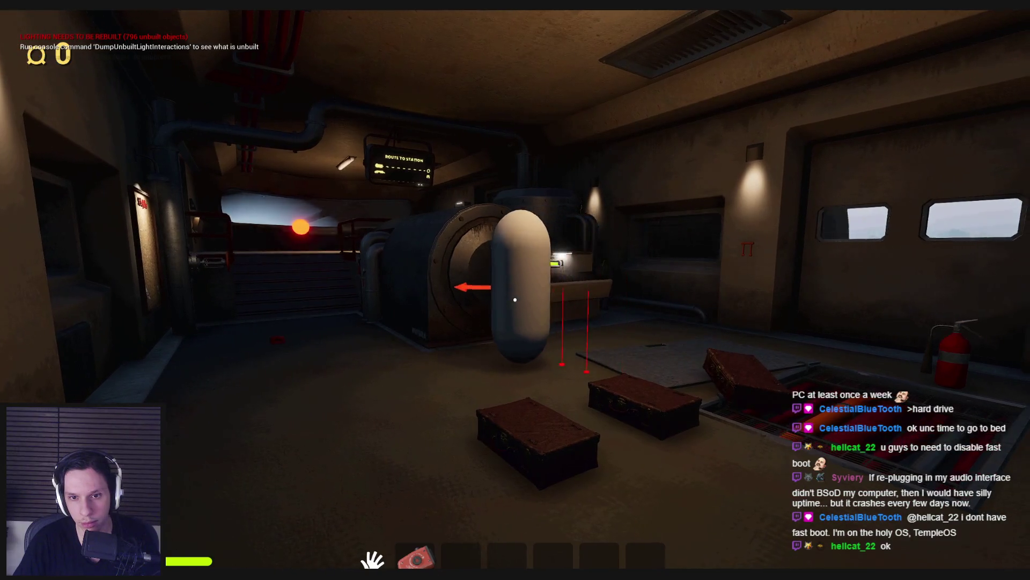
pyautogui.press('w')
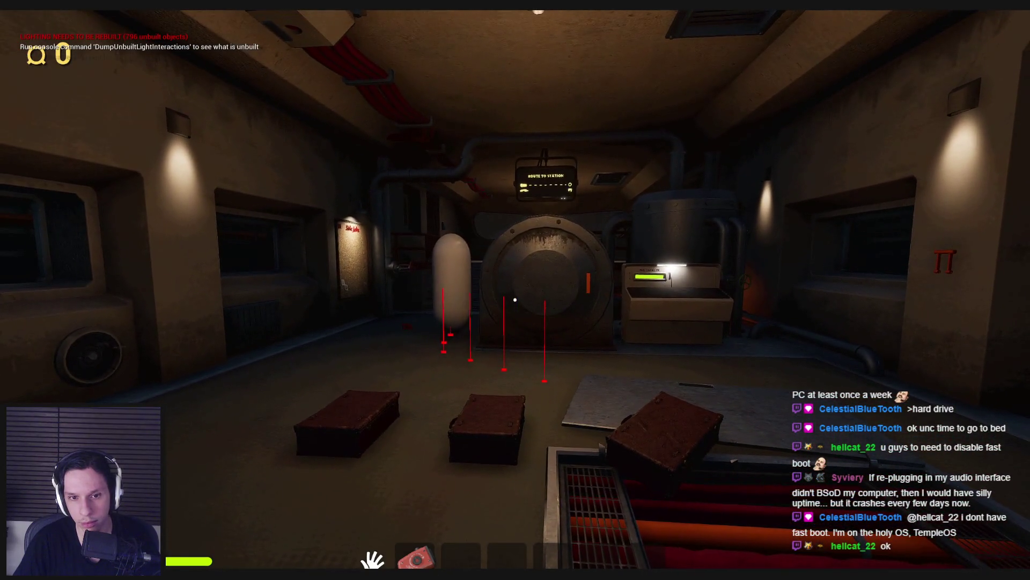
pyautogui.press('w')
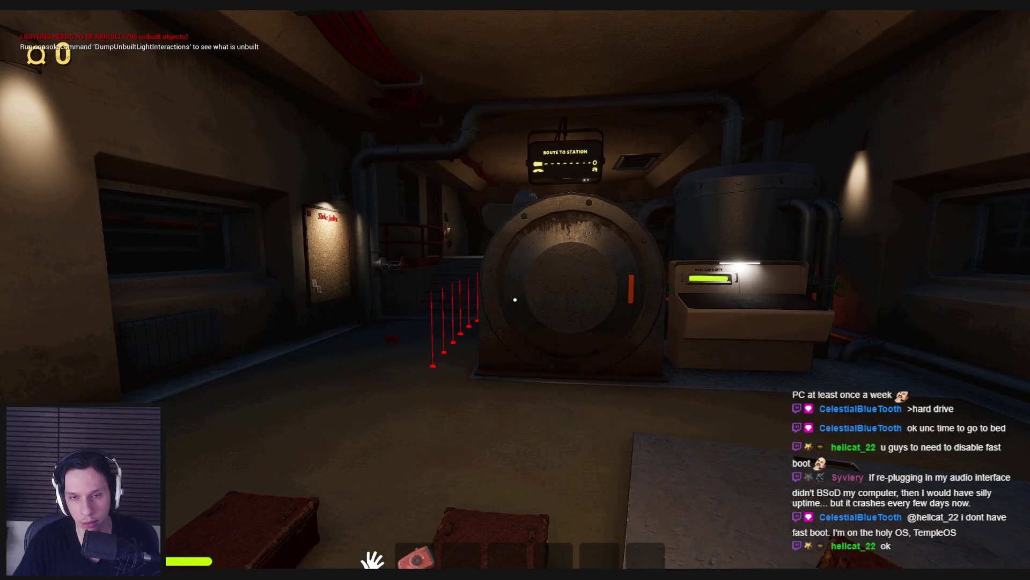
pyautogui.press('s')
pyautogui.press('s')
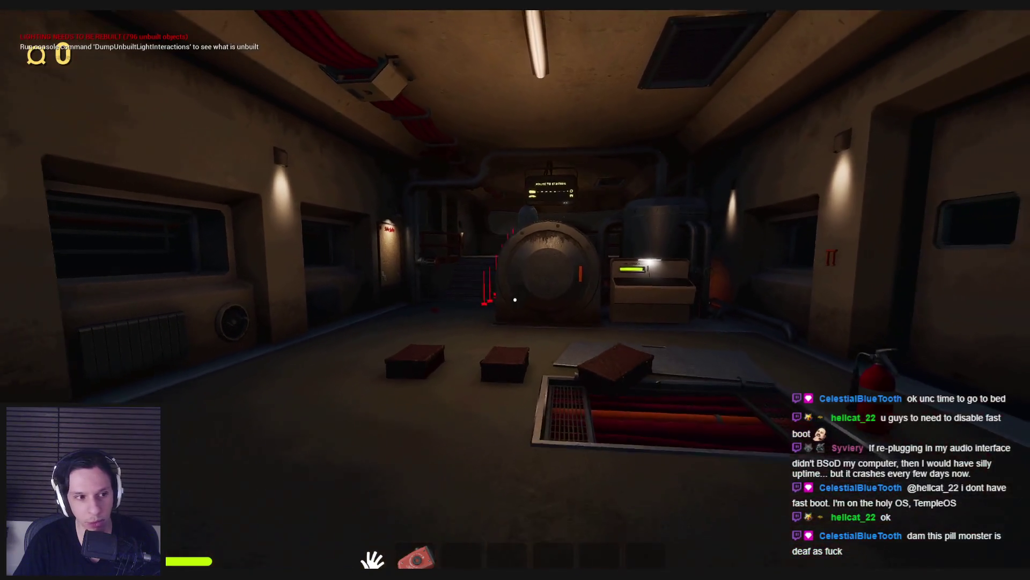
pyautogui.press('w')
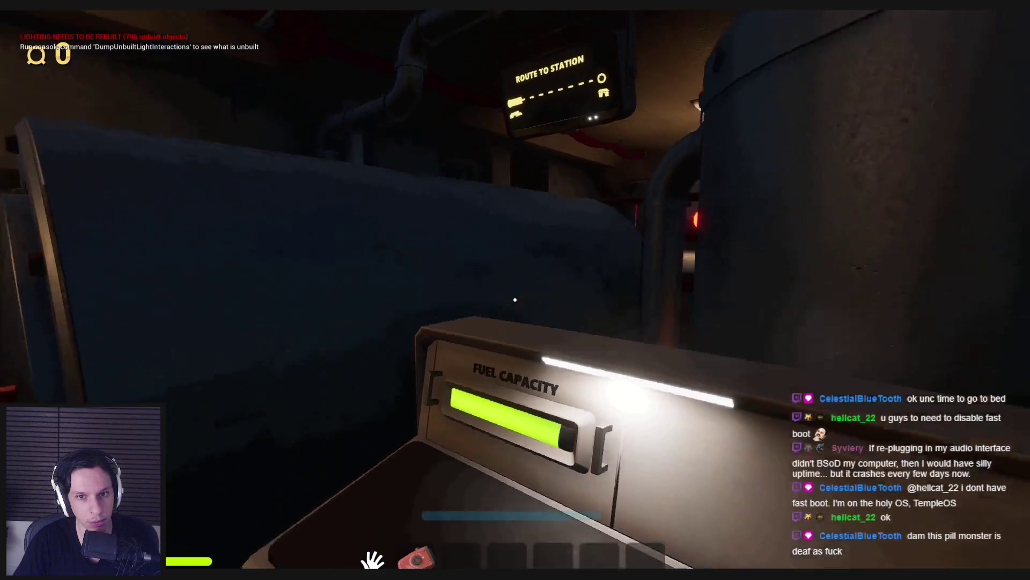
pyautogui.press('w')
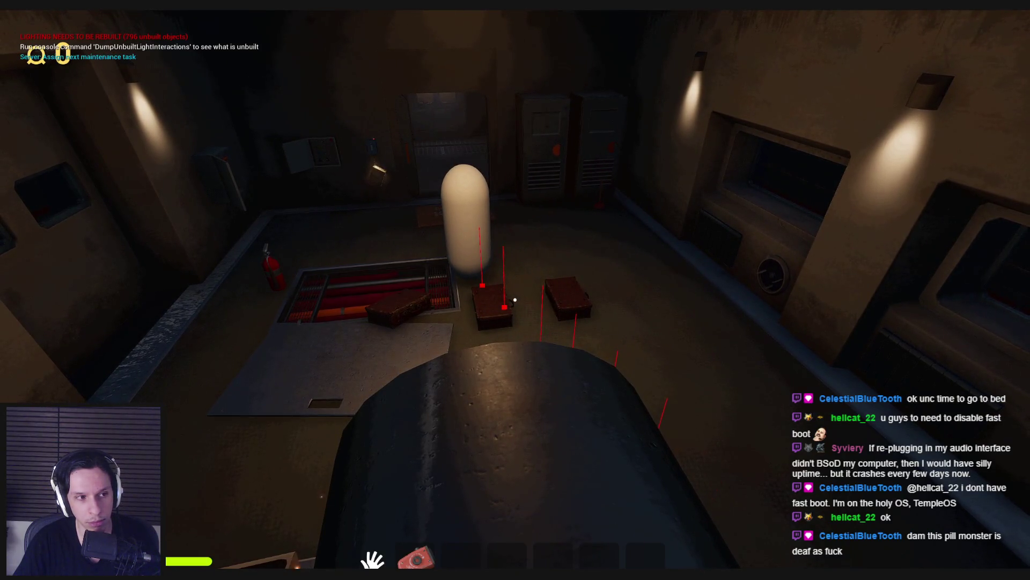
# Step: Walk past the pill monster through the doorway and run along the outdoor catwalk toward it
pyautogui.press('w')
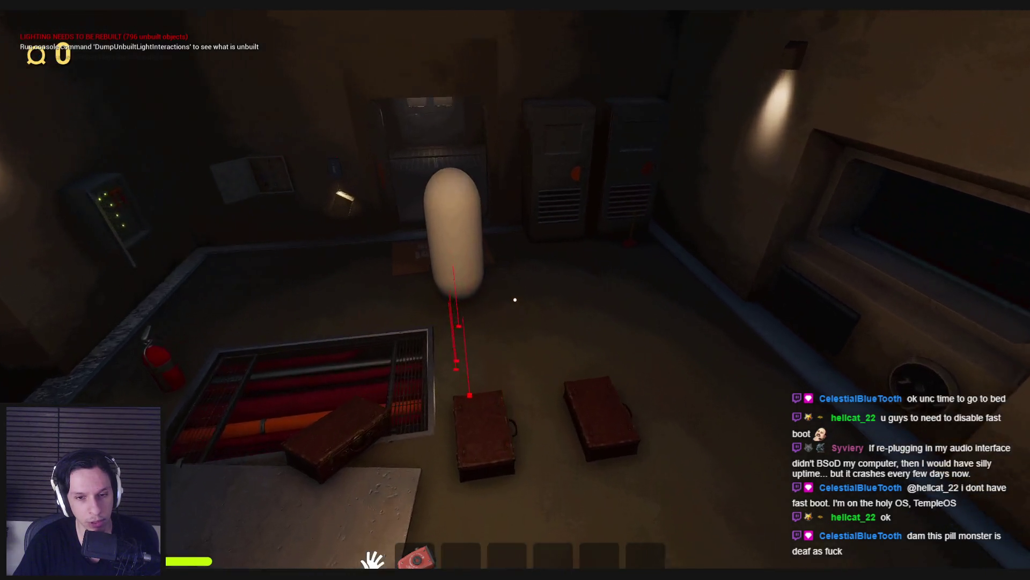
pyautogui.press('w')
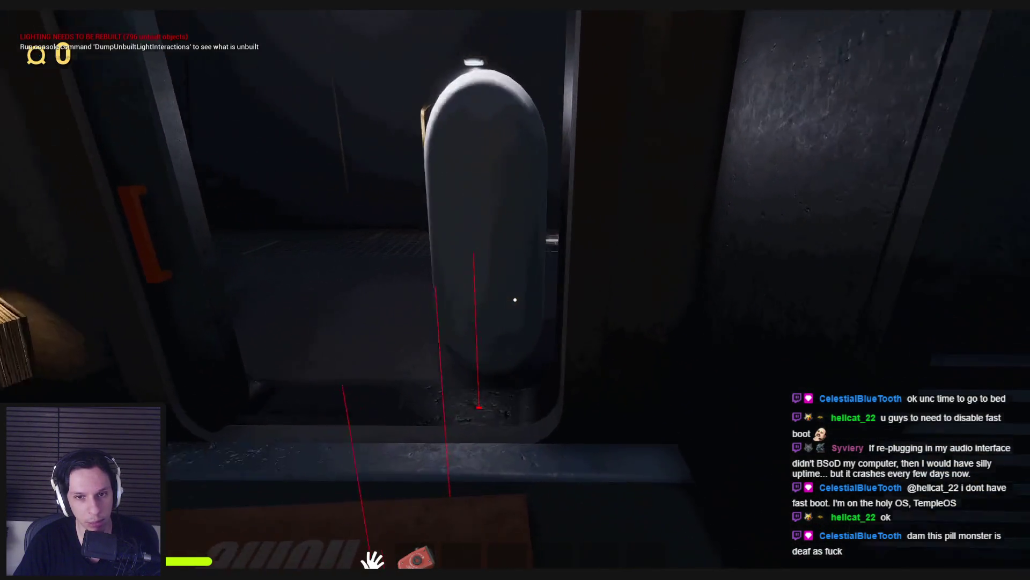
pyautogui.press('w')
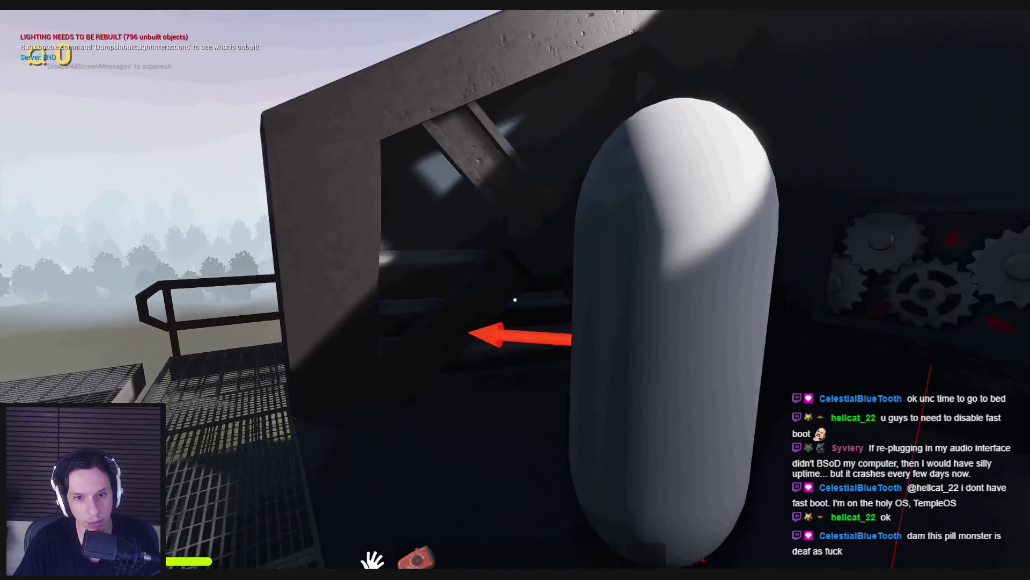
pyautogui.press('w')
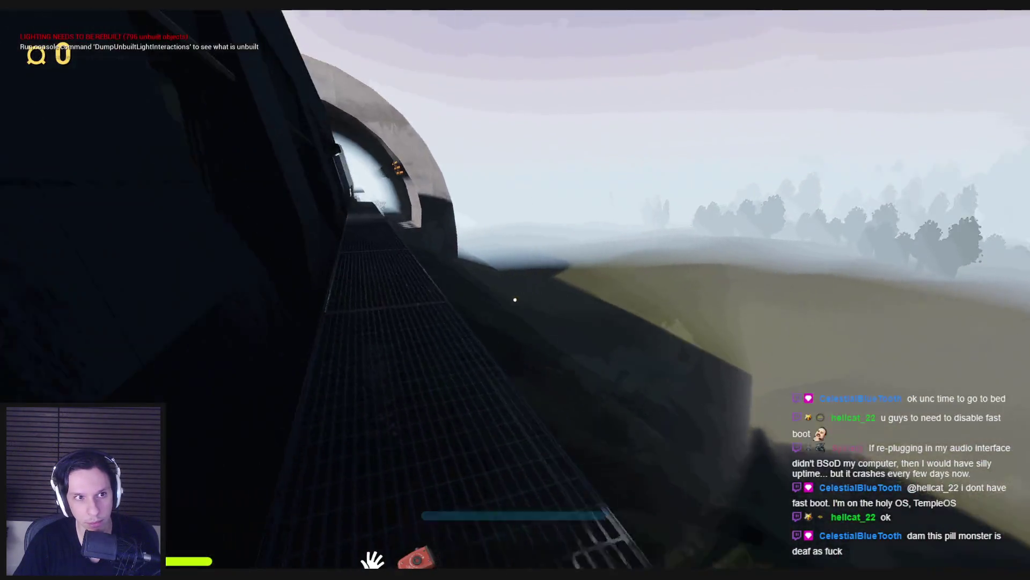
pyautogui.press('w')
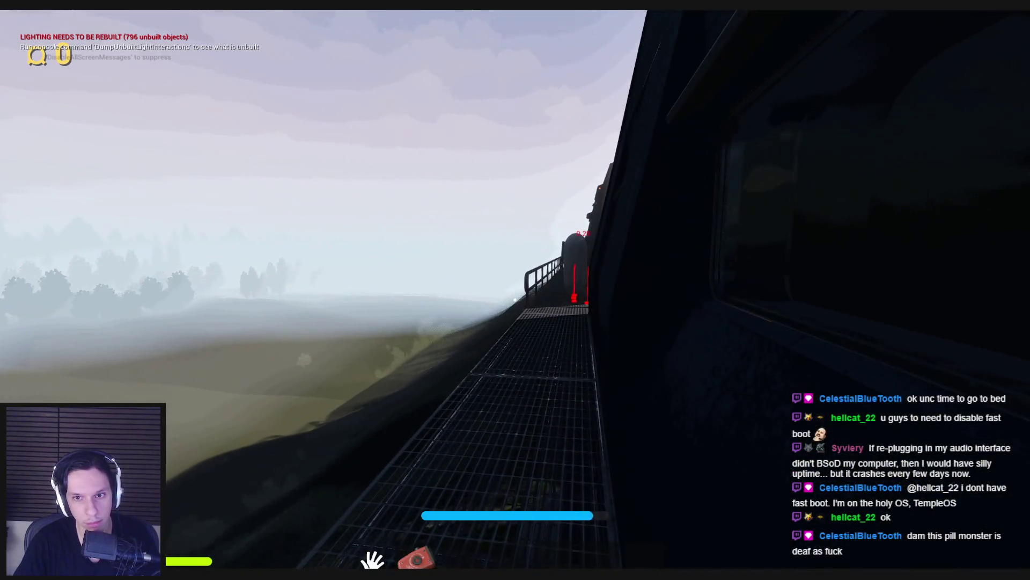
pyautogui.press('w')
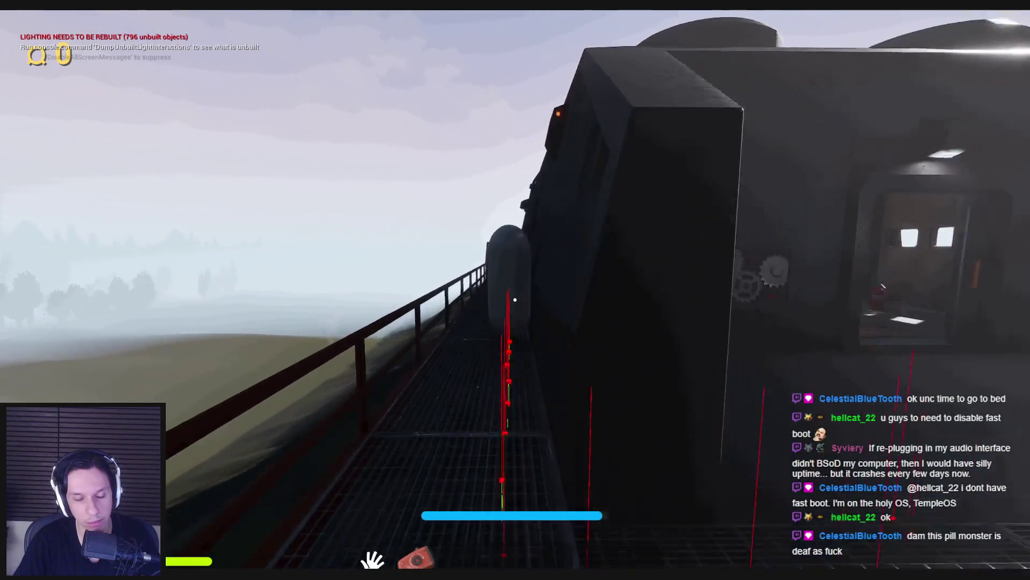
# Step: Back away and re-approach the monster until 'NPC Spotted Player' appears, then show the navmesh overlay
pyautogui.press('s')
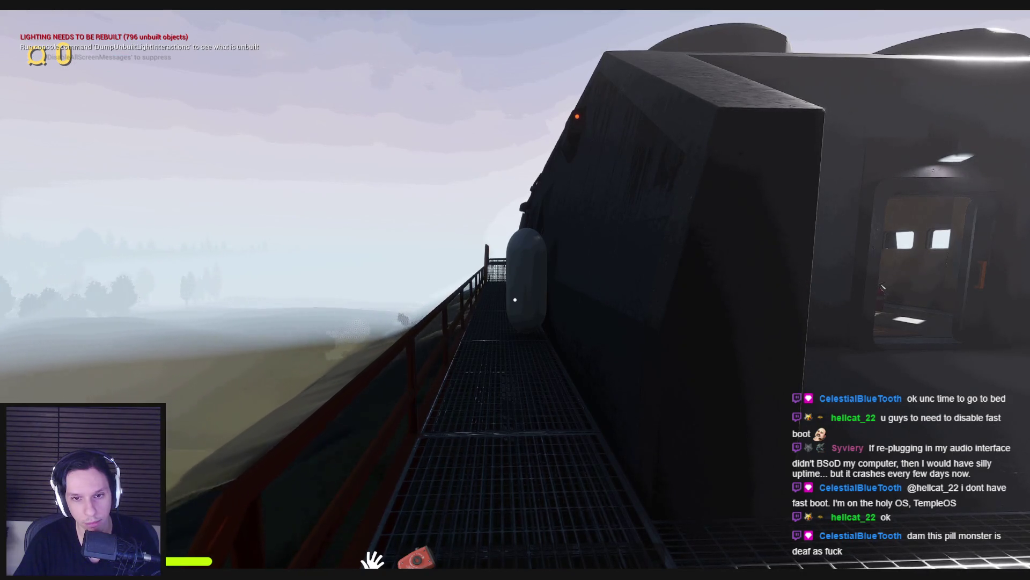
pyautogui.press('w')
pyautogui.press('s')
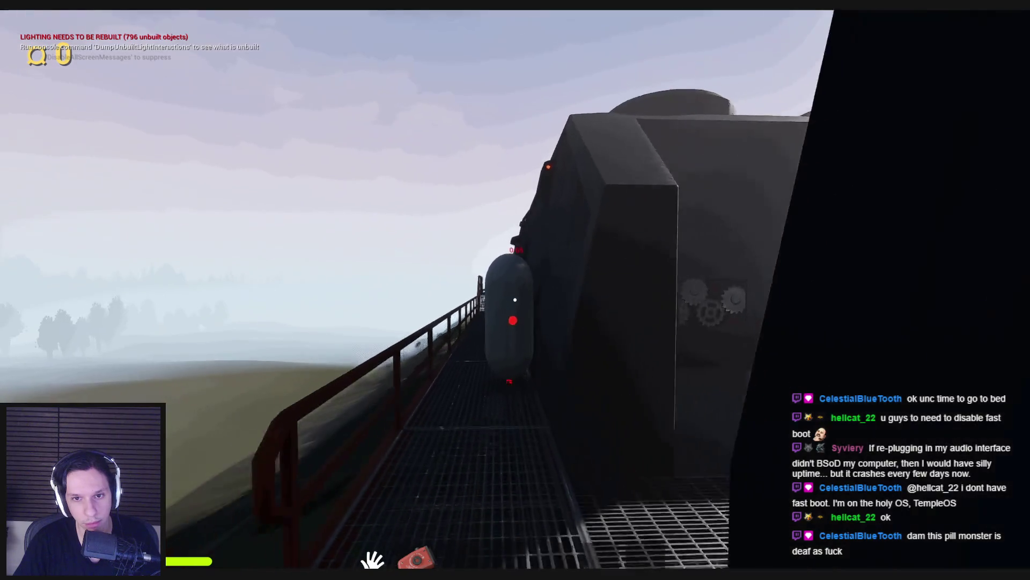
pyautogui.press('s')
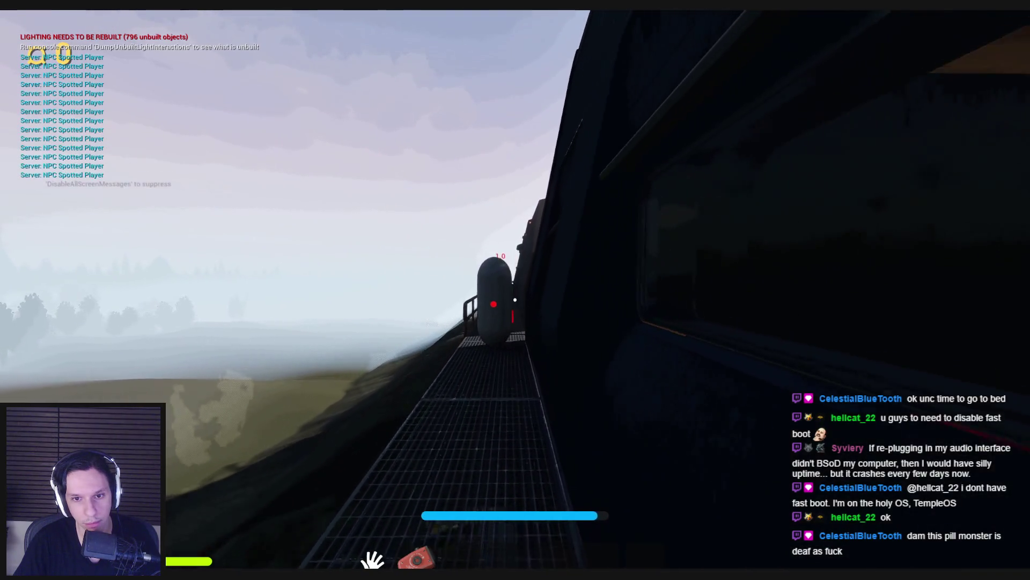
pyautogui.press('s')
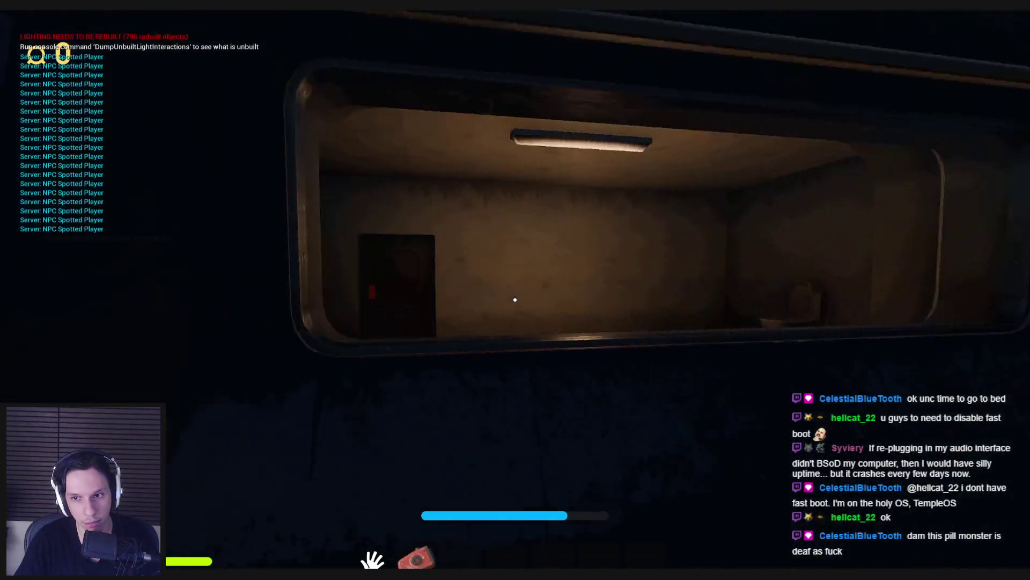
pyautogui.press('s')
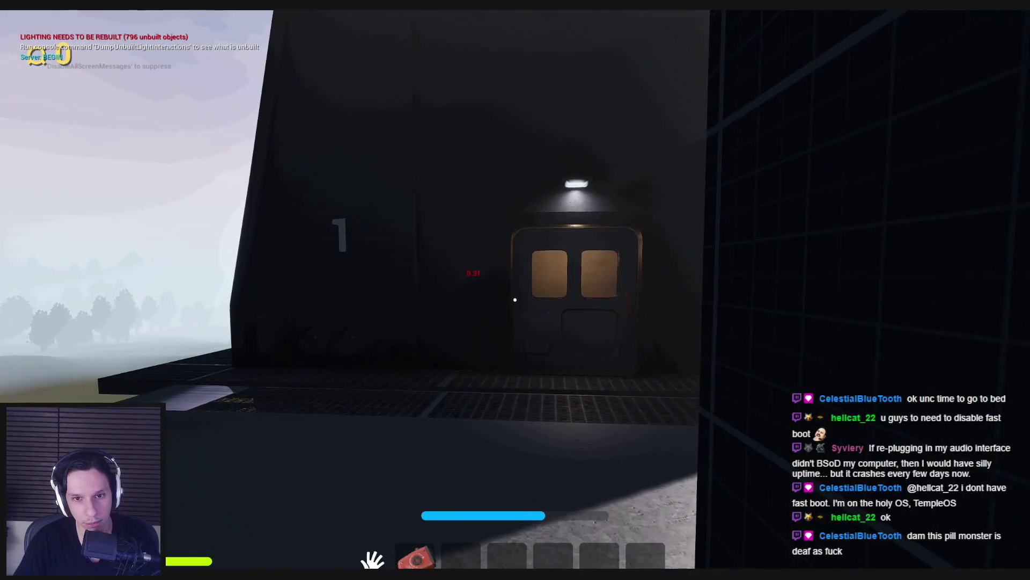
pyautogui.press('shift')
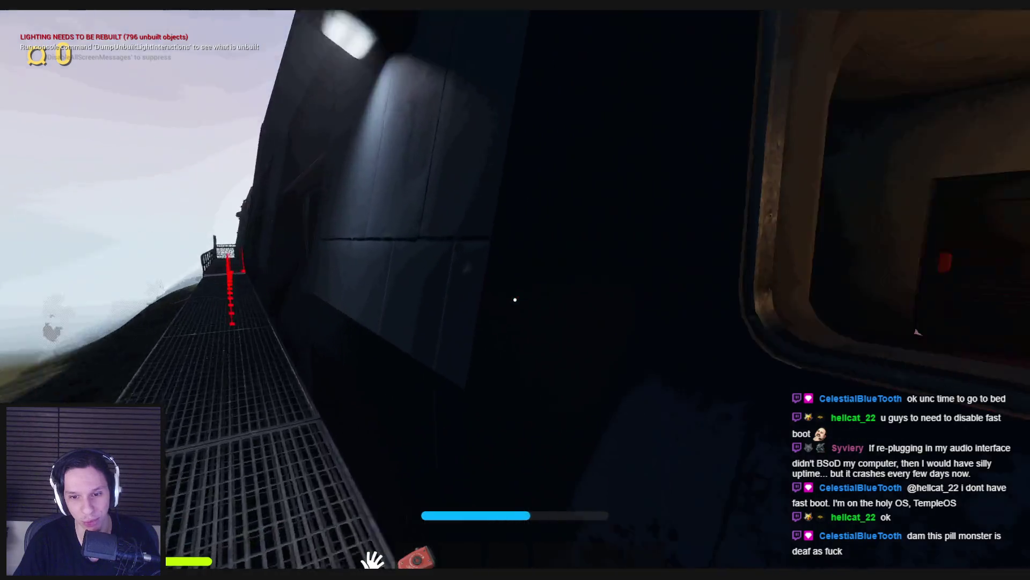
pyautogui.press('p')
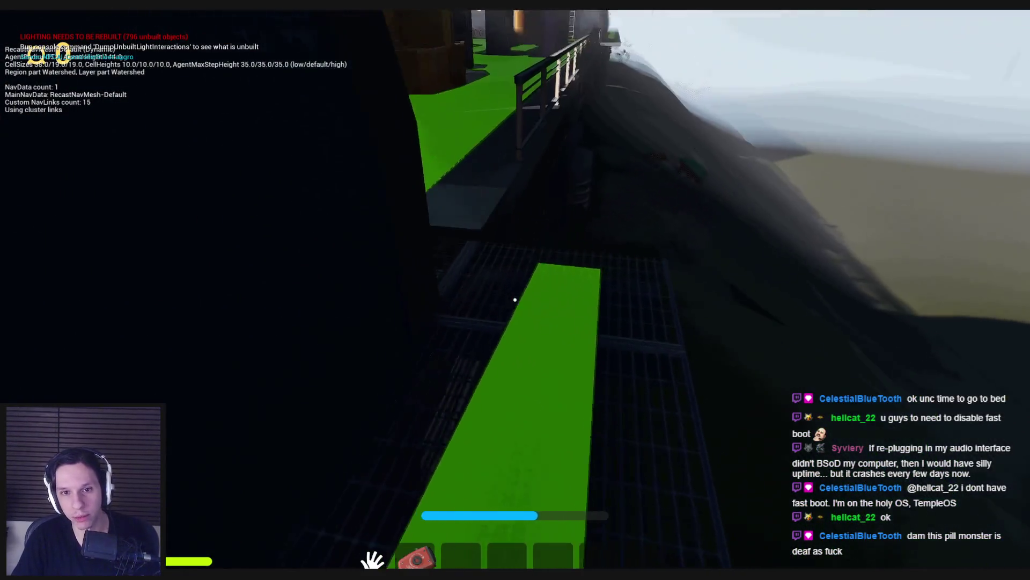
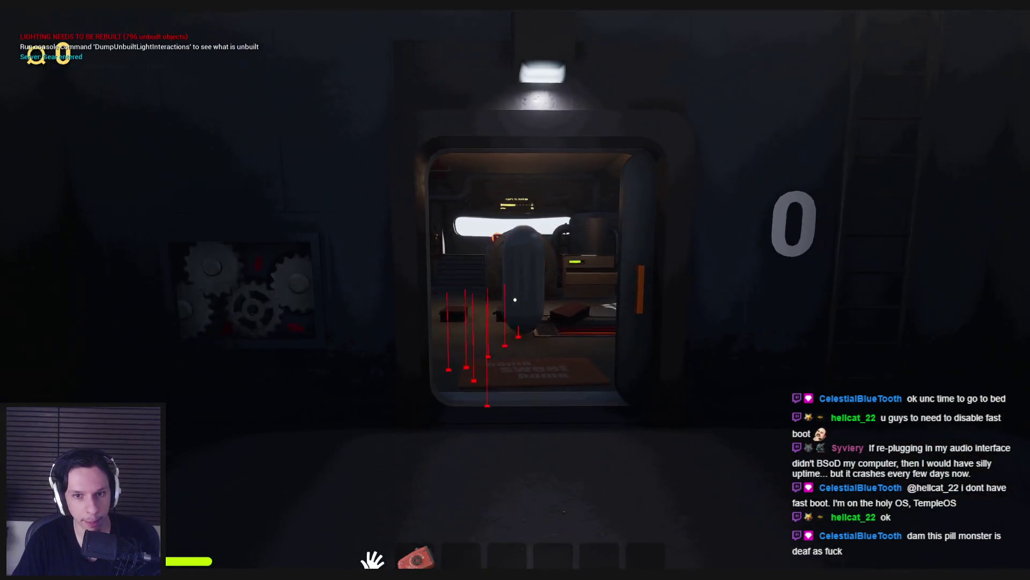
# Step: Playtest walking through the pill monster's doorway and back out, then stop play
pyautogui.press('w')
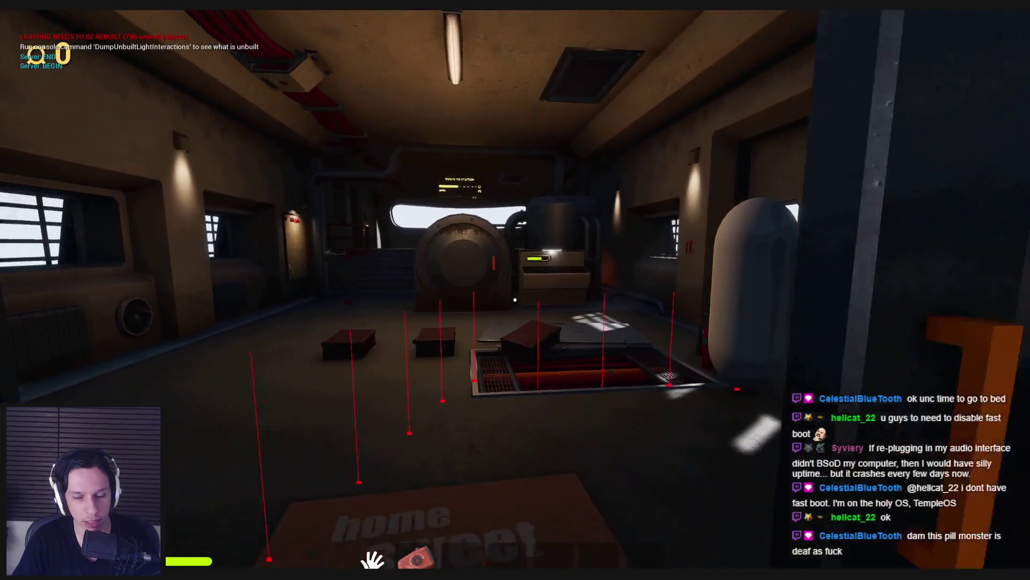
pyautogui.press('s')
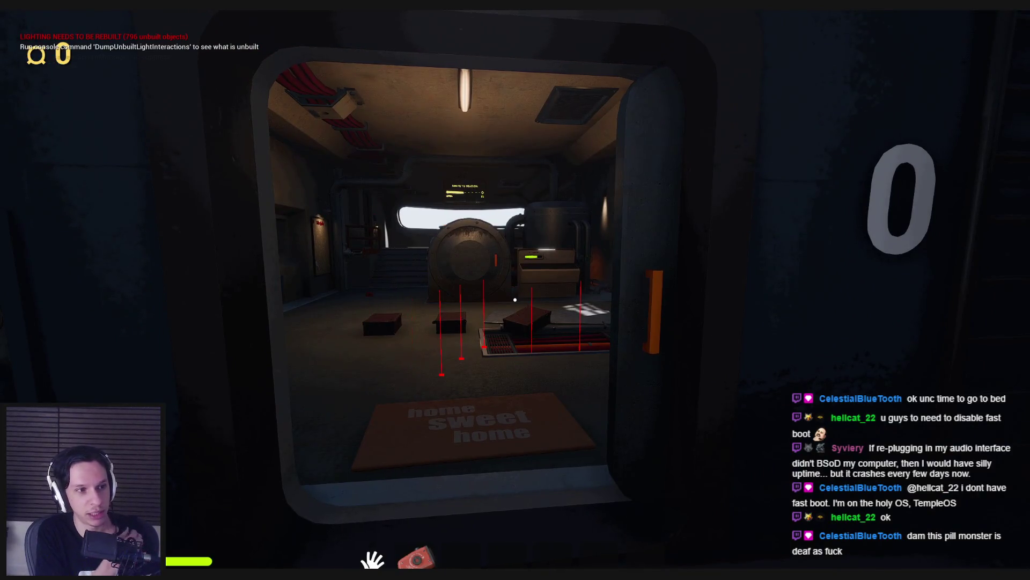
pyautogui.press('s')
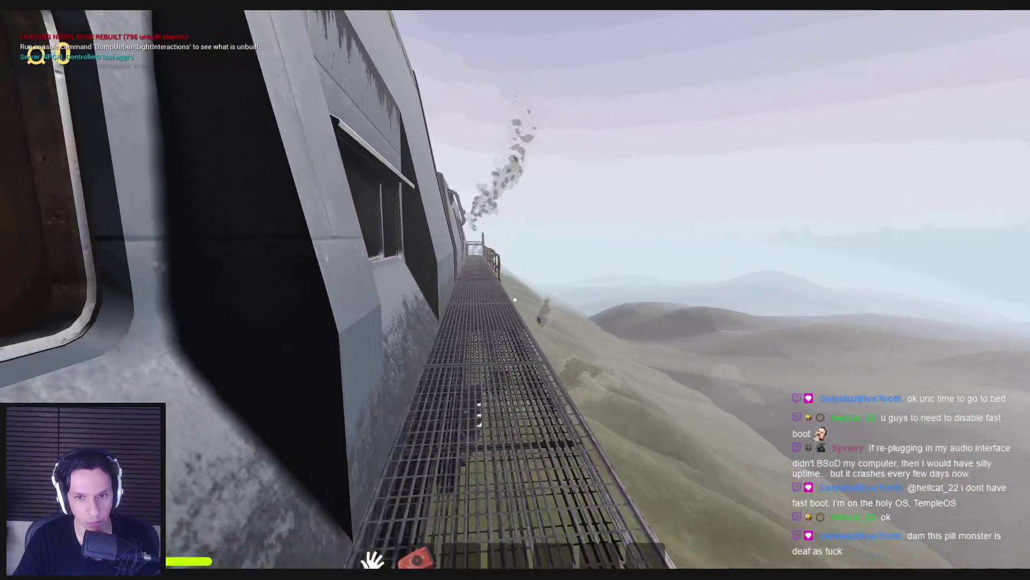
pyautogui.press('Escape')
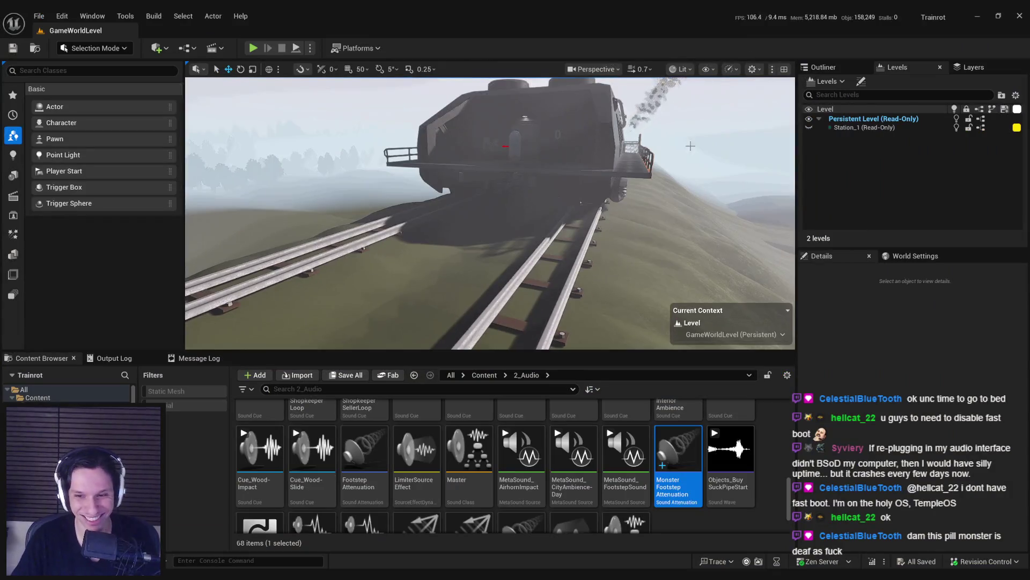
# Step: Open the NPCAI_Controller and NPCAI_BasePawn blueprints and select GMC_OrganicMovementCmp
pyautogui.click(392, 537)
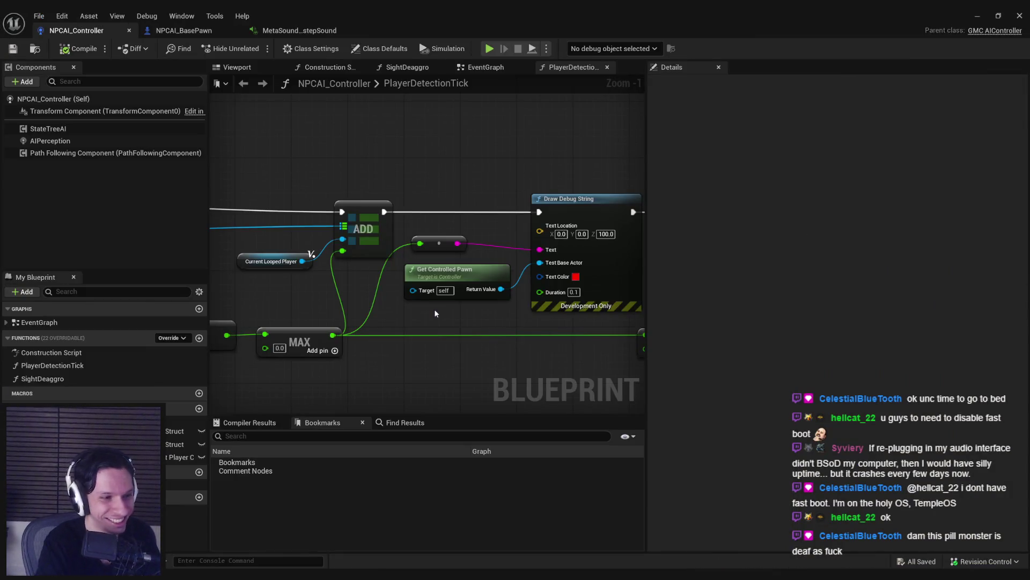
pyautogui.click(184, 30)
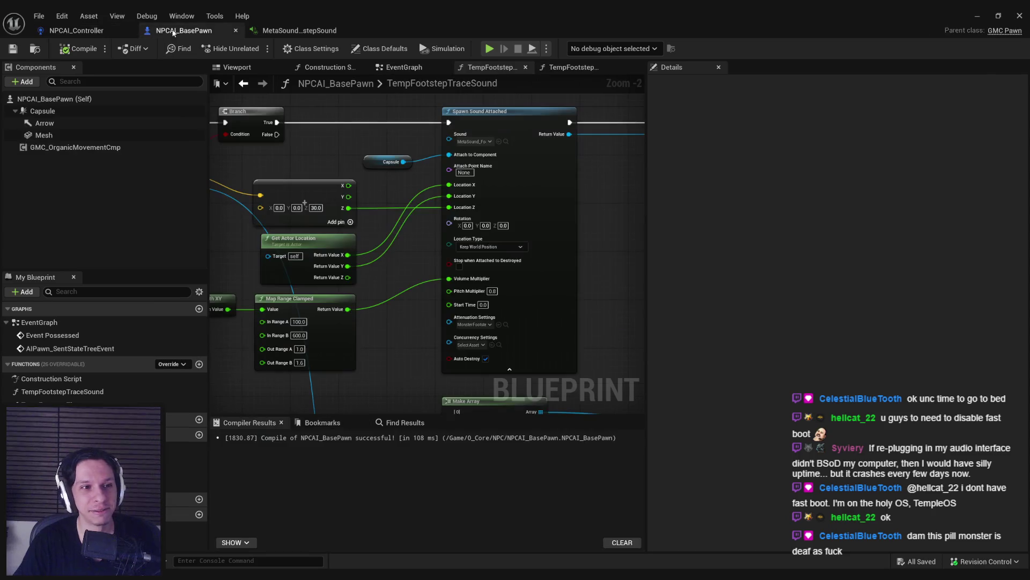
pyautogui.click(75, 147)
pyautogui.scroll(-5, 1027, 177)
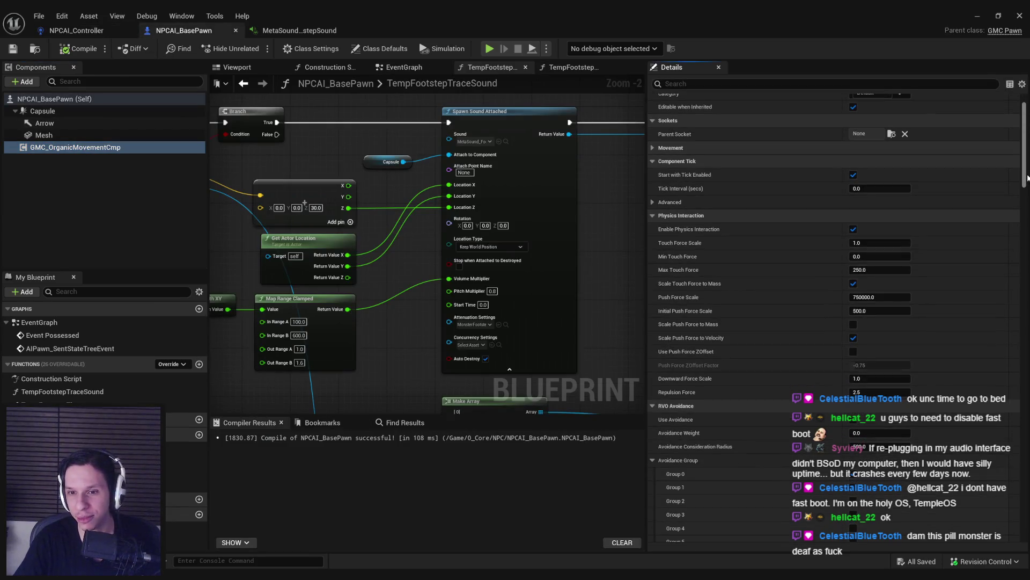
pyautogui.scroll(-1, 1027, 177)
pyautogui.scroll(3, 1025, 172)
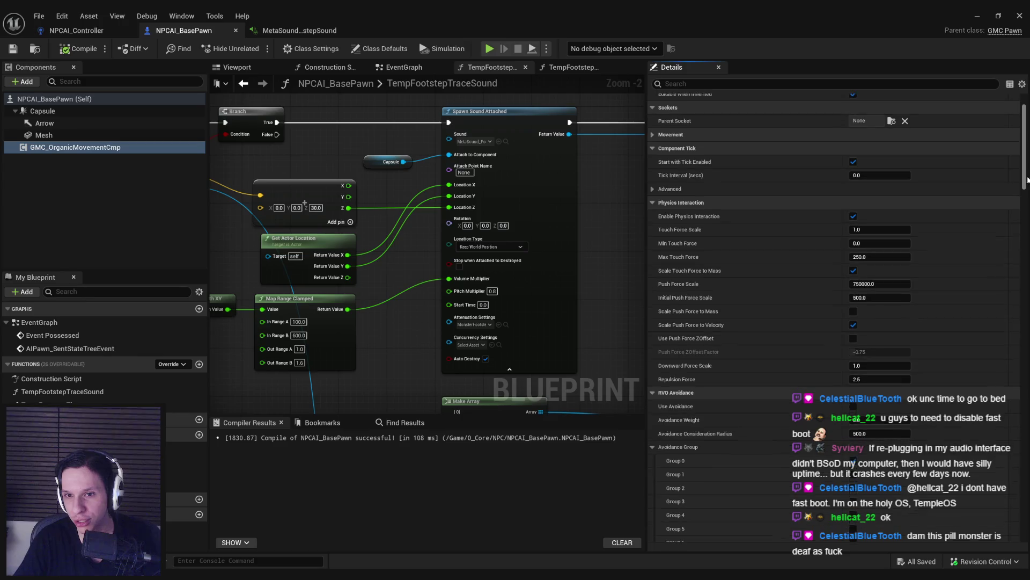
# Step: Expand its Movement settings, look through Physics and Operation, then show the Tempo section
pyautogui.click(653, 195)
pyautogui.click(653, 249)
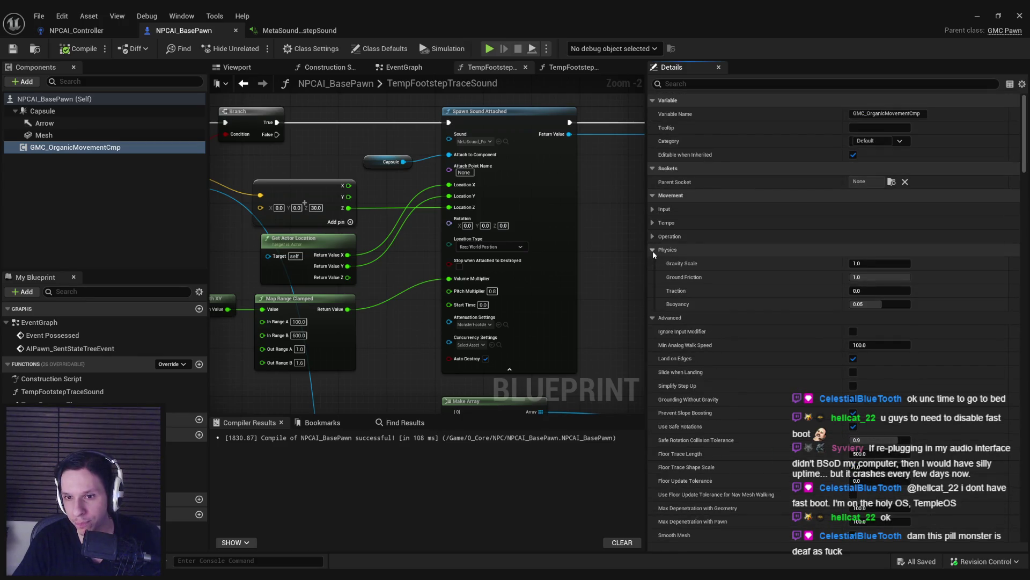
pyautogui.moveTo(691, 279)
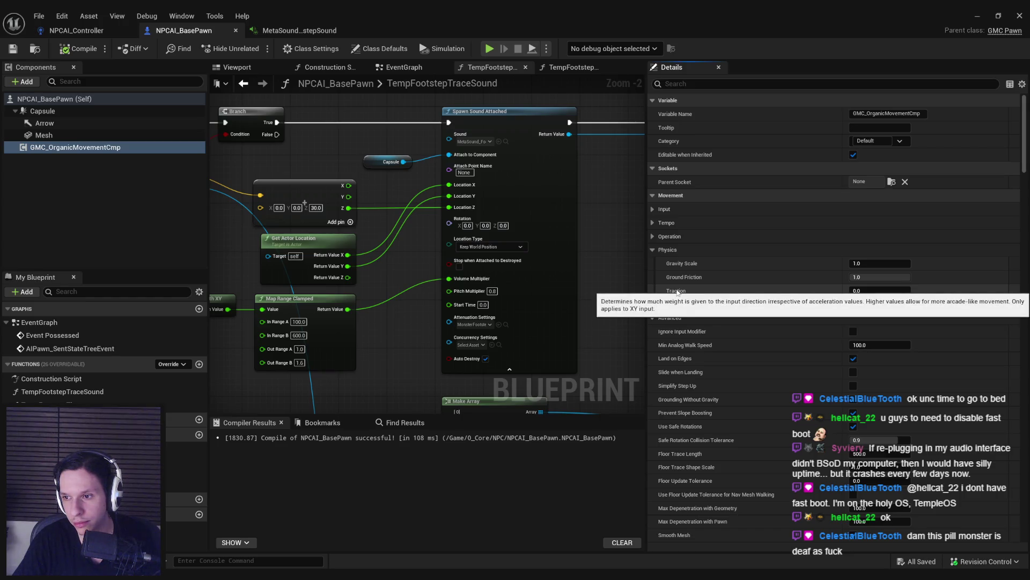
pyautogui.click(653, 250)
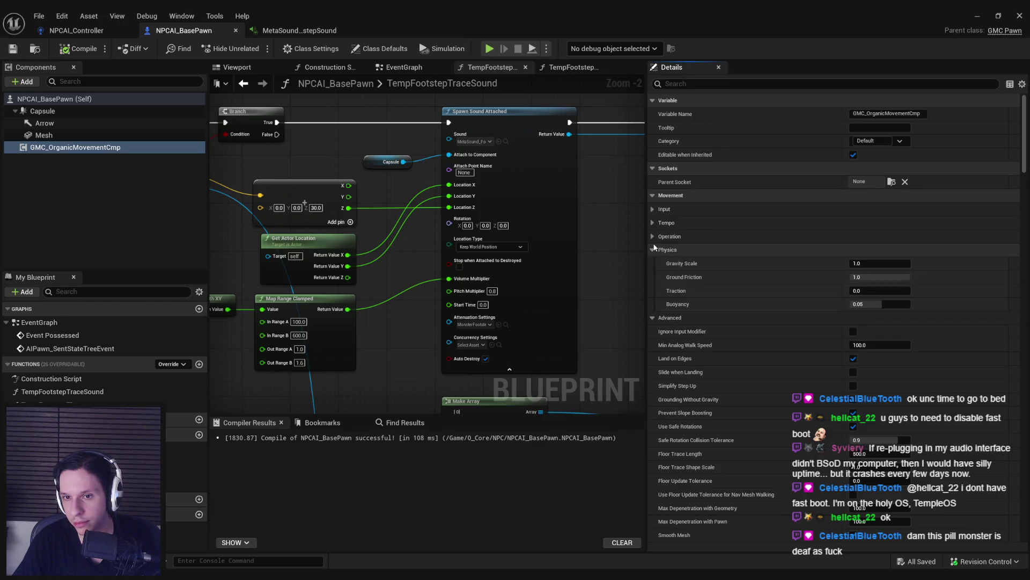
pyautogui.click(652, 236)
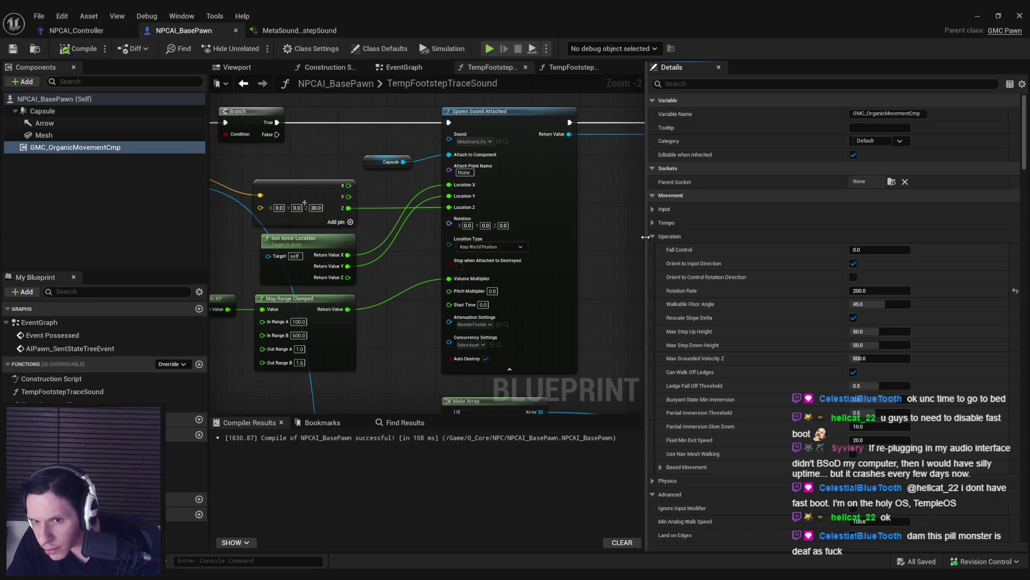
pyautogui.click(652, 236)
pyautogui.click(652, 223)
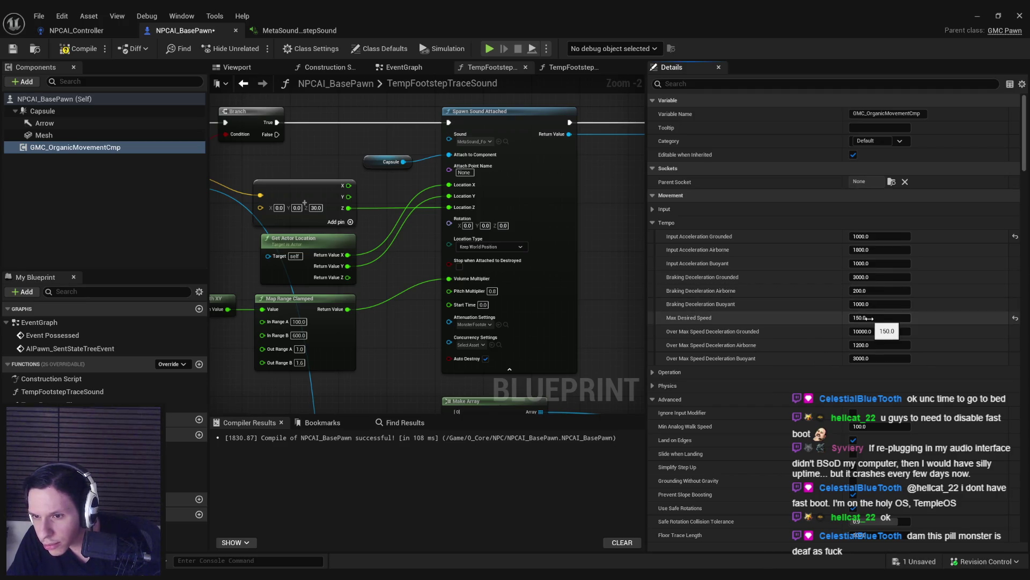
# Step: Collapse the Operation and Physics movement sections in Details
pyautogui.moveTo(713, 239)
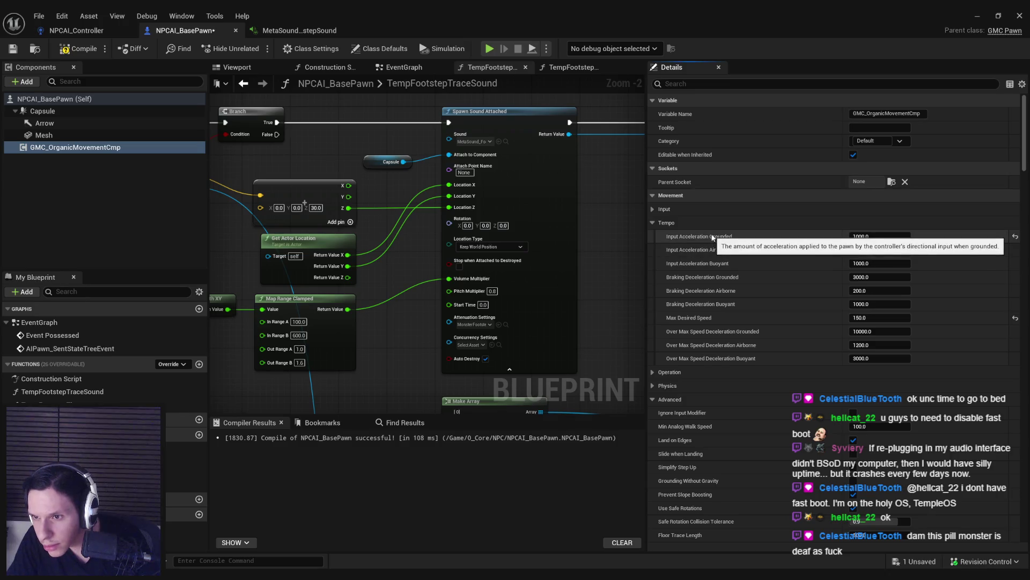
pyautogui.scroll(-2, 702, 329)
pyautogui.scroll(-1, 701, 327)
pyautogui.click(654, 308)
pyautogui.click(653, 309)
pyautogui.click(653, 322)
# Step: Set Max Desired Speed to 150, compile the blueprint and close the Blueprint editor
pyautogui.scroll(-3, 653, 340)
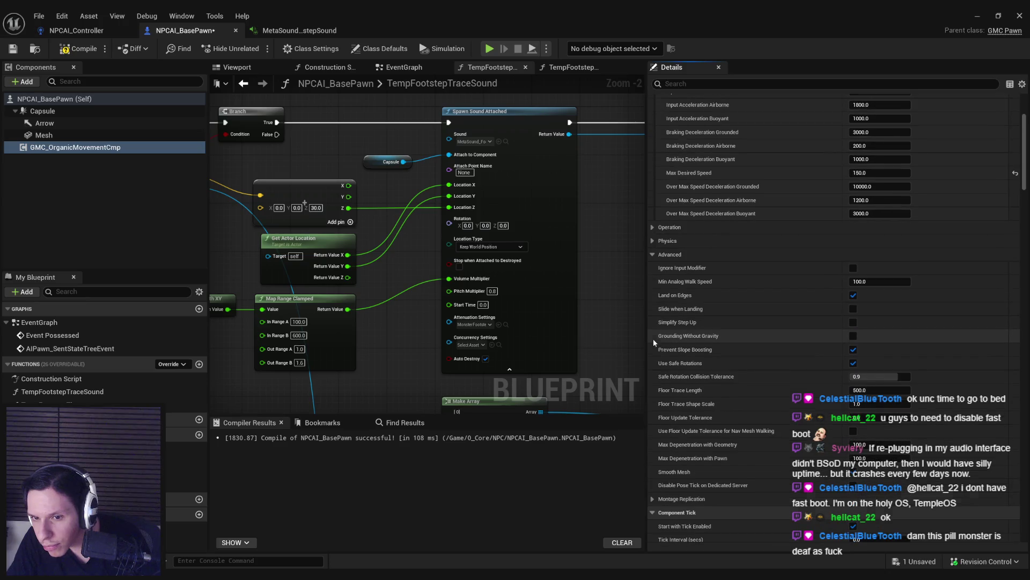
pyautogui.scroll(-2, 695, 348)
pyautogui.scroll(-2, 695, 348)
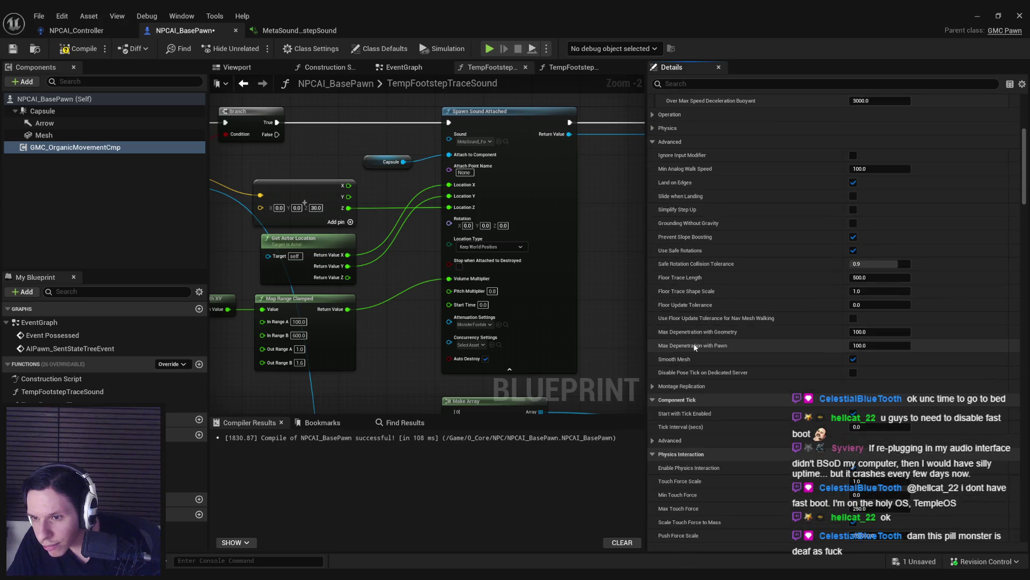
pyautogui.scroll(-2, 695, 347)
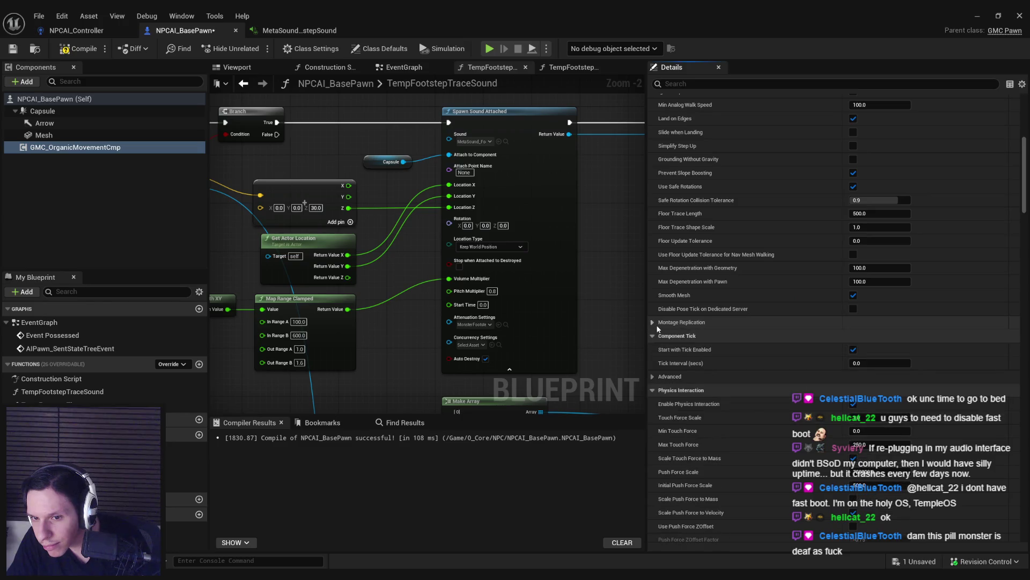
pyautogui.scroll(-4, 655, 323)
pyautogui.scroll(-10, 658, 328)
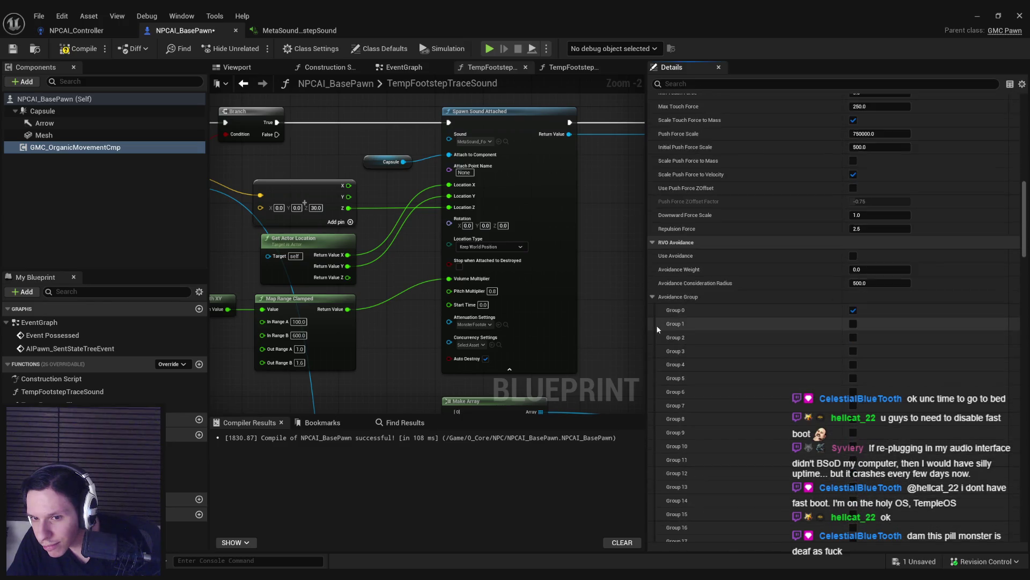
pyautogui.moveTo(1024, 247)
pyautogui.mouseDown()
pyautogui.moveTo(1019, 518)
pyautogui.moveTo(976, 161)
pyautogui.mouseUp()
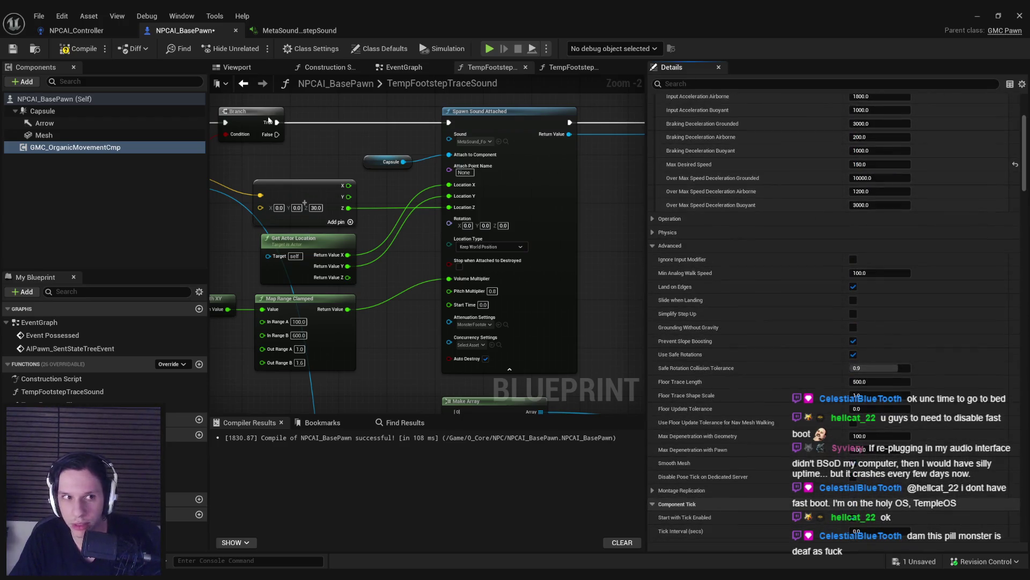
pyautogui.click(64, 52)
pyautogui.click(977, 16)
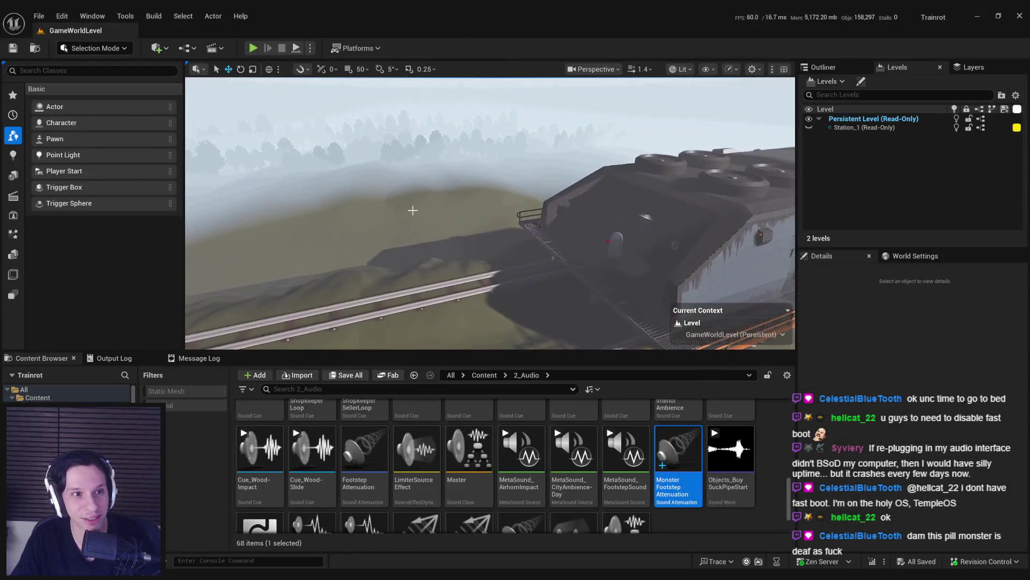
# Step: Load LevelTrain_Cabin-Library from Recent Levels and orbit around the train cabin
pyautogui.click(37, 15)
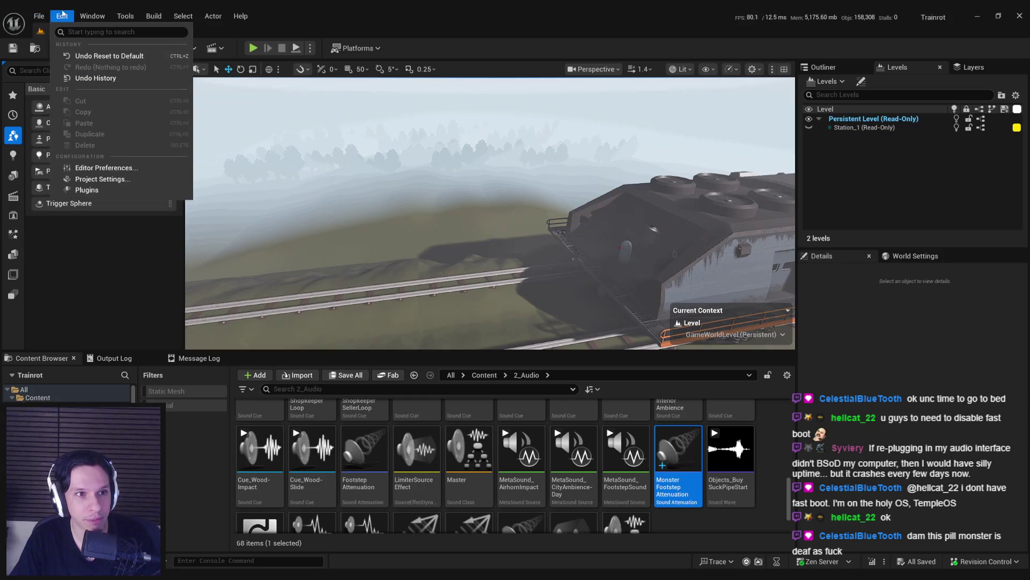
pyautogui.moveTo(88, 95)
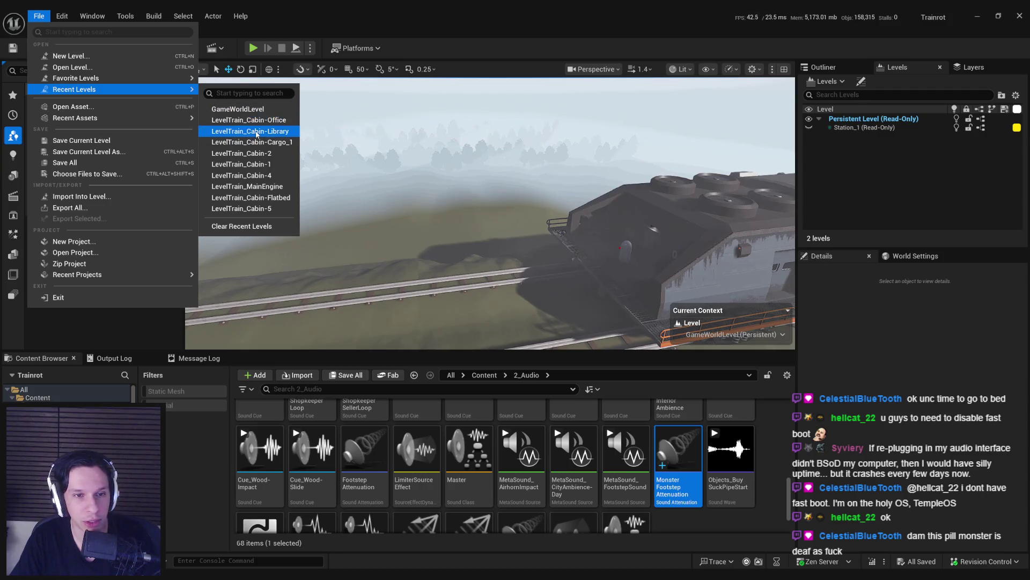
pyautogui.click(256, 133)
pyautogui.moveTo(460, 246); pyautogui.dragTo(480, 219)
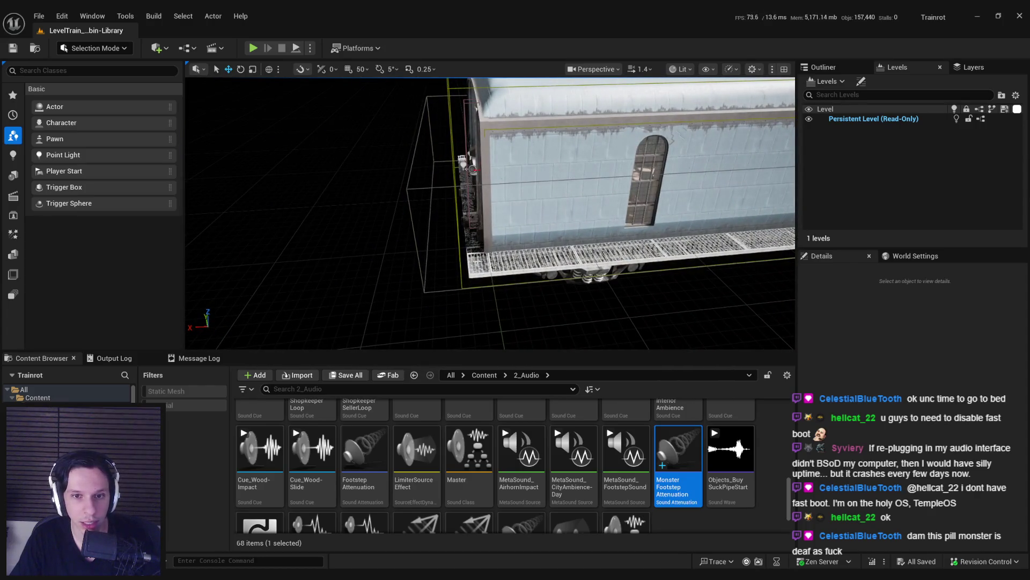
pyautogui.click(473, 169)
pyautogui.moveTo(549, 295)
pyautogui.mouseDown()
pyautogui.moveTo(518, 286)
pyautogui.moveTo(568, 307)
pyautogui.mouseUp()
pyautogui.click(568, 307)
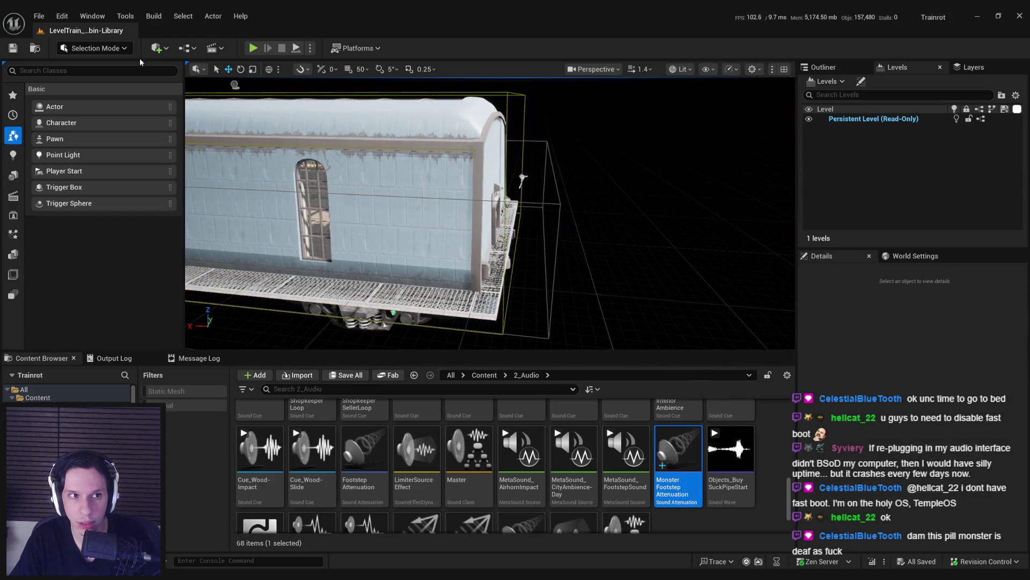
# Step: Load the LevelTrain_MainEngine level from File > Recent Levels
pyautogui.click(56, 17)
pyautogui.click(39, 16)
pyautogui.moveTo(70, 123)
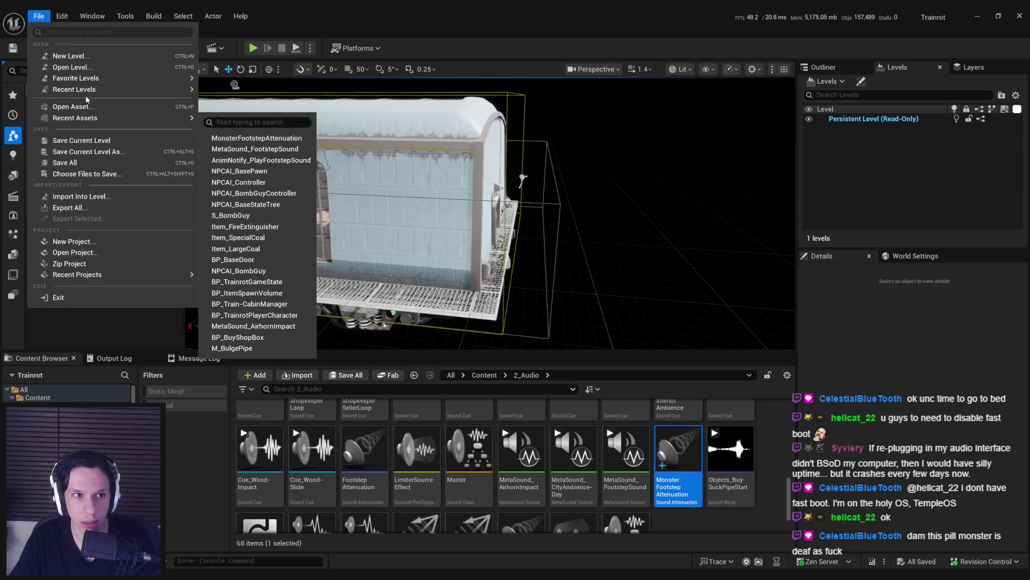
pyautogui.moveTo(168, 94)
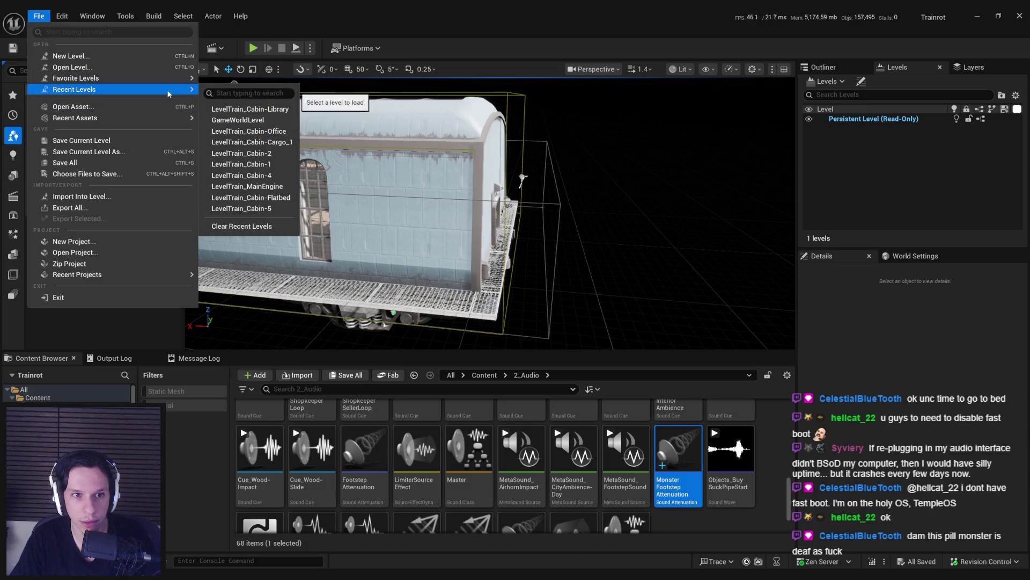
pyautogui.click(262, 186)
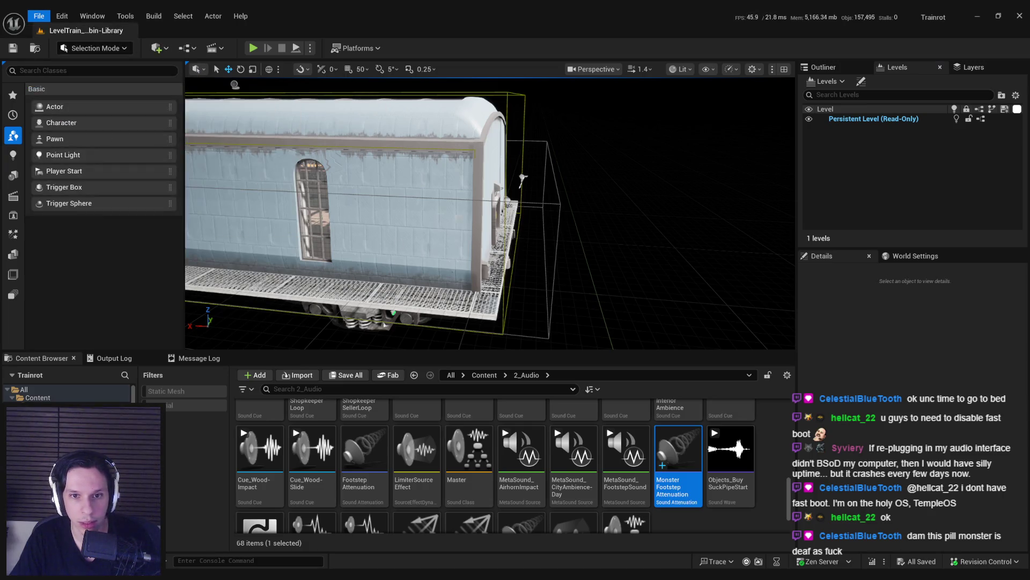
# Step: Switch the viewport to Unlit and select BlockingVolume5 under the deck railing
pyautogui.click(679, 69)
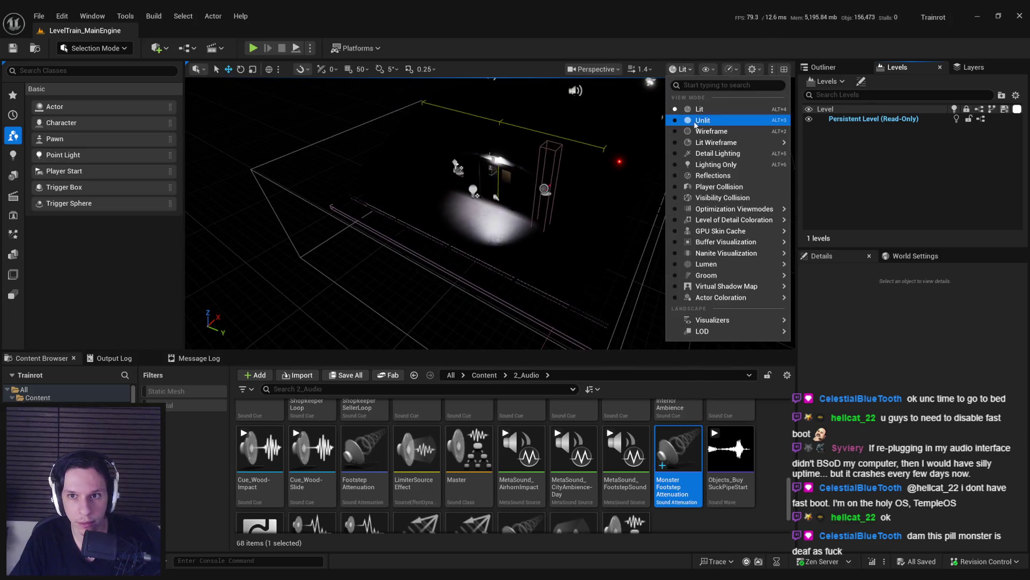
pyautogui.click(691, 120)
pyautogui.scroll(5, 529, 249)
pyautogui.click(529, 249)
pyautogui.moveTo(528, 249)
pyautogui.mouseDown()
pyautogui.moveTo(467, 263)
pyautogui.moveTo(538, 304)
pyautogui.mouseUp()
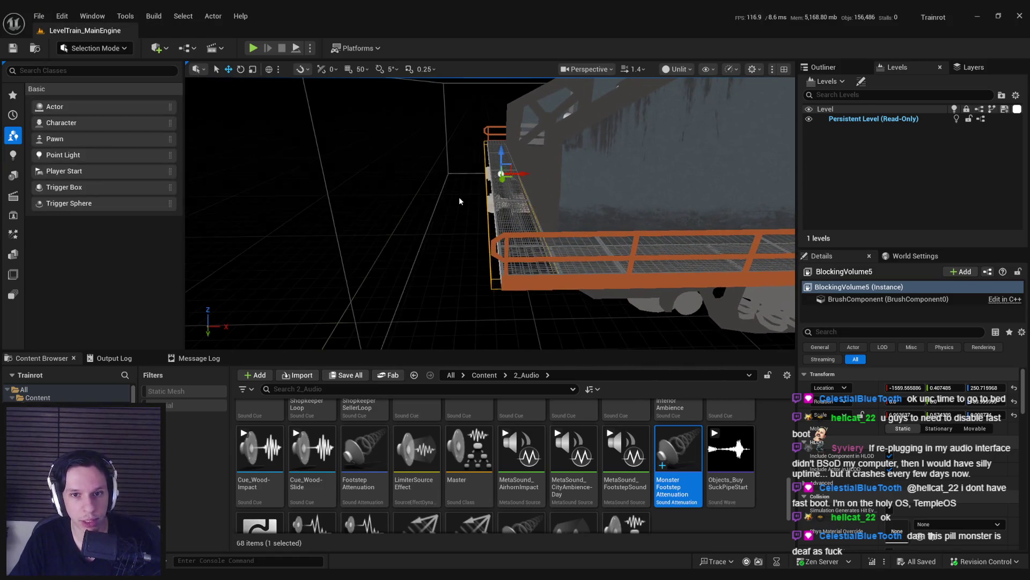
# Step: Reopen the LevelTrain_Cabin-Library level from Recent Levels
pyautogui.click(35, 15)
pyautogui.moveTo(67, 90)
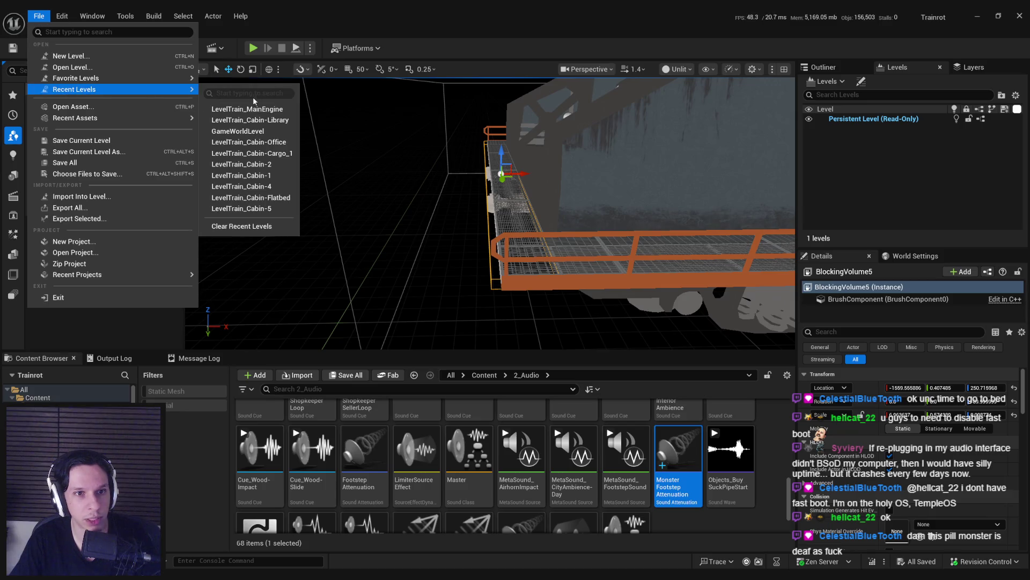
pyautogui.click(250, 120)
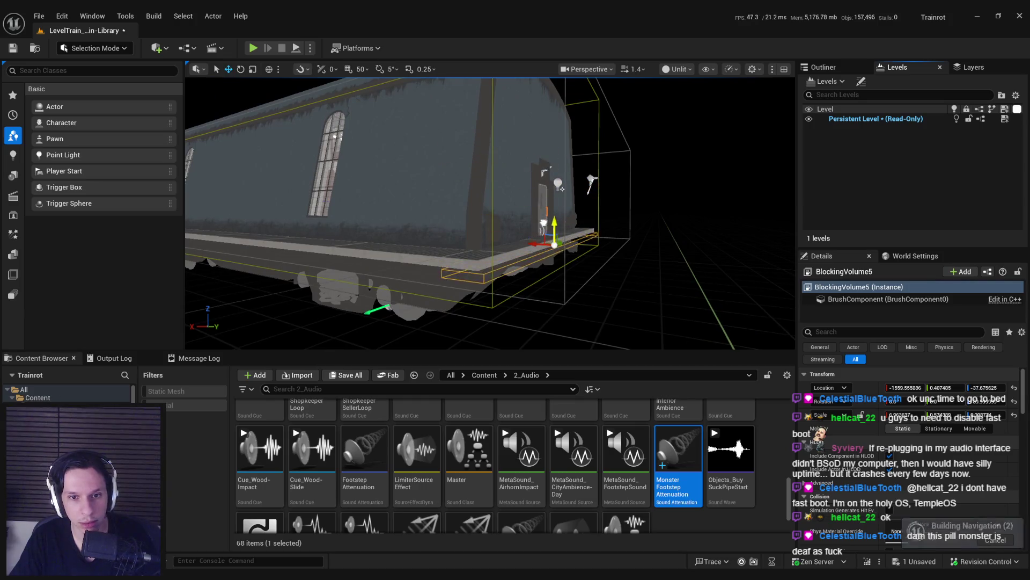
# Step: Slide BlockingVolume5 and BlockingVolume6 along X toward the car's end walkways
pyautogui.moveTo(512, 247); pyautogui.dragTo(548, 171)
pyautogui.moveTo(500, 187)
pyautogui.mouseDown()
pyautogui.moveTo(544, 214)
pyautogui.moveTo(543, 228)
pyautogui.moveTo(483, 171)
pyautogui.mouseUp()
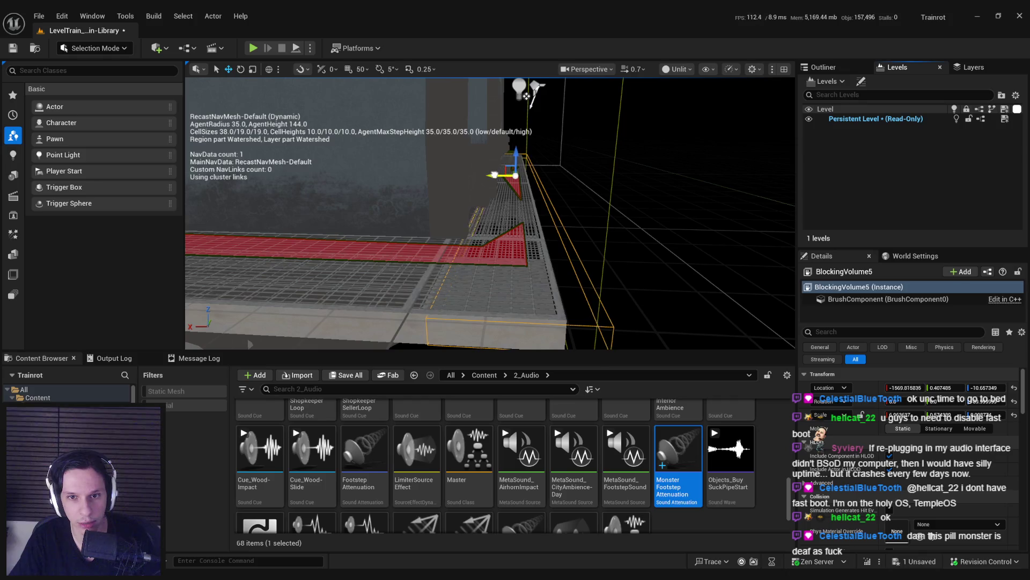
pyautogui.moveTo(504, 173)
pyautogui.mouseDown()
pyautogui.moveTo(486, 170)
pyautogui.moveTo(486, 179)
pyautogui.mouseUp()
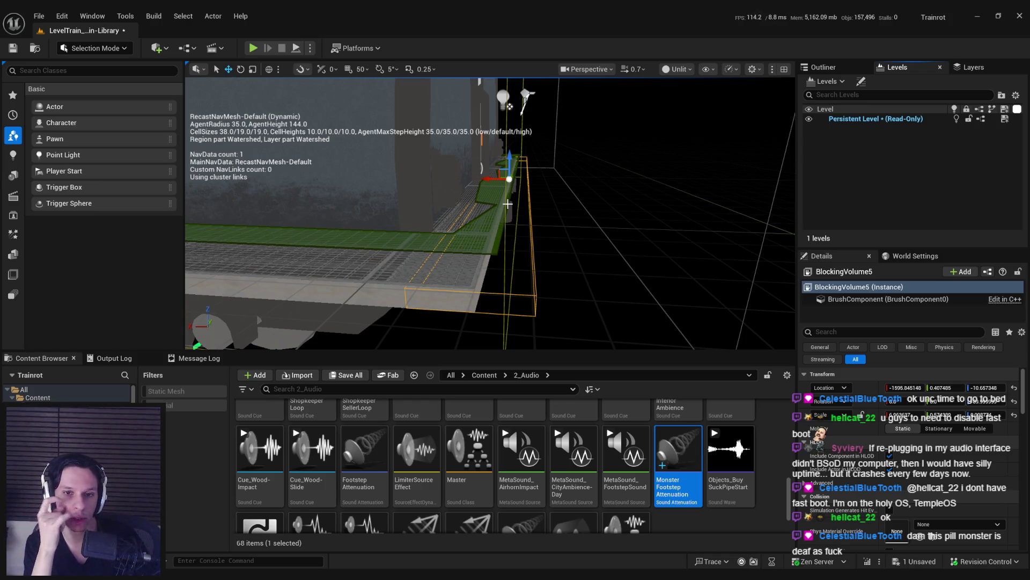
pyautogui.moveTo(508, 204)
pyautogui.mouseDown()
pyautogui.moveTo(481, 194)
pyautogui.moveTo(665, 161)
pyautogui.moveTo(523, 269)
pyautogui.moveTo(491, 247)
pyautogui.moveTo(649, 199)
pyautogui.mouseUp()
pyautogui.moveTo(570, 206); pyautogui.dragTo(488, 218)
# Step: Frame the car, select both volumes and save the level, checking it out
pyautogui.press('f')
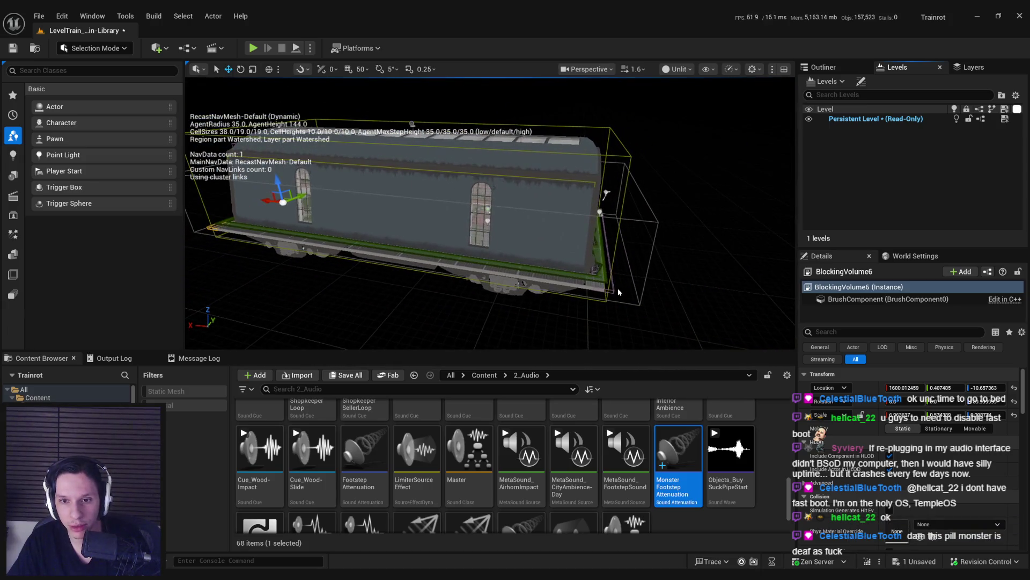
pyautogui.keyDown('ctrl'); pyautogui.click(613, 290); pyautogui.keyUp('ctrl')
pyautogui.hotkey('ctrl', 's')
pyautogui.click(524, 408)
pyautogui.click(484, 375)
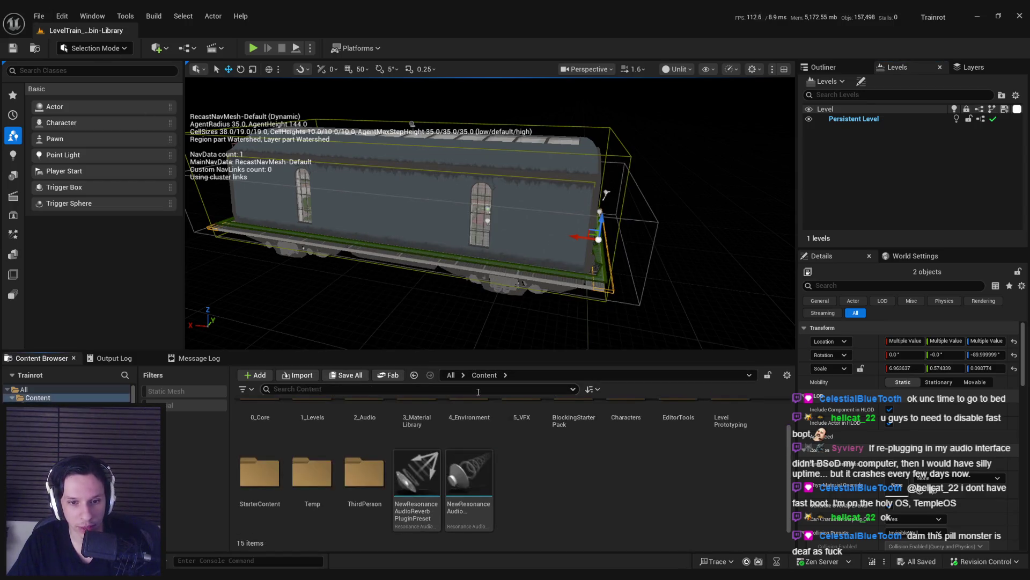
# Step: Open 1_Levels > TrainTemplates and save LevelTrain_Cabin-1 with its blocking volumes selected
pyautogui.scroll(2, 365, 456)
pyautogui.doubleClick(325, 445)
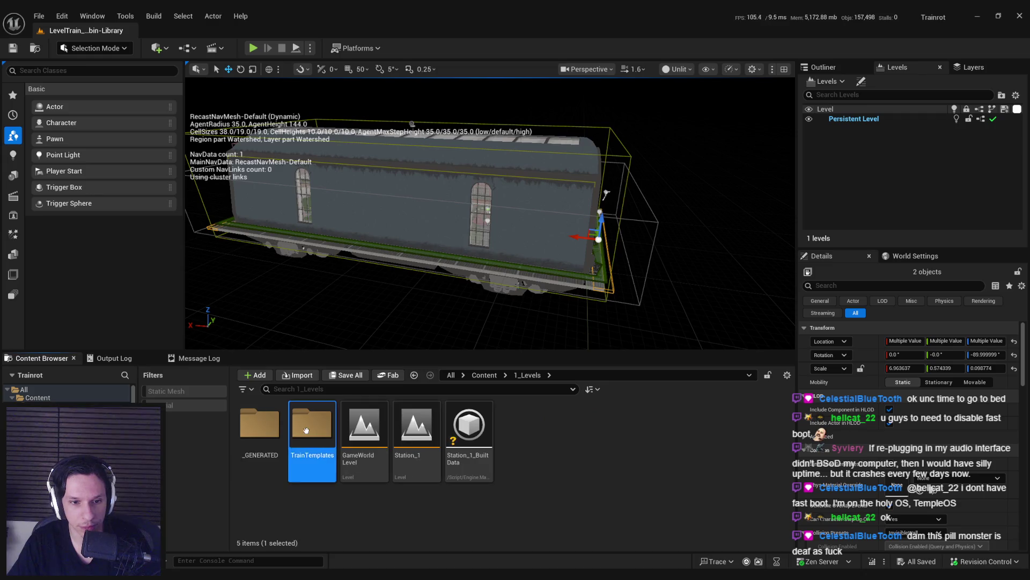
pyautogui.doubleClick(306, 429)
pyautogui.doubleClick(311, 429)
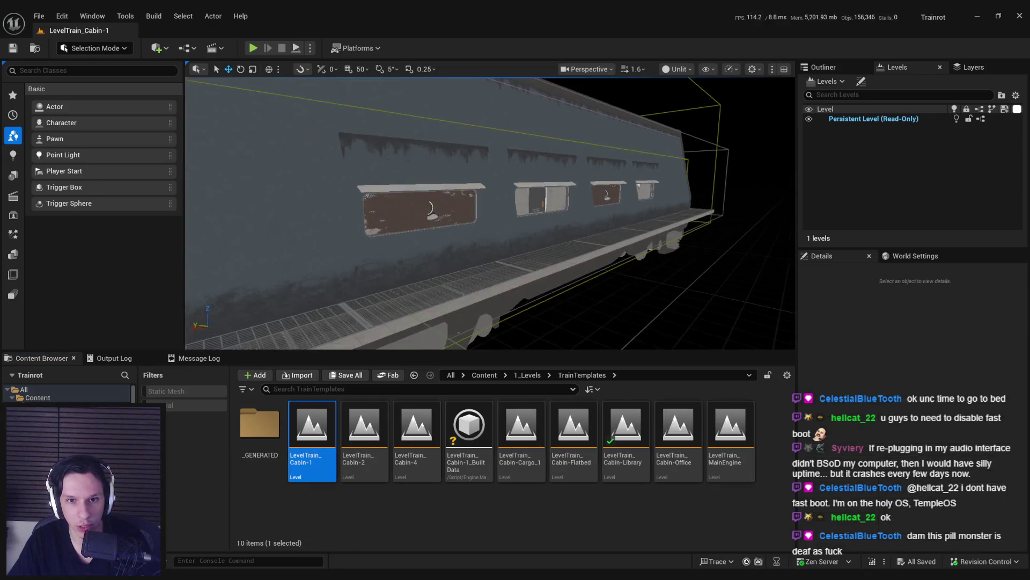
pyautogui.click(491, 307)
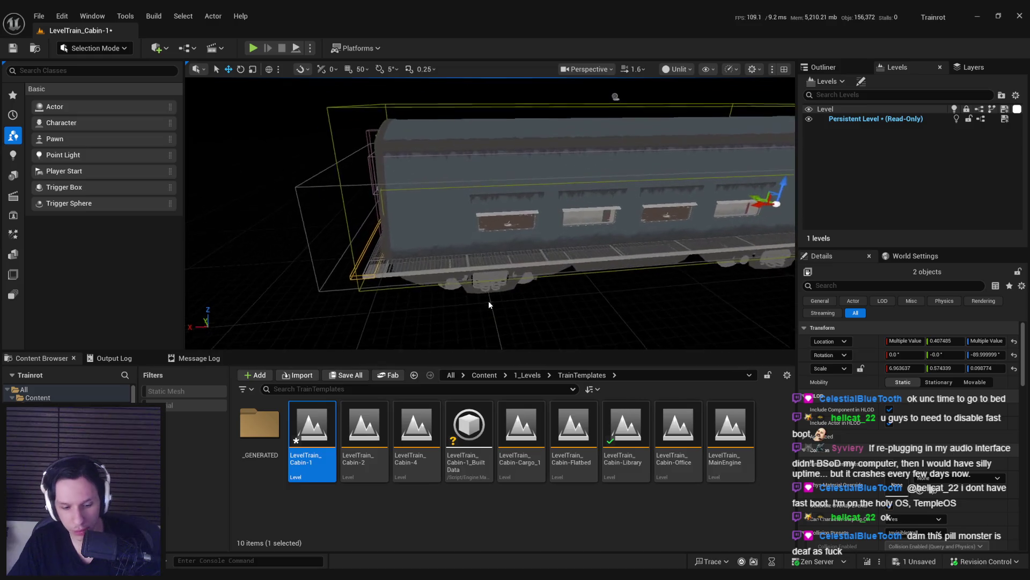
pyautogui.press('p')
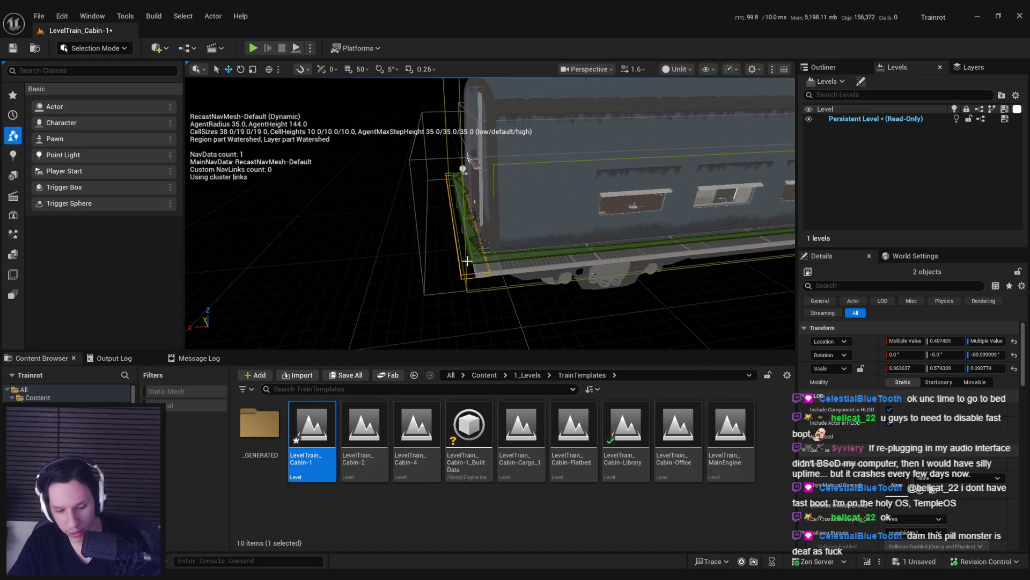
pyautogui.scroll(-2, 498, 260)
pyautogui.hotkey('ctrl', 's')
pyautogui.press('Escape')
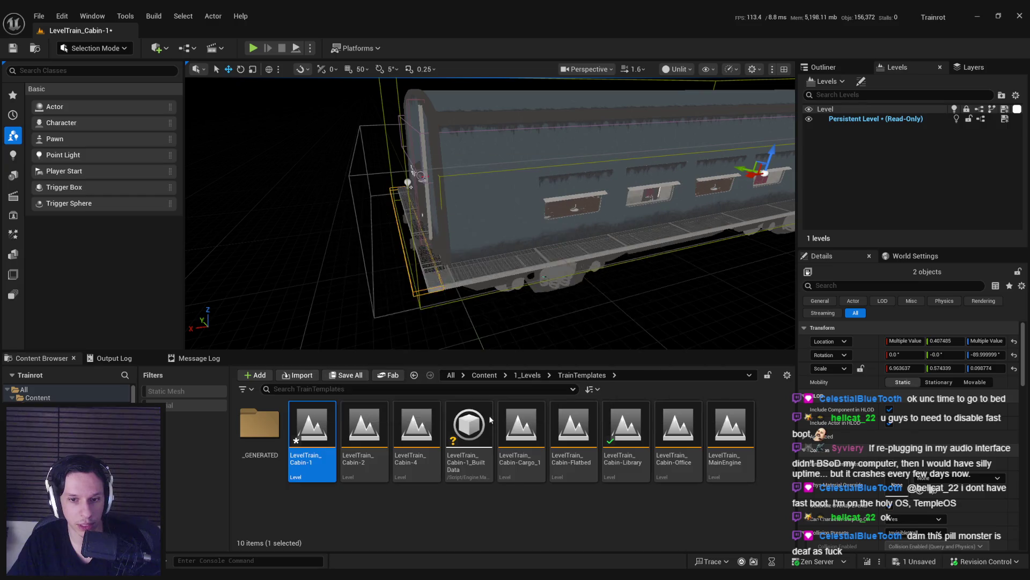
# Step: Save LevelTrain_Cabin-2 with check-out, then open Cabin-4 and save Cargo_1
pyautogui.doubleClick(360, 429)
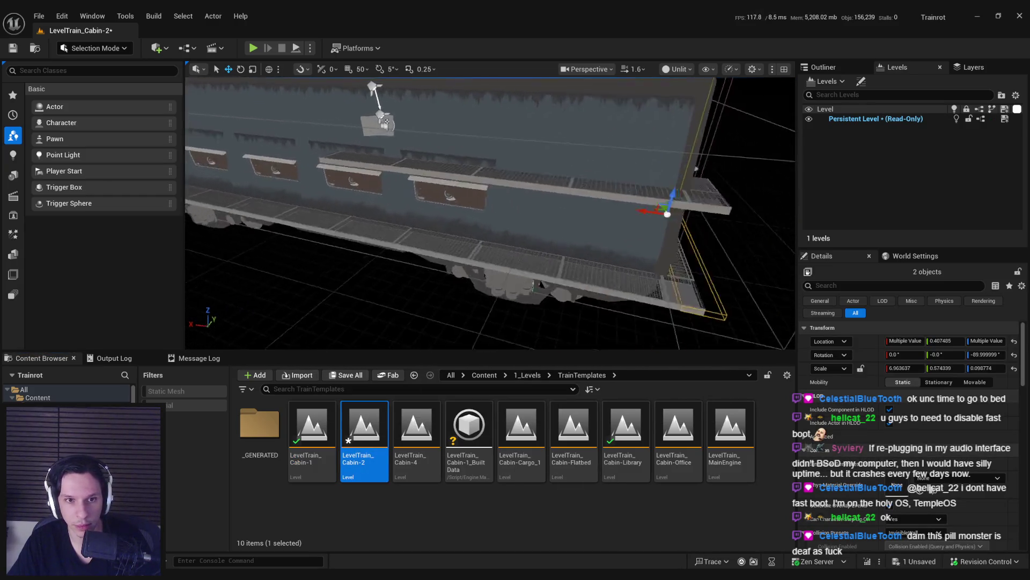
pyautogui.hotkey('ctrl', 's')
pyautogui.click(512, 407)
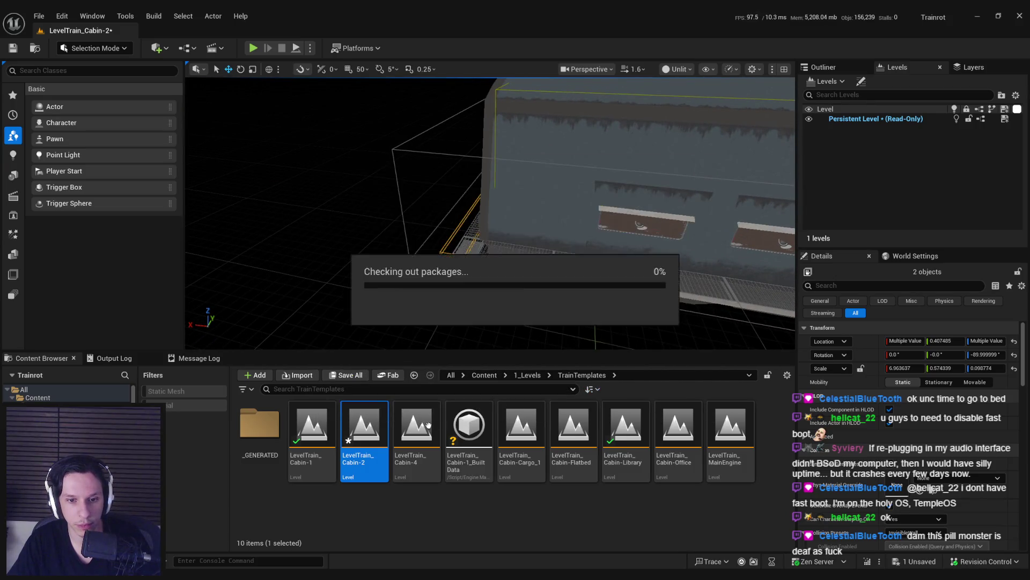
pyautogui.doubleClick(415, 425)
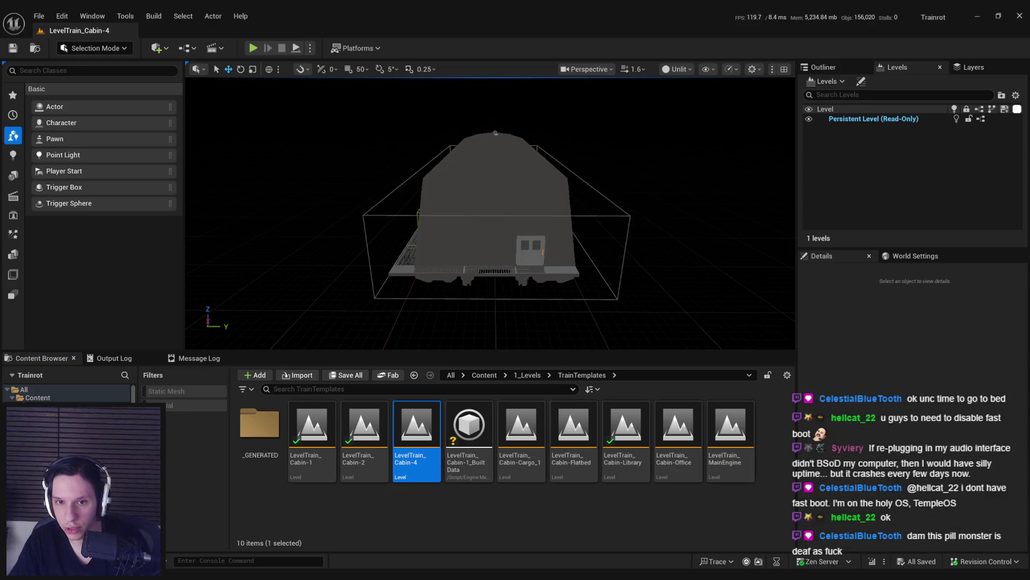
pyautogui.doubleClick(514, 432)
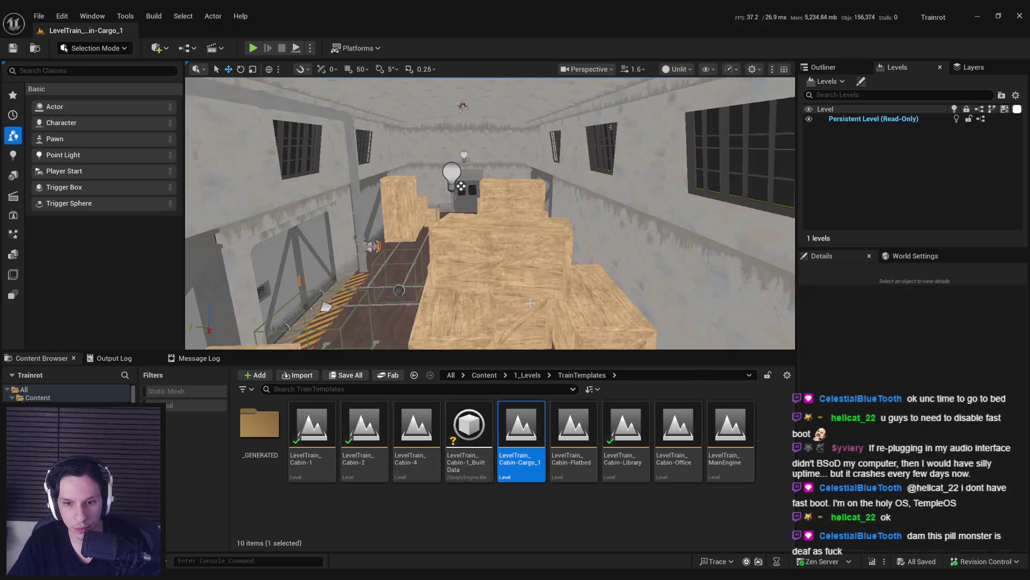
pyautogui.hotkey('ctrl', 'a')
pyautogui.press('f')
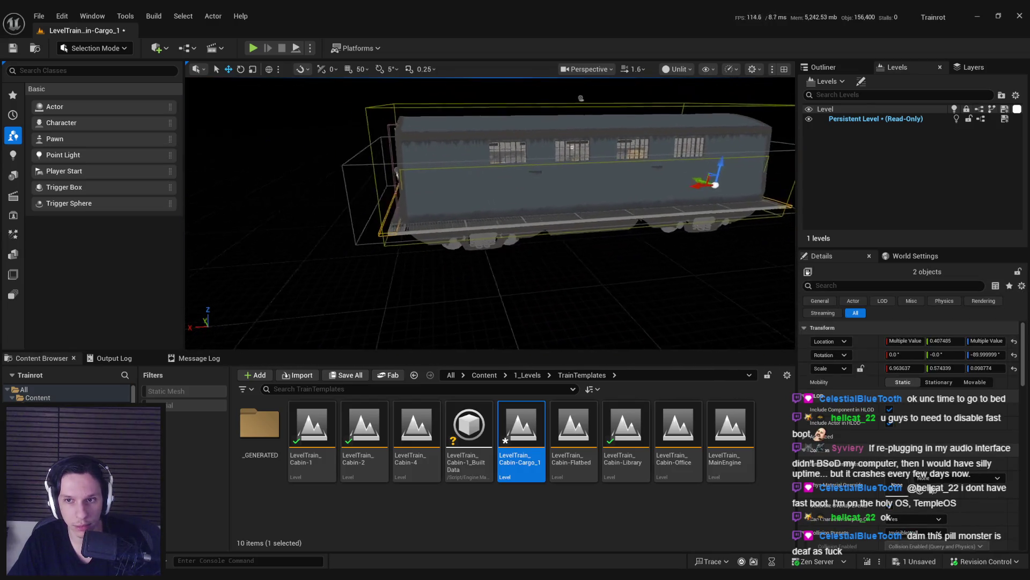
pyautogui.hotkey('ctrl', 's')
pyautogui.press('Return')
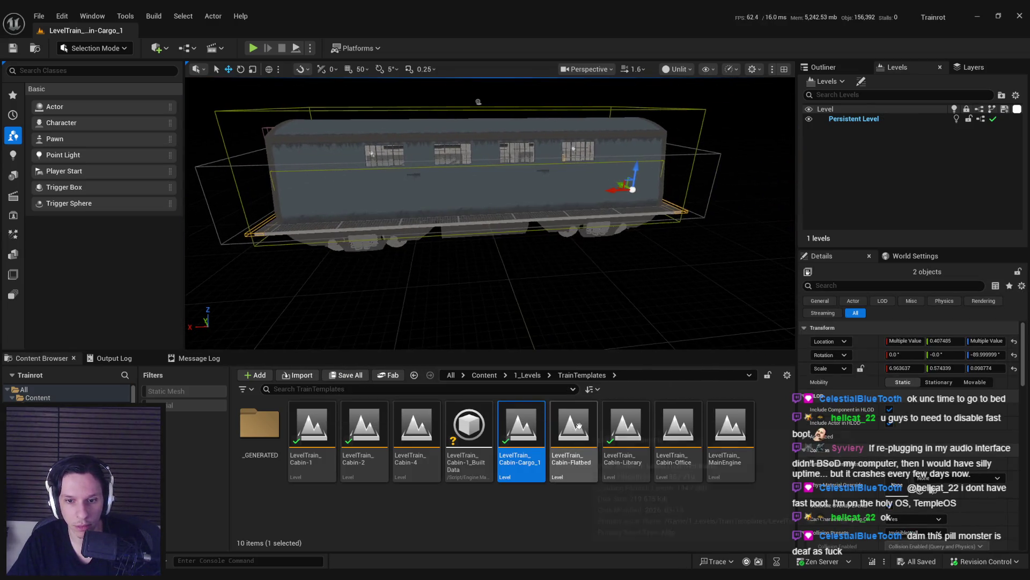
# Step: Save the Flatbed level with check-out, then reopen Cargo_1 and Cabin-2
pyautogui.doubleClick(574, 429)
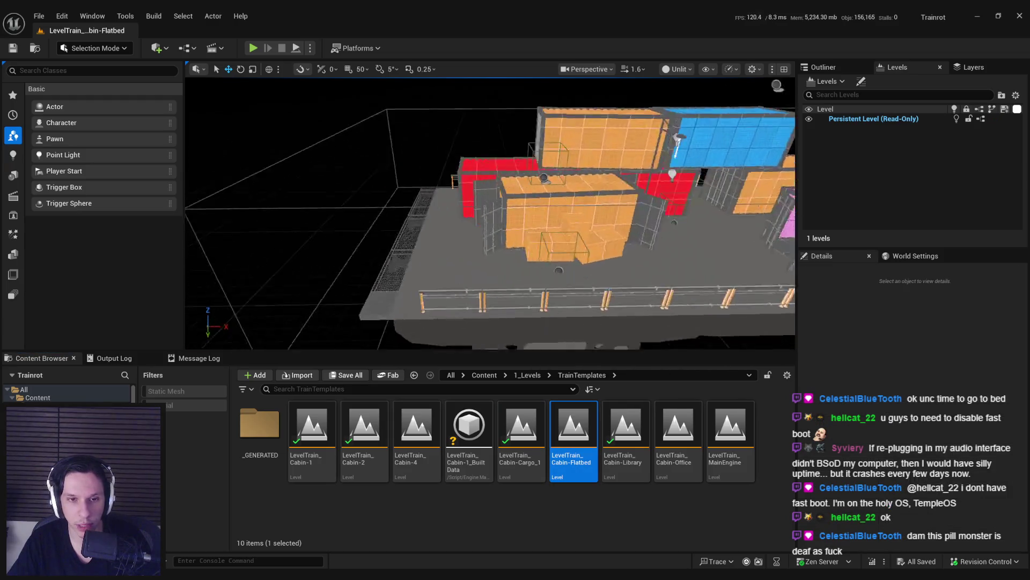
pyautogui.click(518, 271)
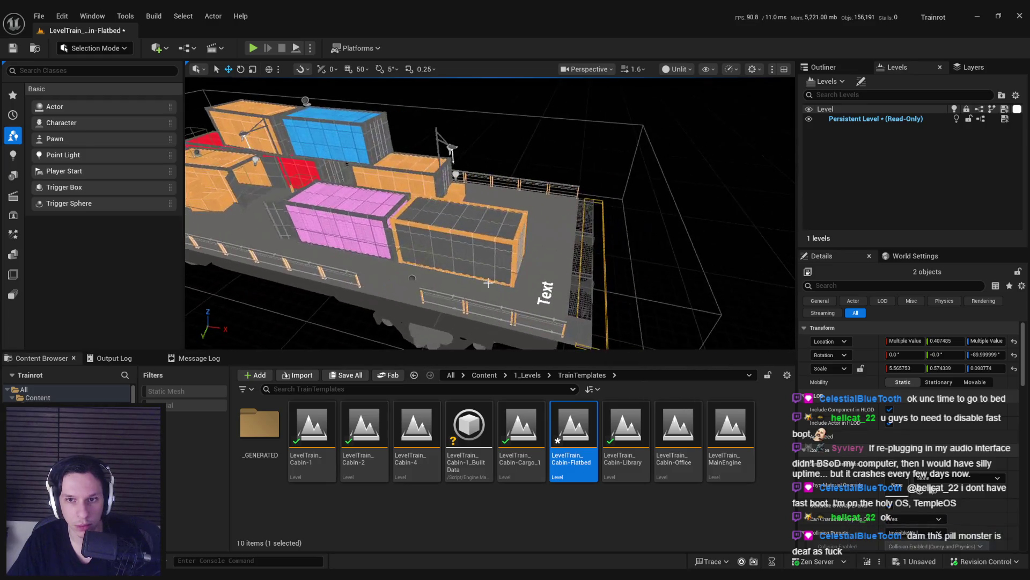
pyautogui.hotkey('ctrl', 's')
pyautogui.click(531, 409)
pyautogui.doubleClick(531, 410)
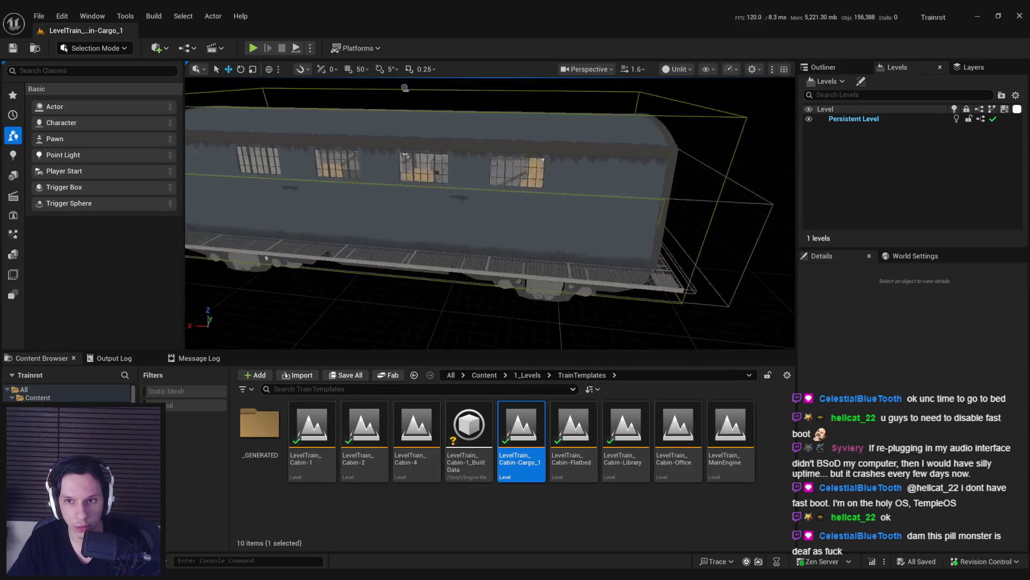
pyautogui.doubleClick(365, 424)
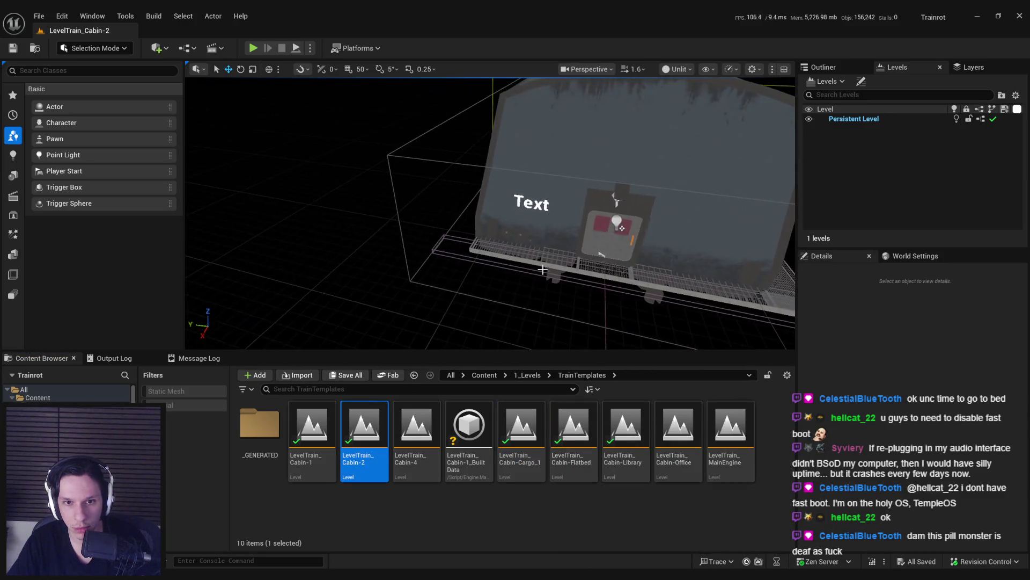
# Step: Select BlockingVolume6 and the deck volume, rescale them and save Cabin-2
pyautogui.click(616, 220)
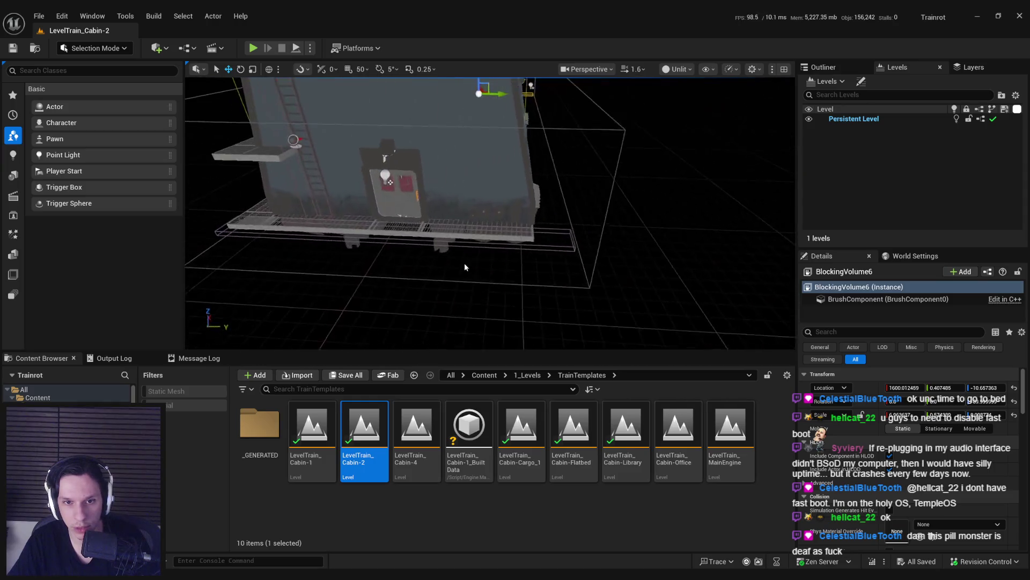
pyautogui.keyDown('ctrl'); pyautogui.click(455, 246); pyautogui.keyUp('ctrl')
pyautogui.press('f')
pyautogui.press('r')
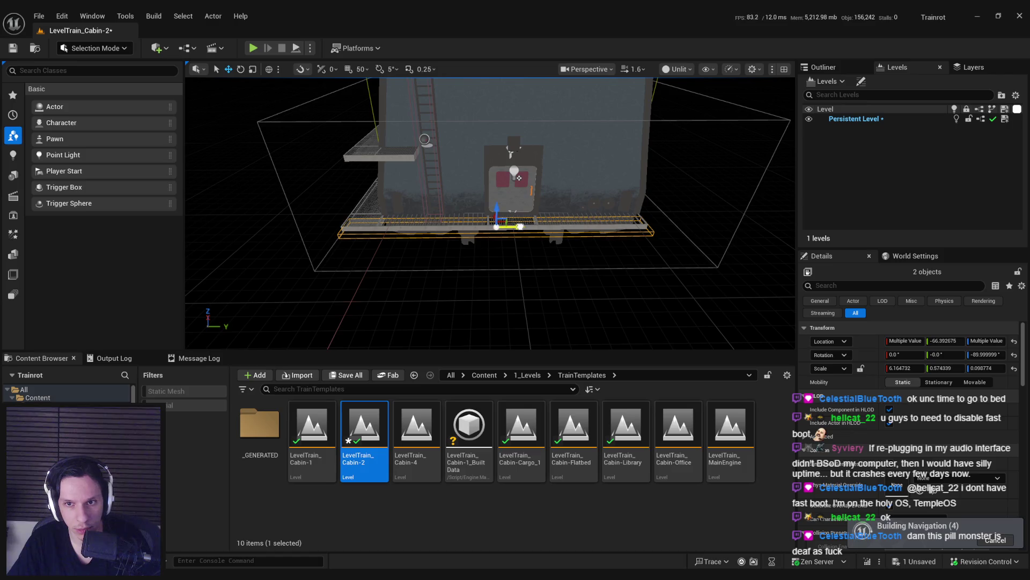
pyautogui.hotkey('ctrl', 's')
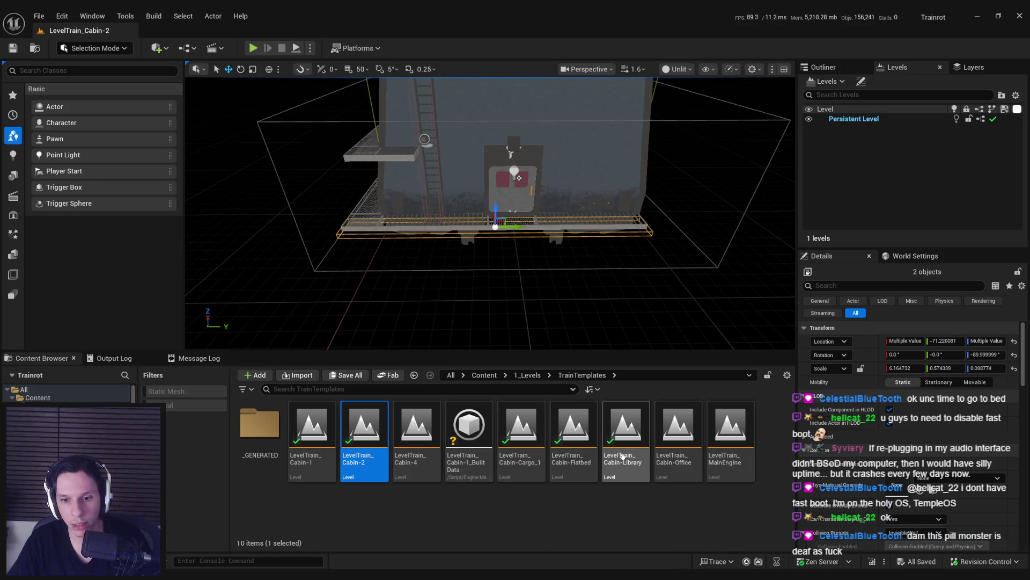
# Step: Open Cabin-Library, then LevelTrain_Cabin-Office, and select both of its blocking volumes
pyautogui.doubleClick(624, 430)
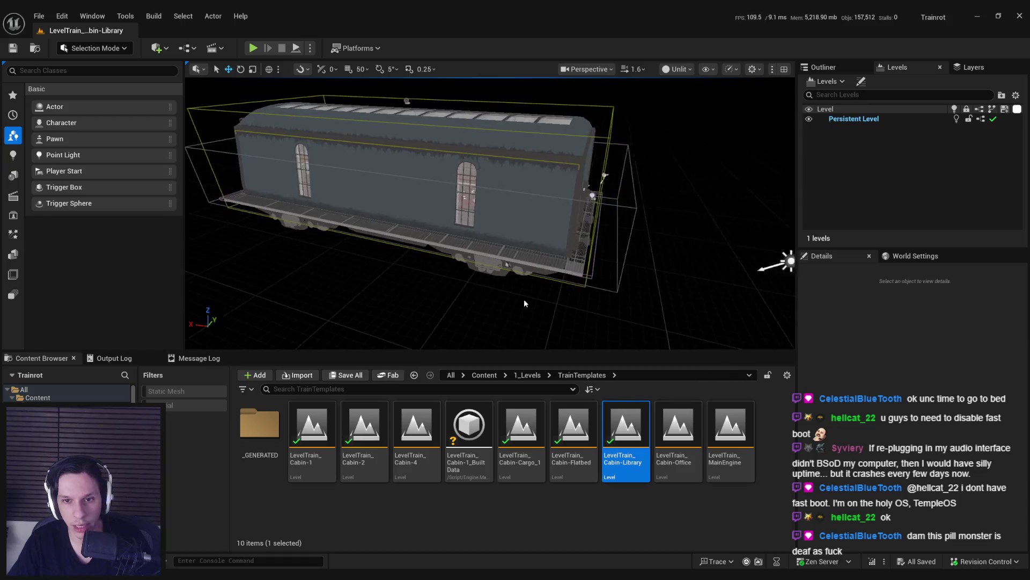
pyautogui.press('Right')
pyautogui.press('Return')
pyautogui.hotkey('ctrl', 'a')
# Step: Save the Cabin-Office volume changes (X scale about 6.15) with check-out, then open Recent Levels
pyautogui.press('f')
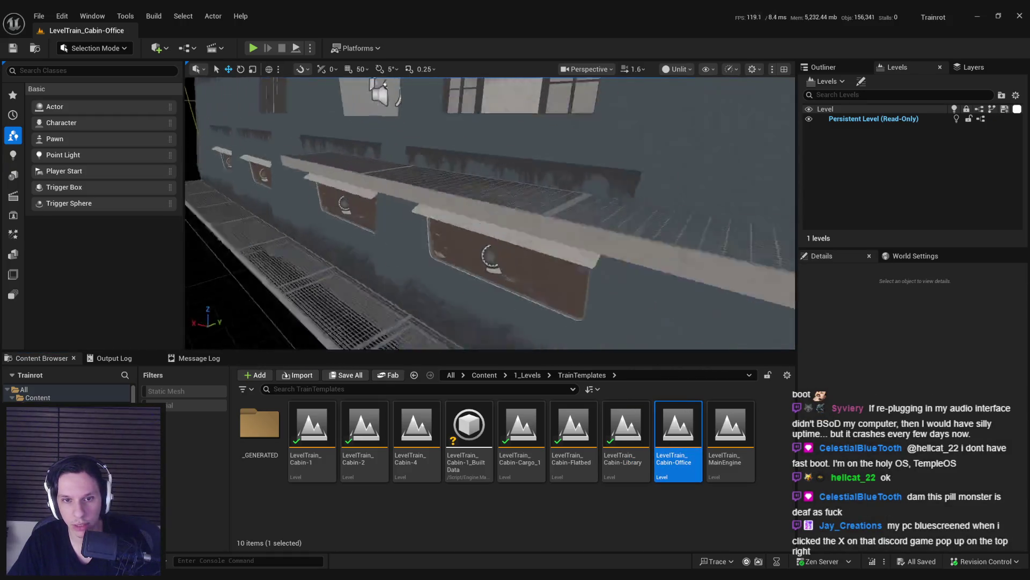
pyautogui.moveTo(503, 299)
pyautogui.mouseDown()
pyautogui.moveTo(502, 274)
pyautogui.moveTo(437, 158)
pyautogui.mouseUp()
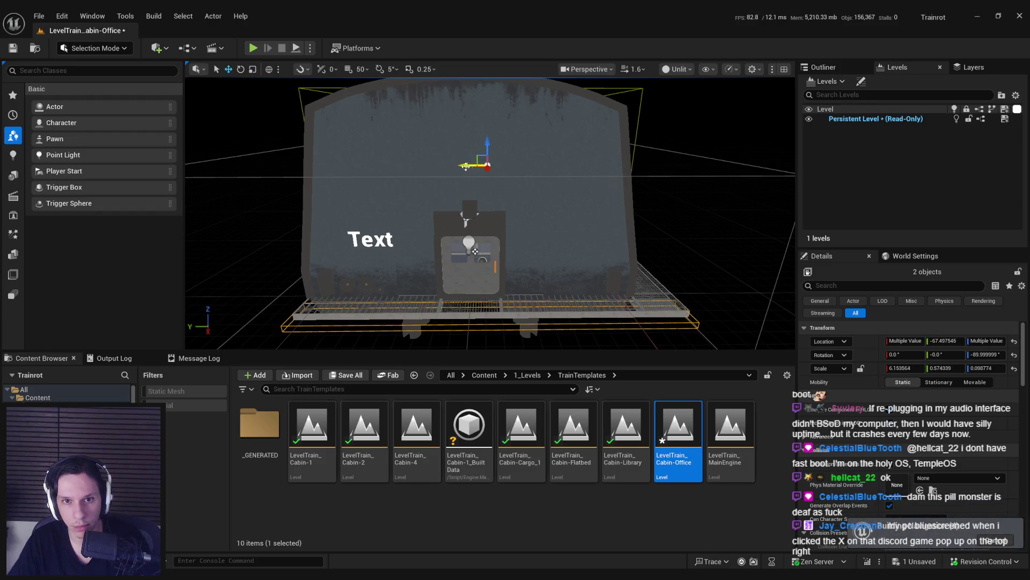
pyautogui.hotkey('ctrl', 's')
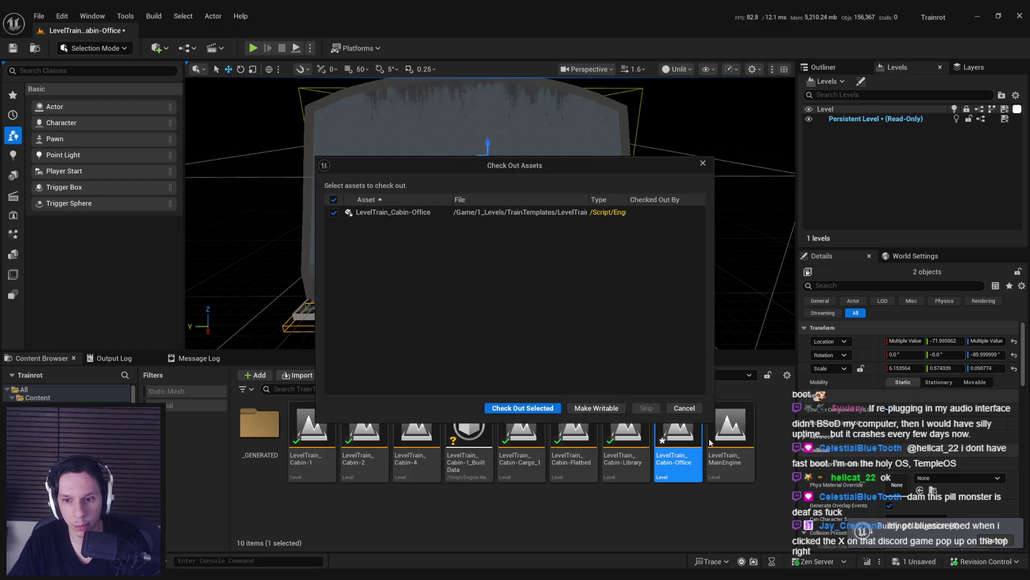
pyautogui.click(523, 409)
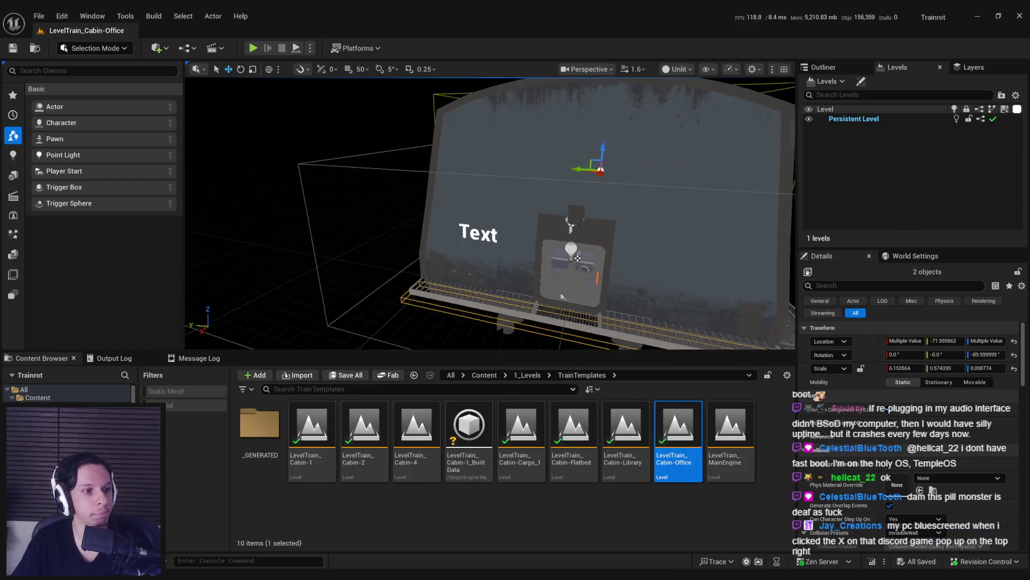
pyautogui.moveTo(272, 201)
pyautogui.mouseDown()
pyautogui.moveTo(450, 207)
pyautogui.moveTo(388, 234)
pyautogui.mouseUp()
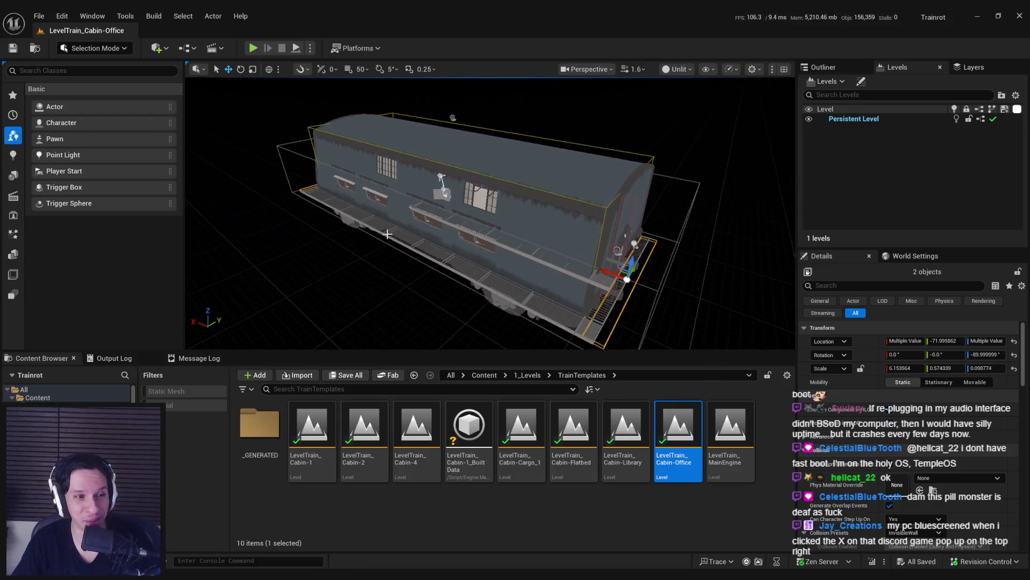
pyautogui.click(38, 16)
# Step: Open the GameWorldLevel level and start a fullscreen Play-in-Editor session
pyautogui.moveTo(161, 89)
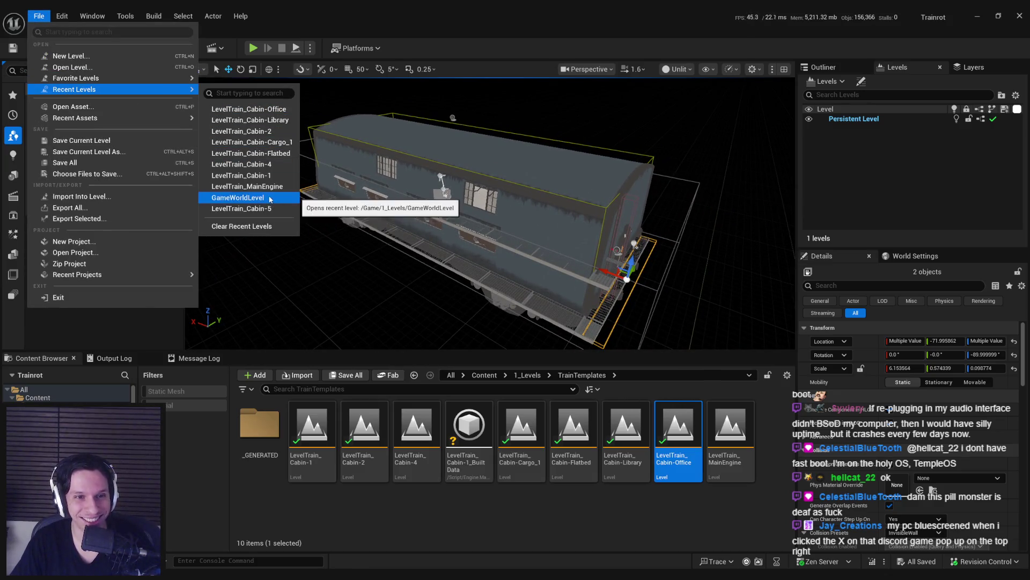
pyautogui.click(270, 199)
pyautogui.moveTo(490, 215); pyautogui.dragTo(490, 193)
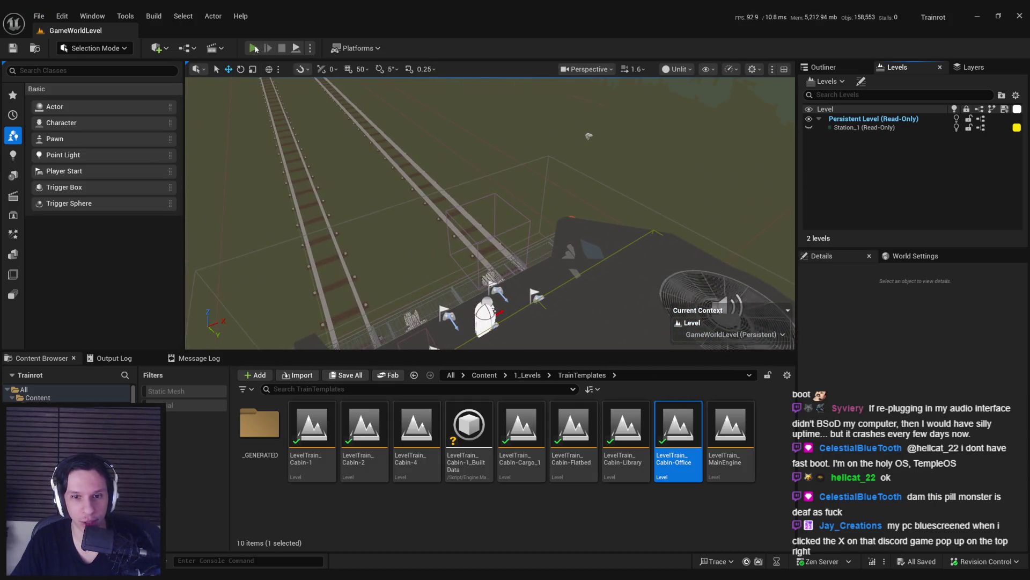
pyautogui.click(254, 48)
pyautogui.press('F11')
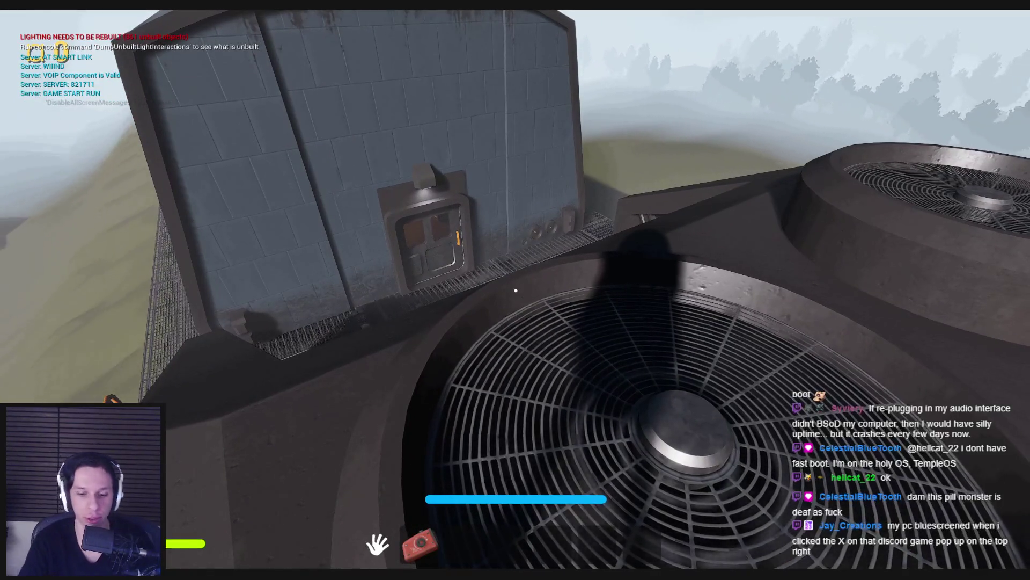
# Step: Walk off the cabin roof, through the dark vent and lit doorway onto the red-railed catwalk
pyautogui.press('w')
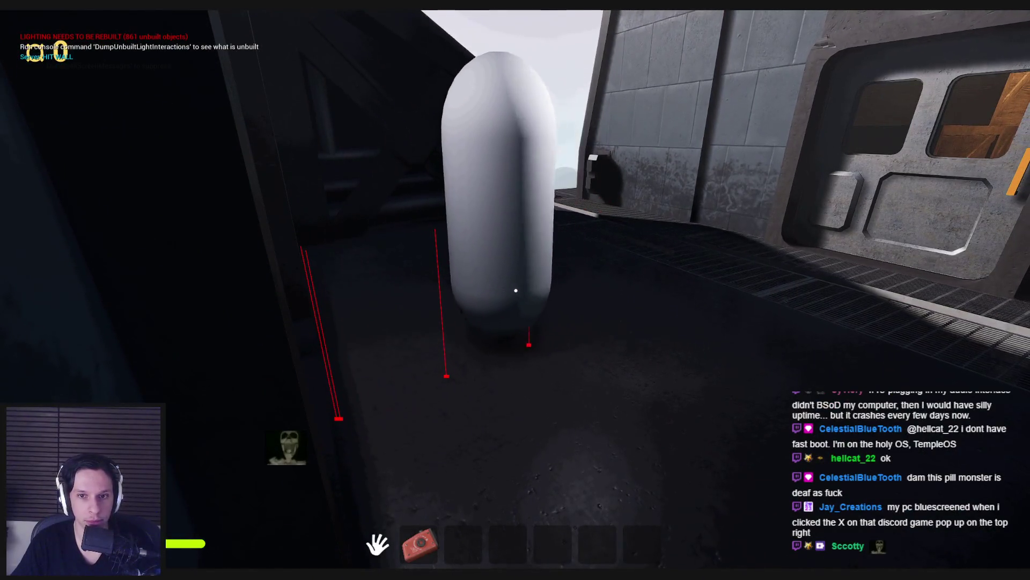
pyautogui.press('w')
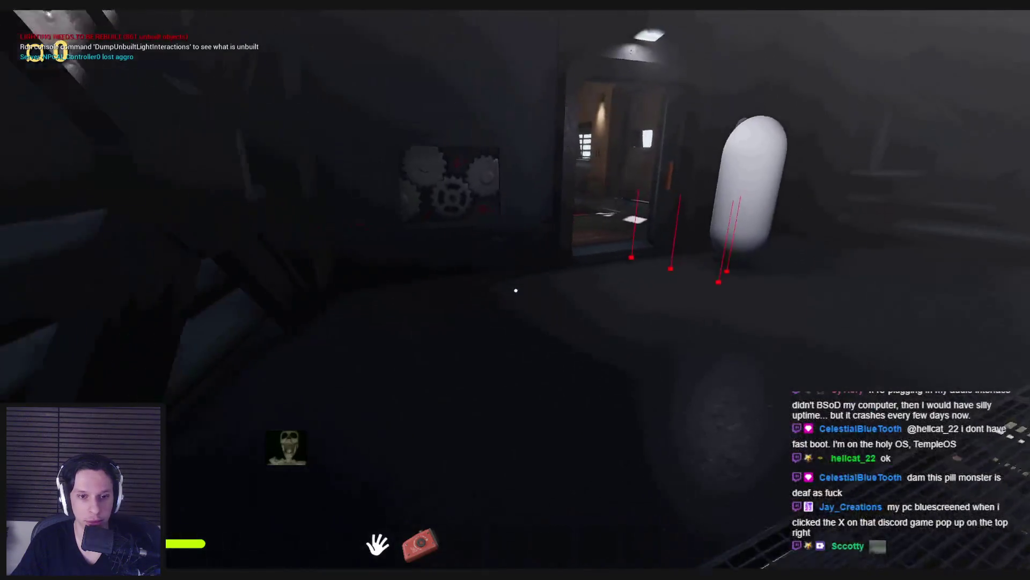
pyautogui.press('w')
pyautogui.press('d')
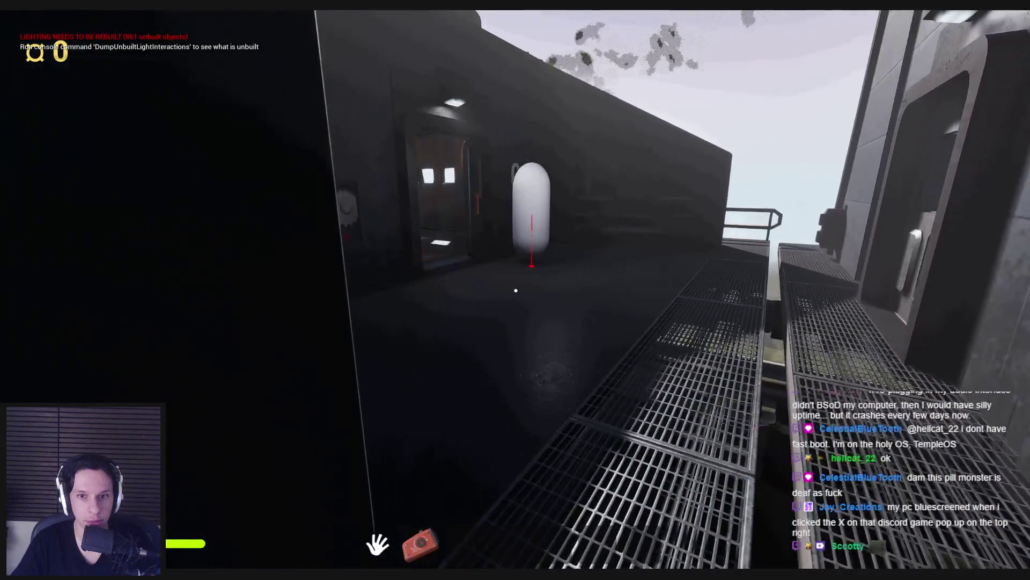
pyautogui.press('a')
pyautogui.press('w')
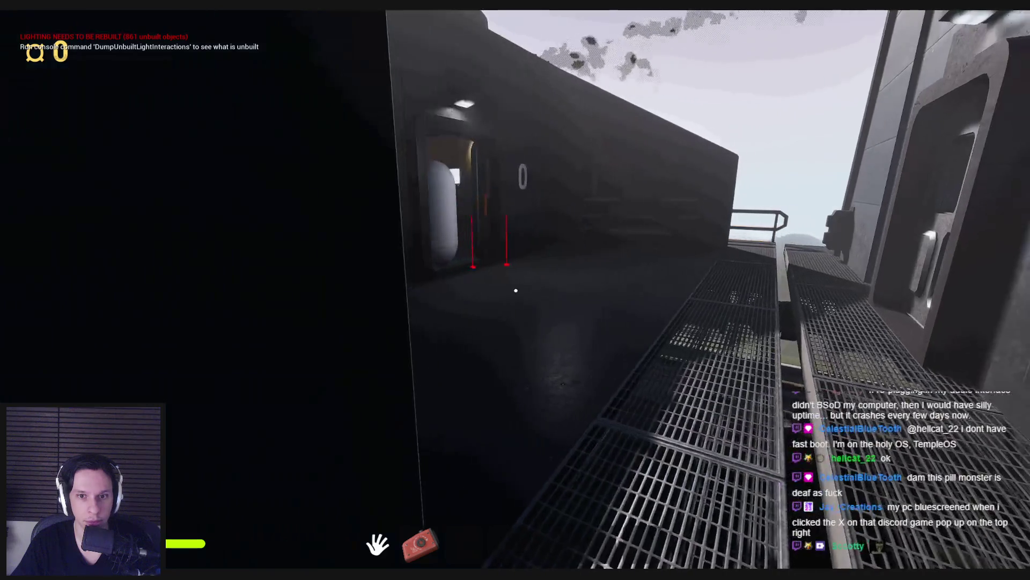
pyautogui.press('w')
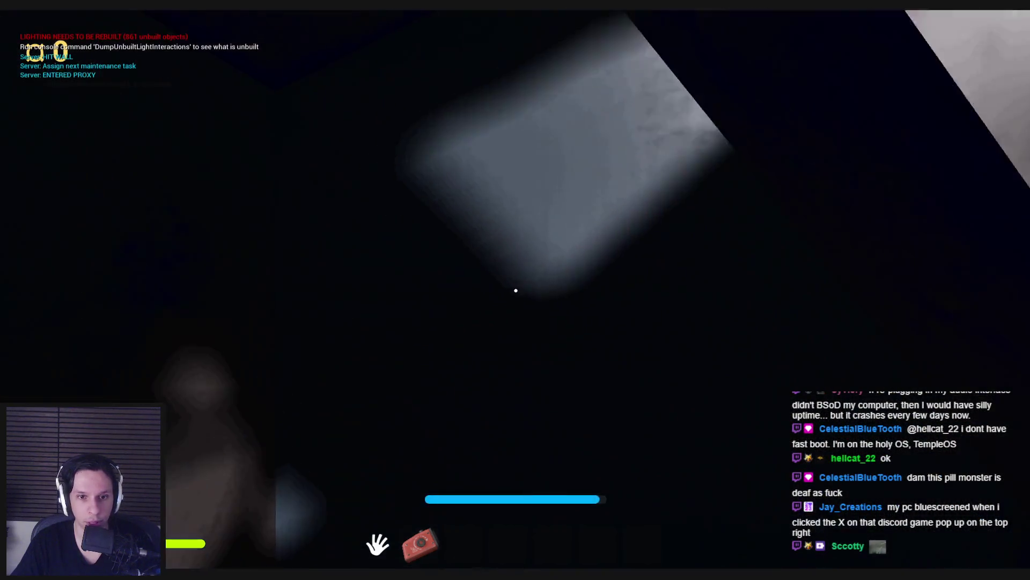
pyautogui.press('w')
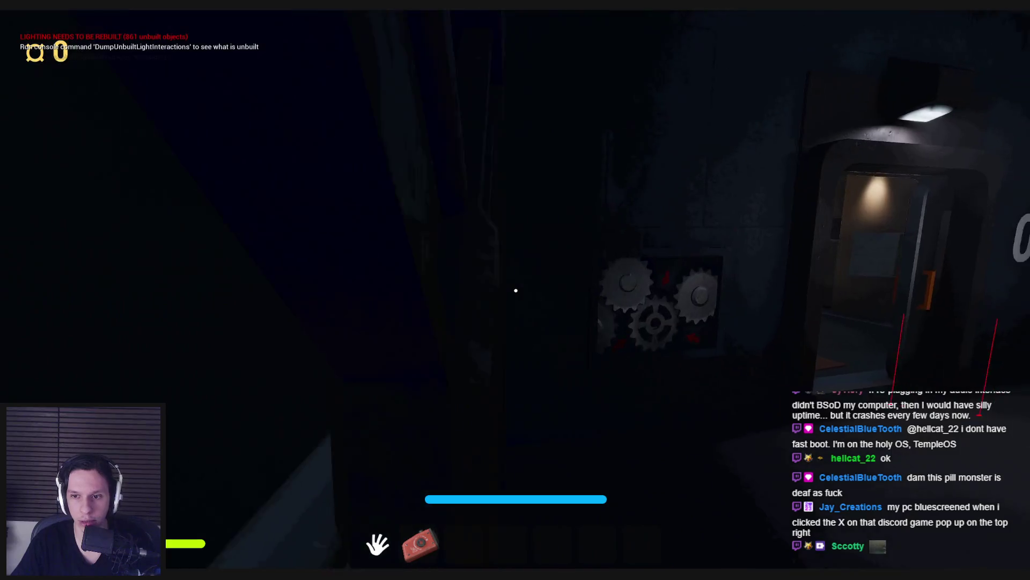
pyautogui.press('w')
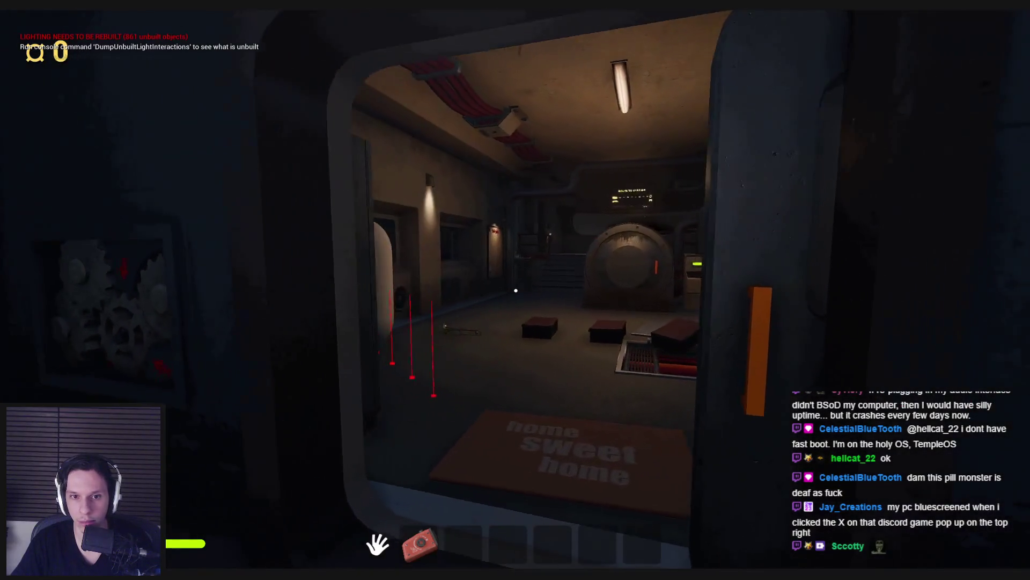
pyautogui.press('w')
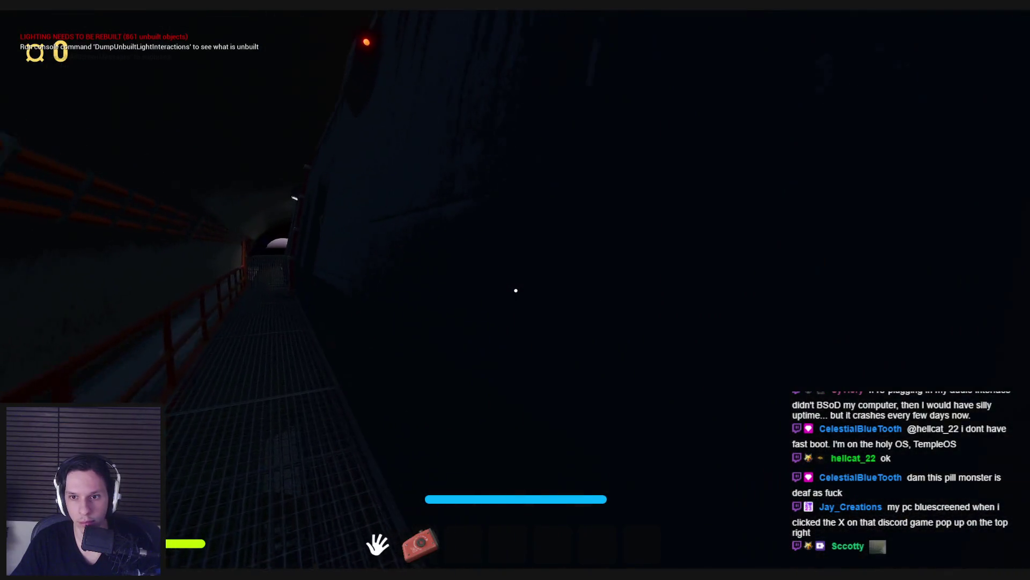
pyautogui.press('w')
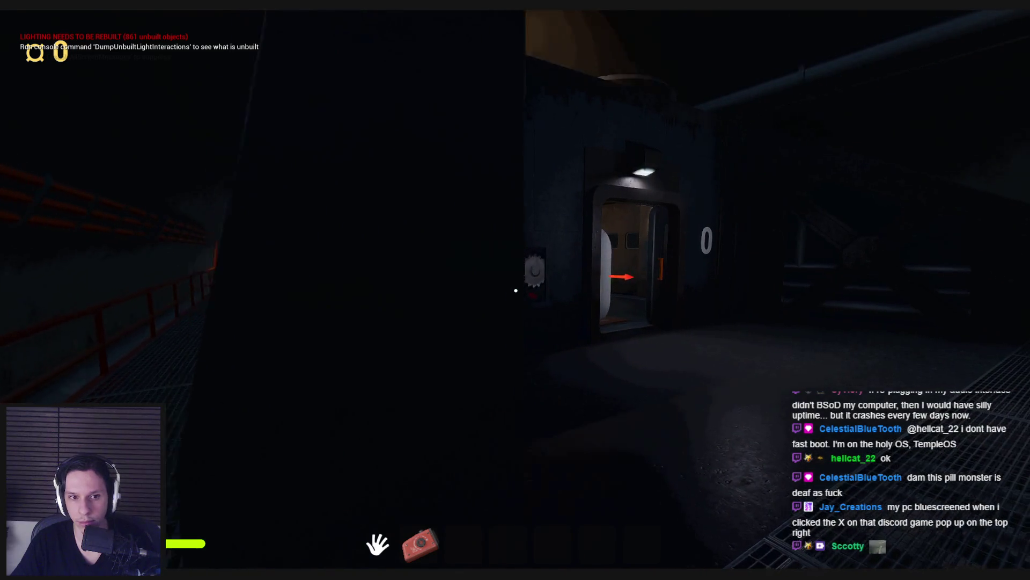
pyautogui.hotkey('shift', 'w')
pyautogui.hotkey('shift', 'w')
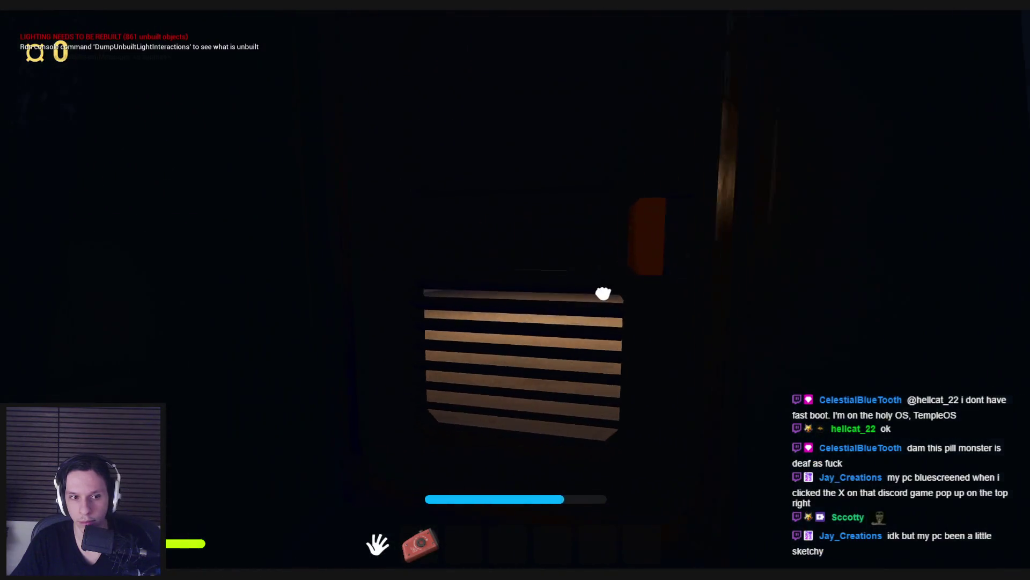
# Step: Walk past the lockers and along the dark corridor toward the lit grated corridor
pyautogui.press('w')
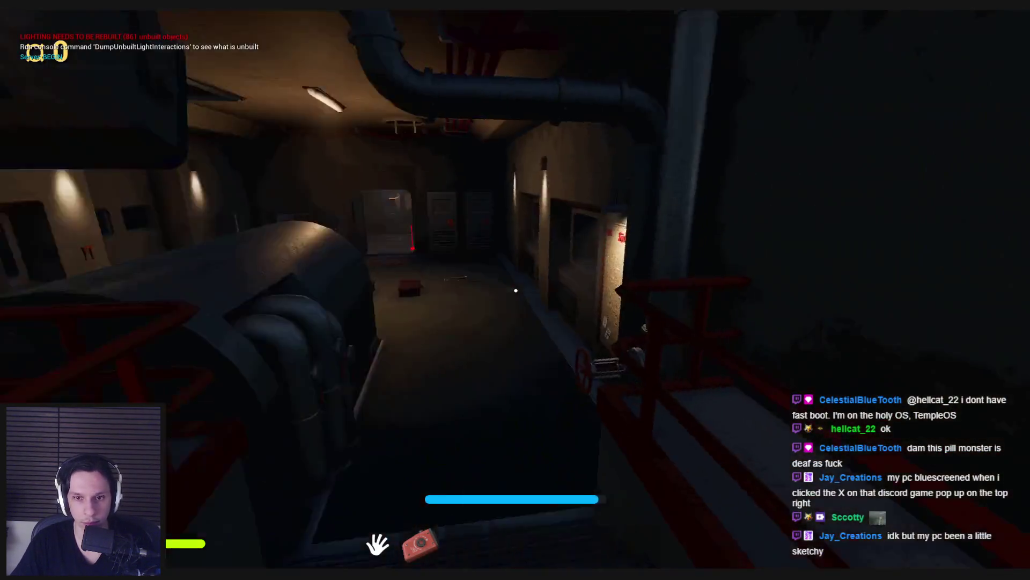
pyautogui.press('w')
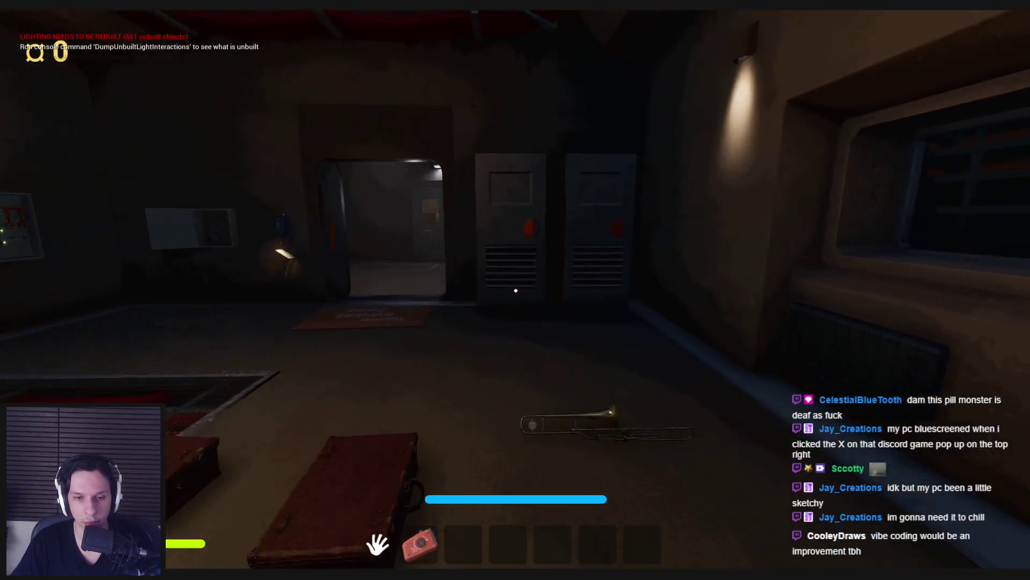
pyautogui.press('w')
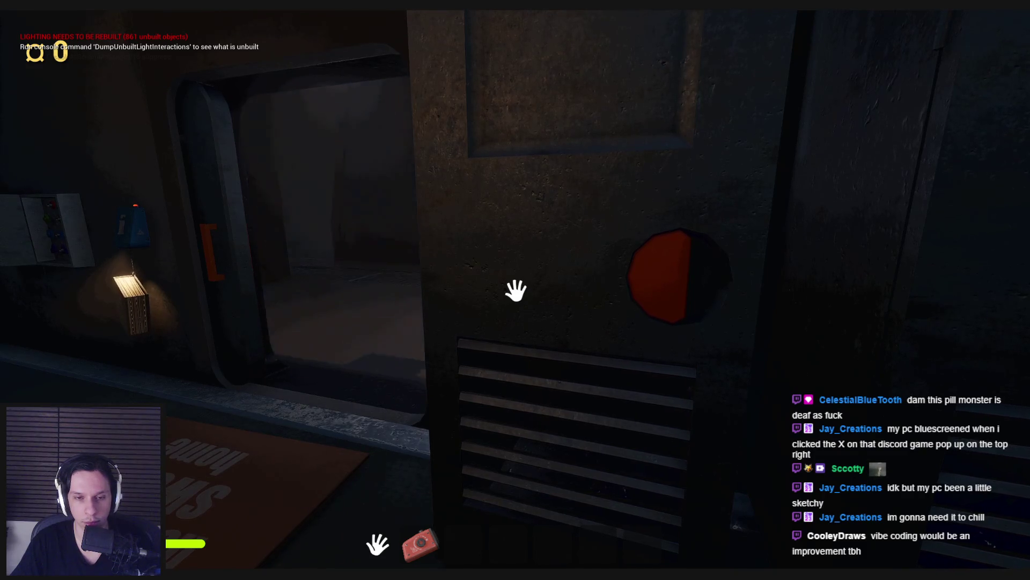
pyautogui.press('w')
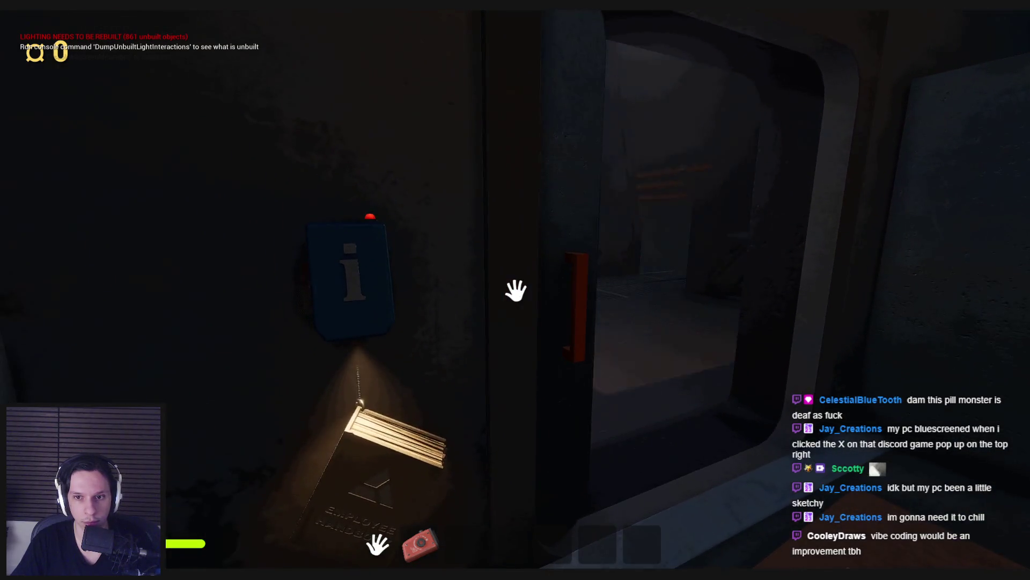
pyautogui.press('w')
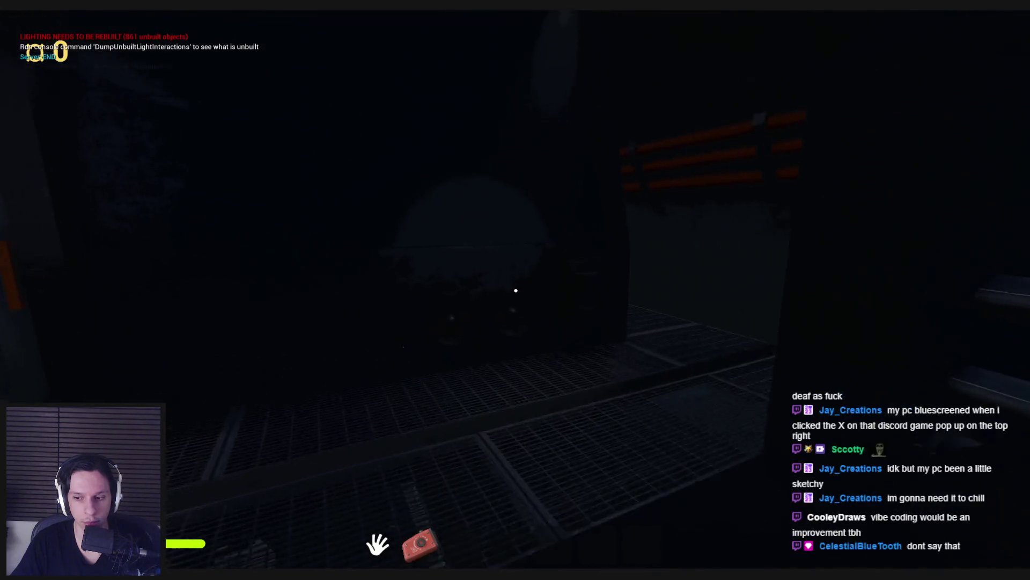
pyautogui.press('w')
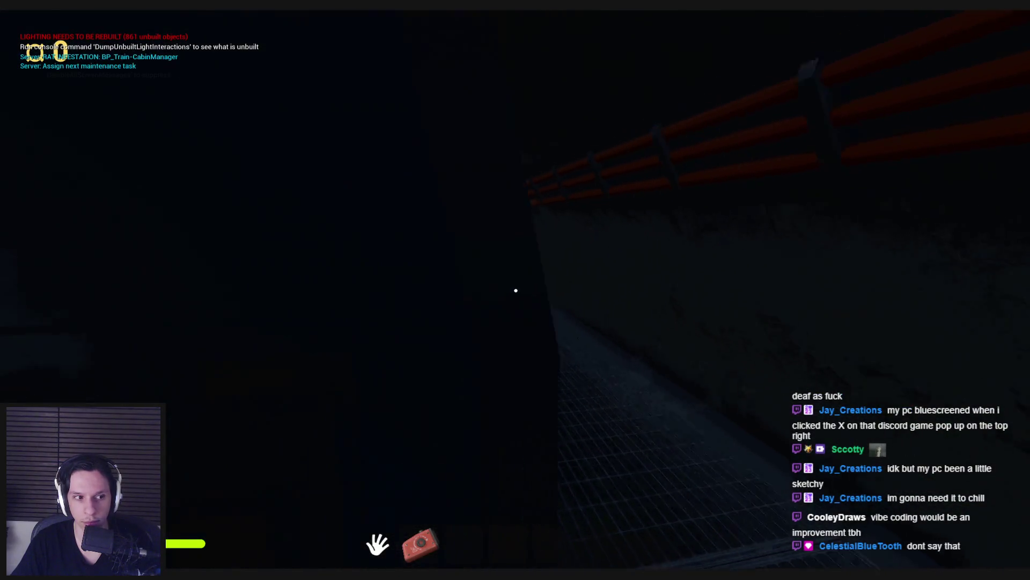
pyautogui.press('w')
pyautogui.press('w')
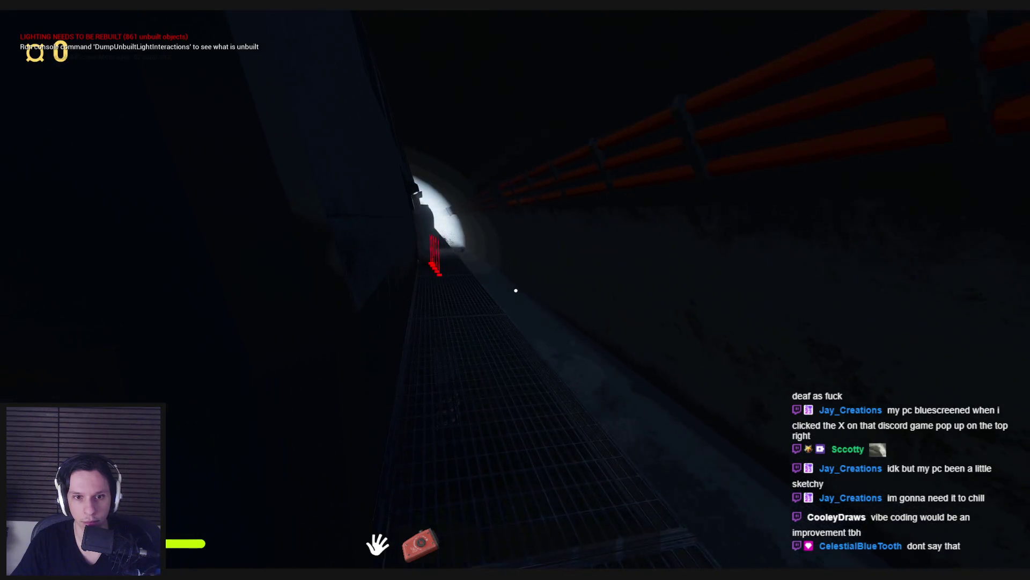
pyautogui.press('w')
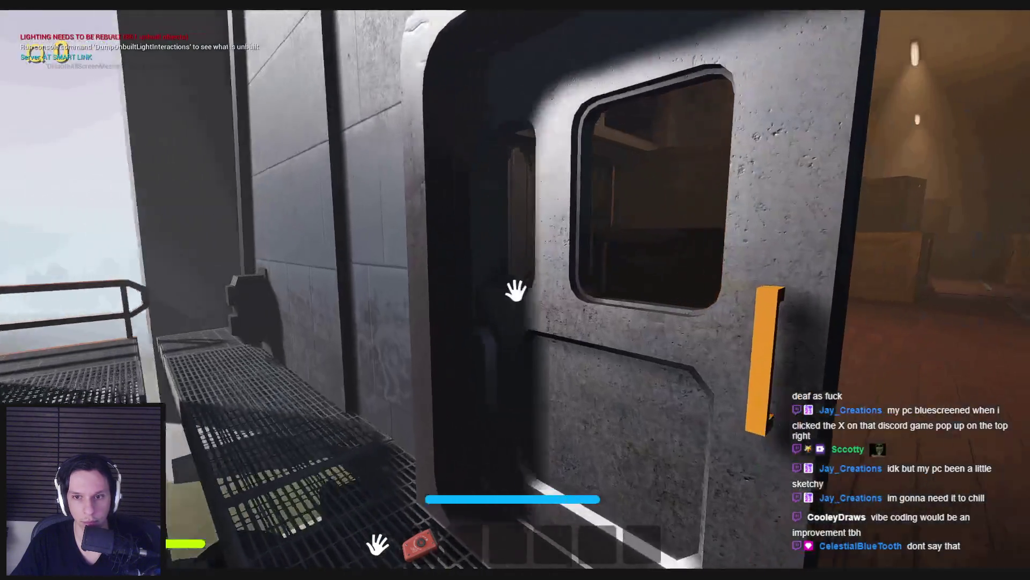
# Step: Cross the crate room and sunlit hall, hide the navmesh overlay, and open the windowed door
pyautogui.click(516, 290)
pyautogui.press('w')
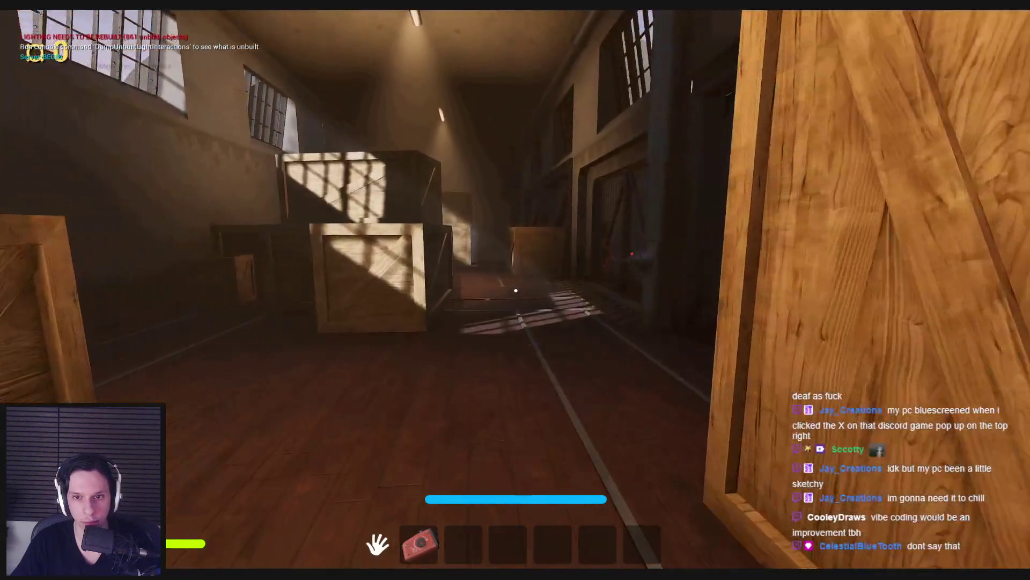
pyautogui.press('w')
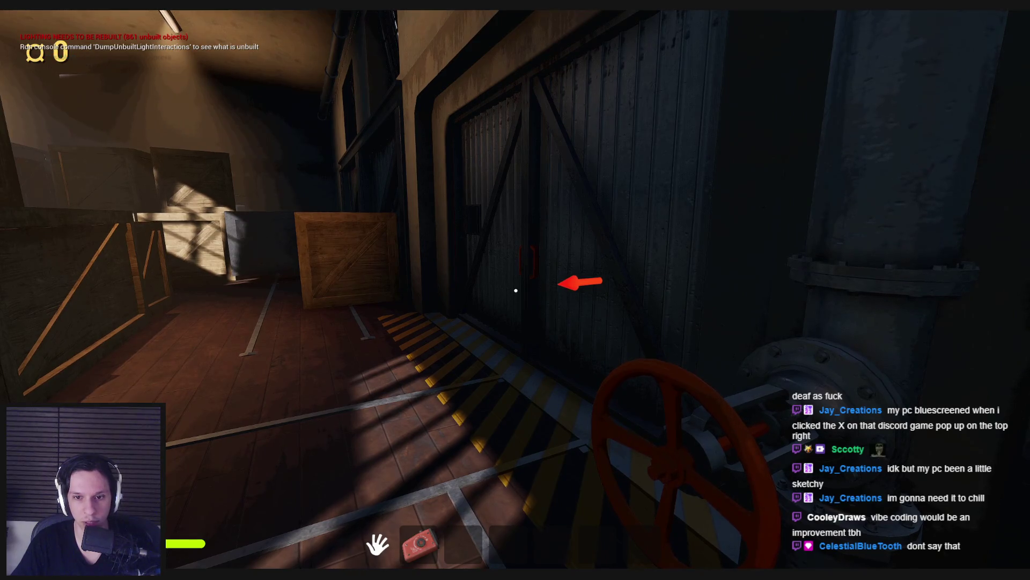
pyautogui.press('w')
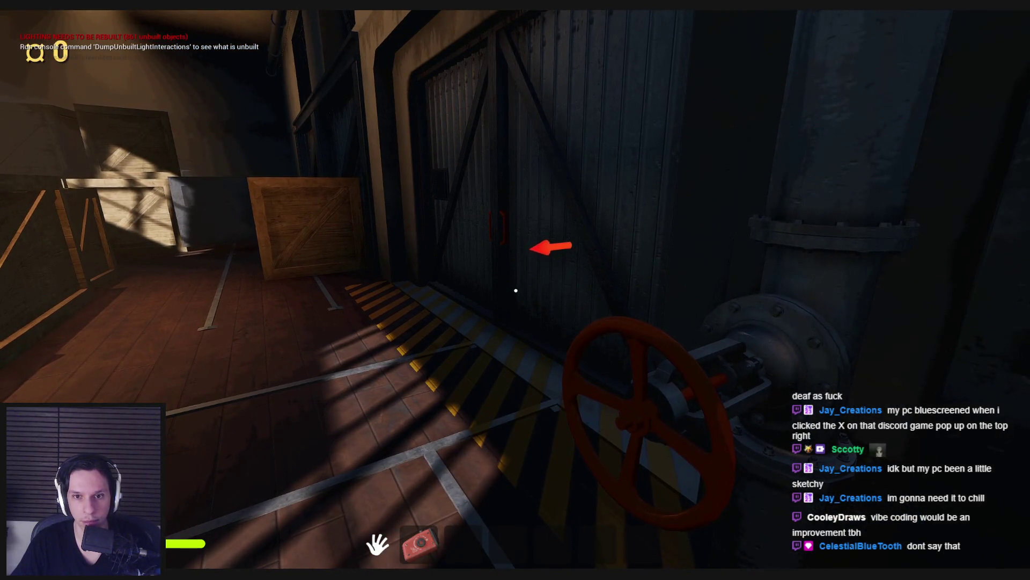
pyautogui.press('w')
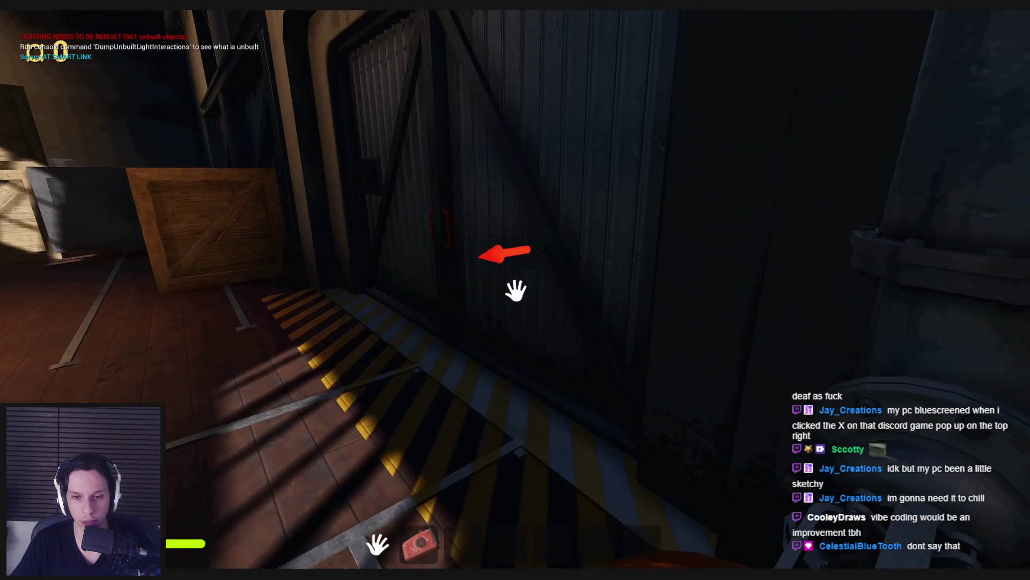
pyautogui.press('a')
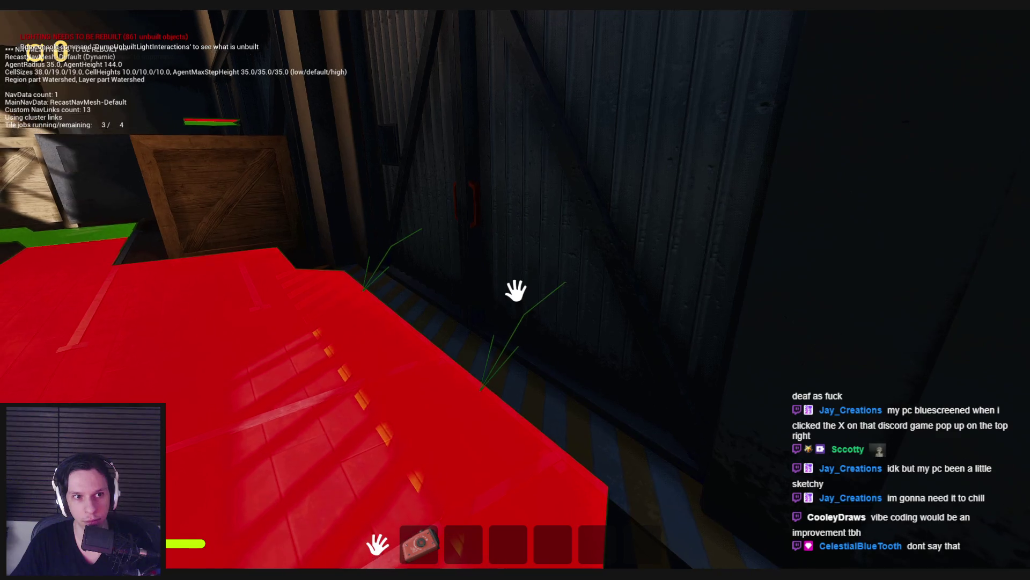
pyautogui.press('p')
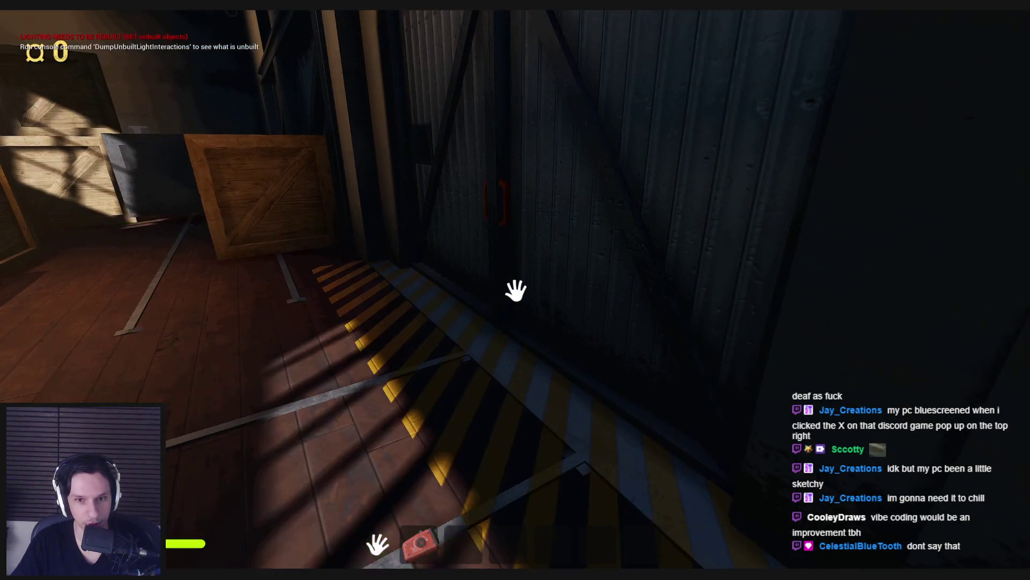
pyautogui.press('w')
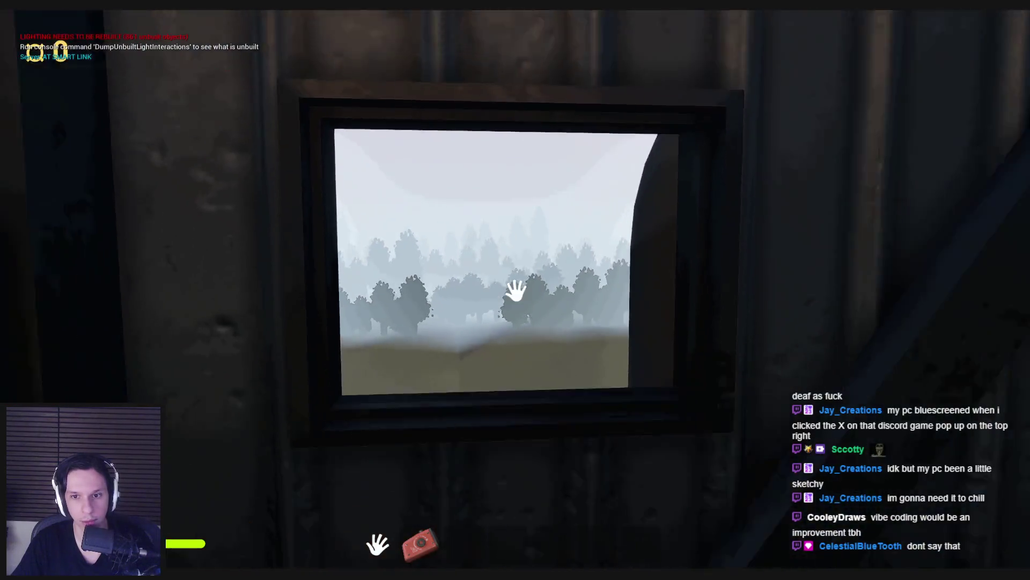
pyautogui.click(517, 290)
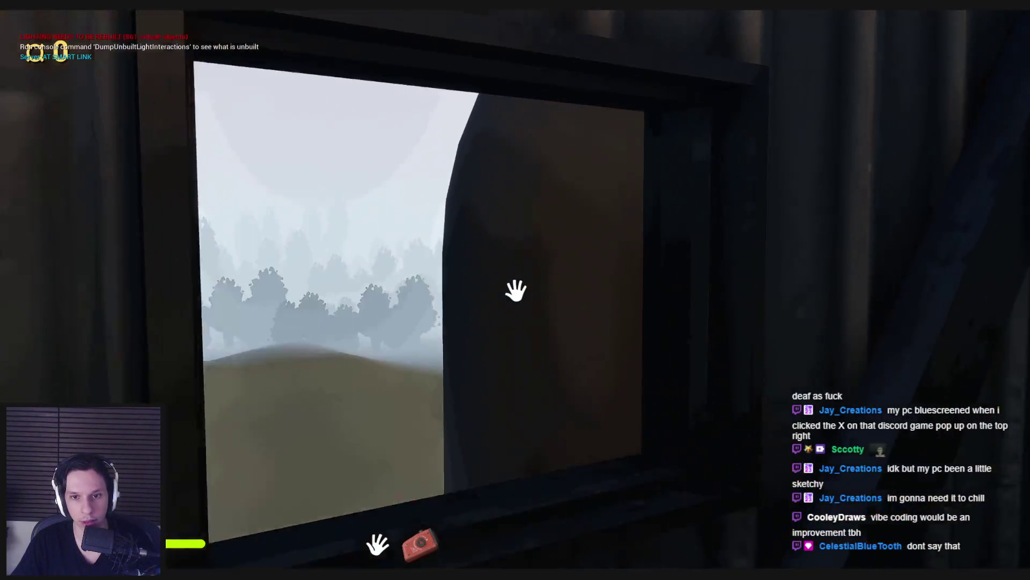
# Step: Go out onto the train walkway, through the crate car and lift door into the red corridor
pyautogui.press('s')
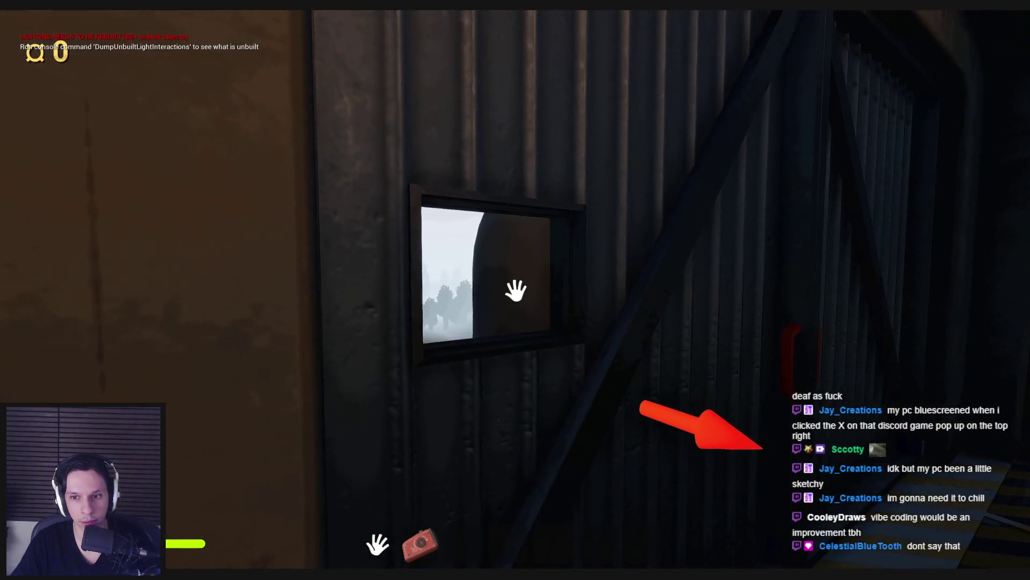
pyautogui.press('s')
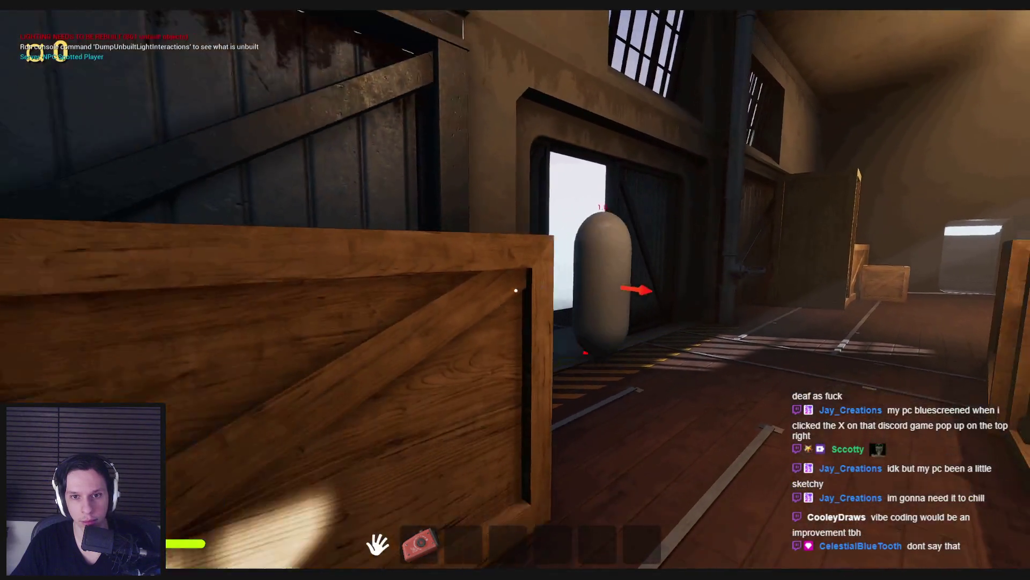
pyautogui.press('s')
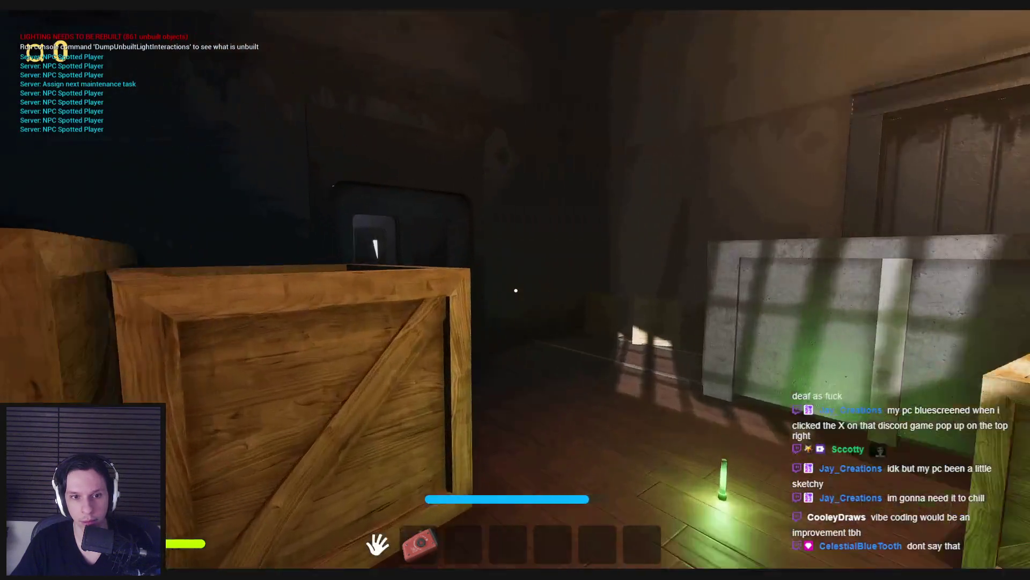
pyautogui.press('w')
pyautogui.press('w')
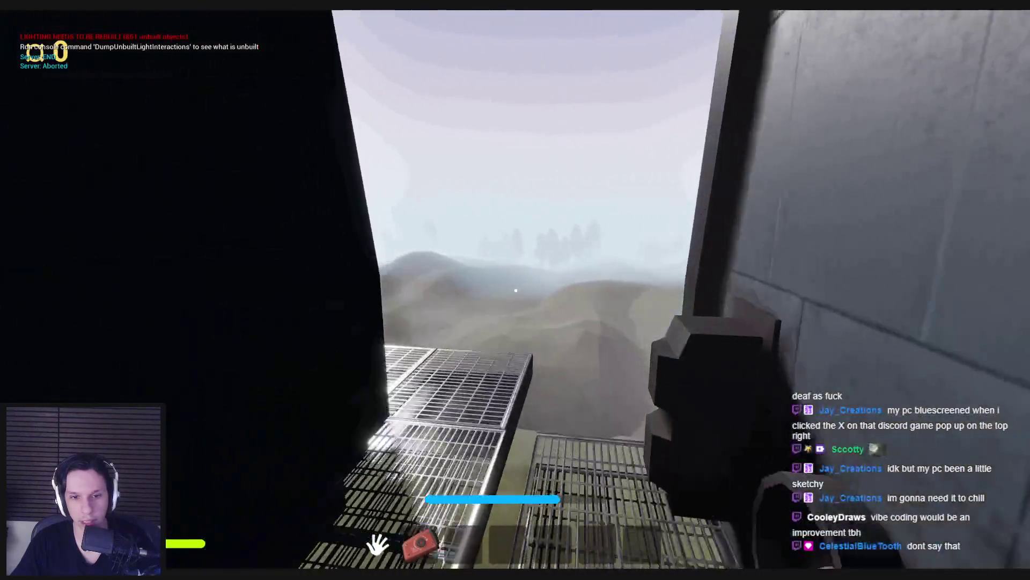
pyautogui.press('w')
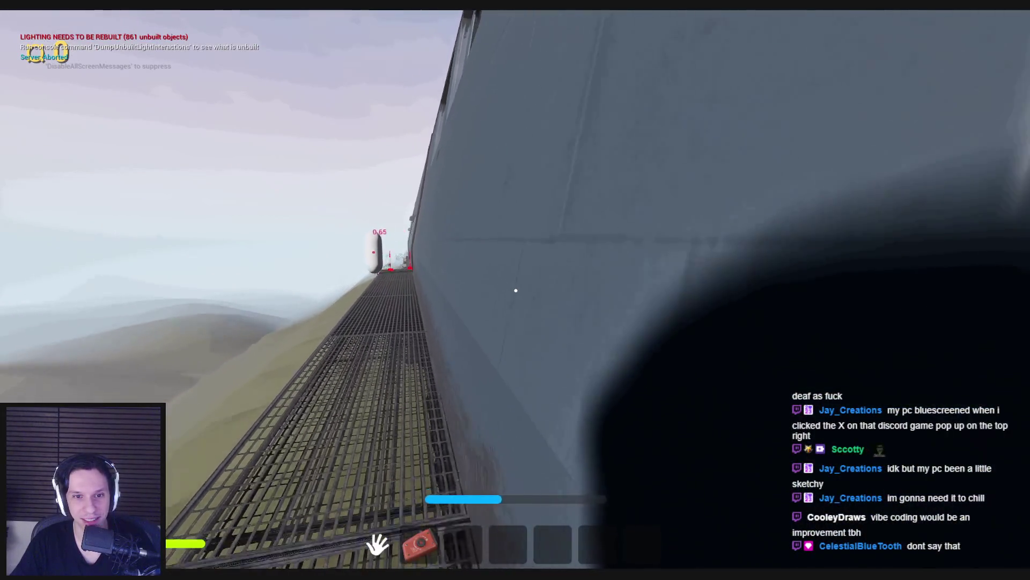
pyautogui.press('w')
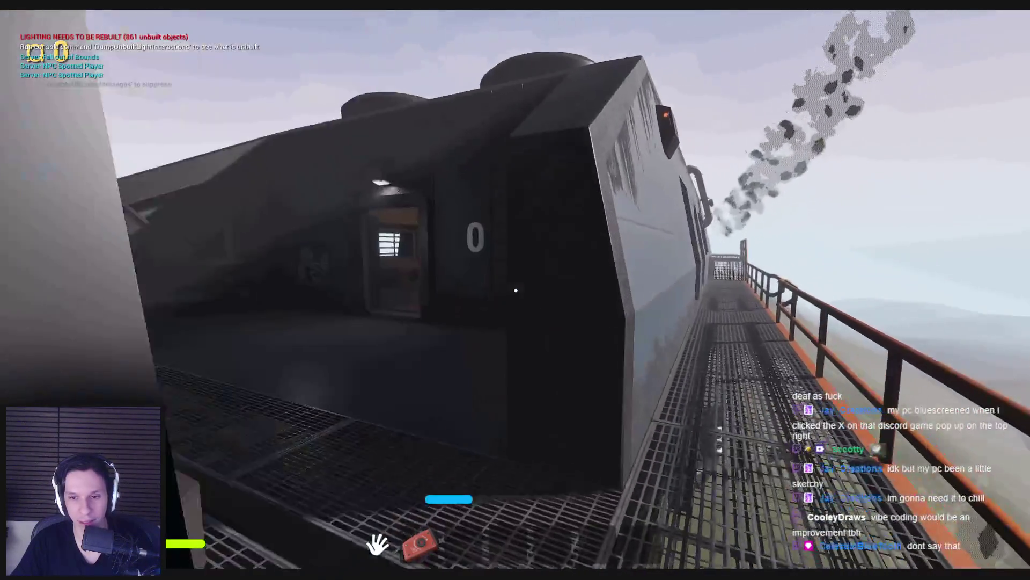
pyautogui.press('w')
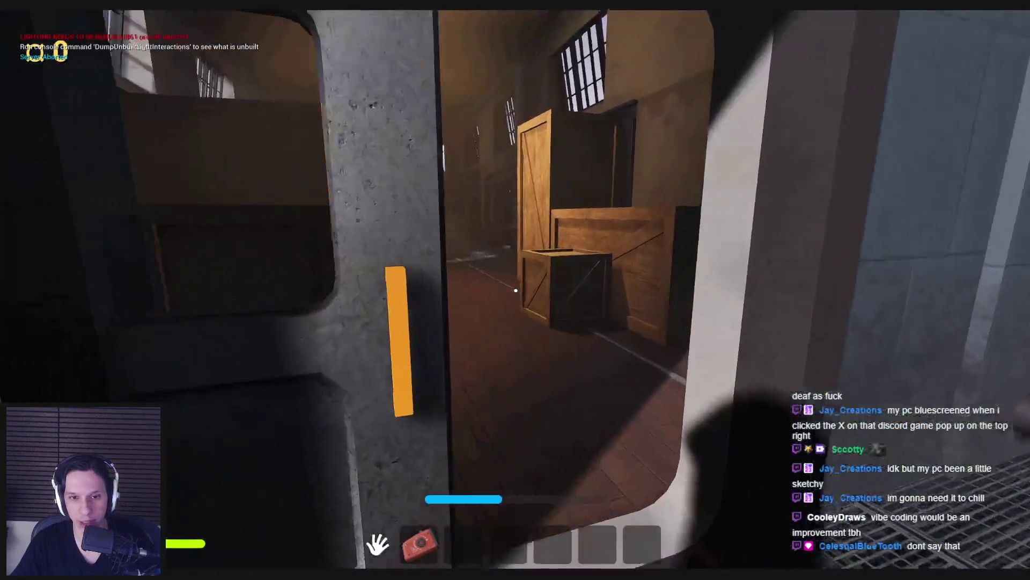
pyautogui.press('w')
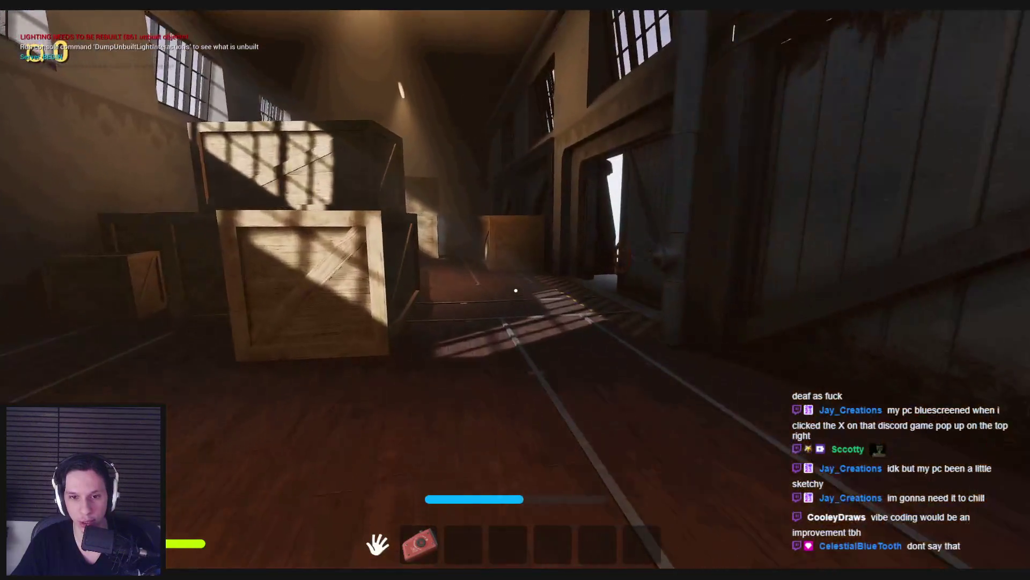
pyautogui.press('w')
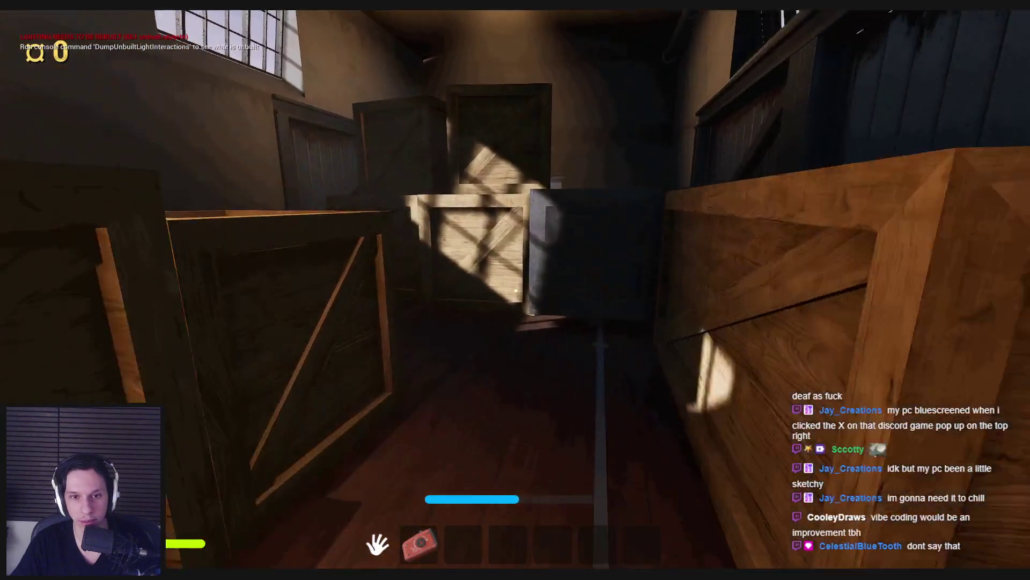
pyautogui.press('w')
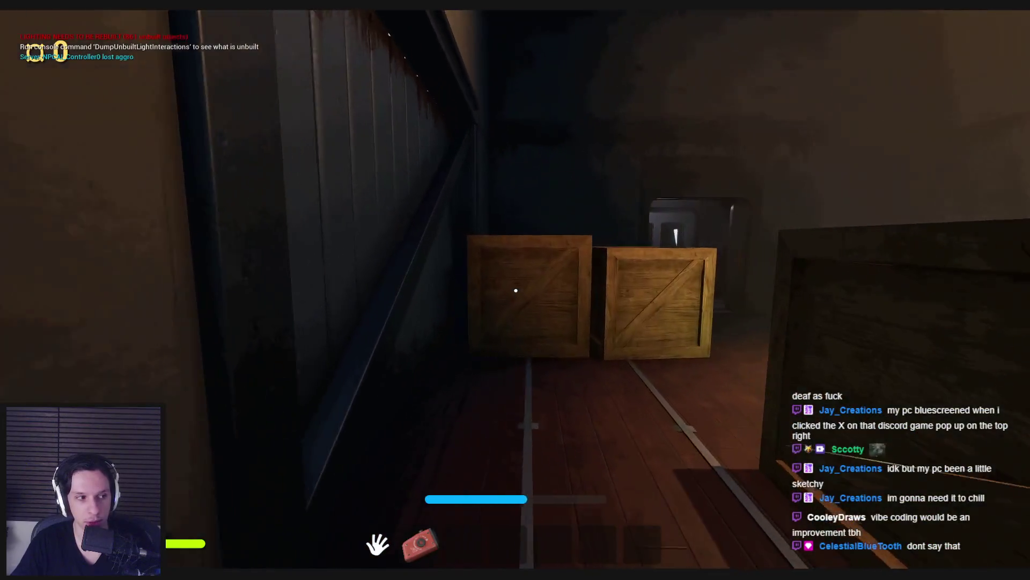
pyautogui.press('w')
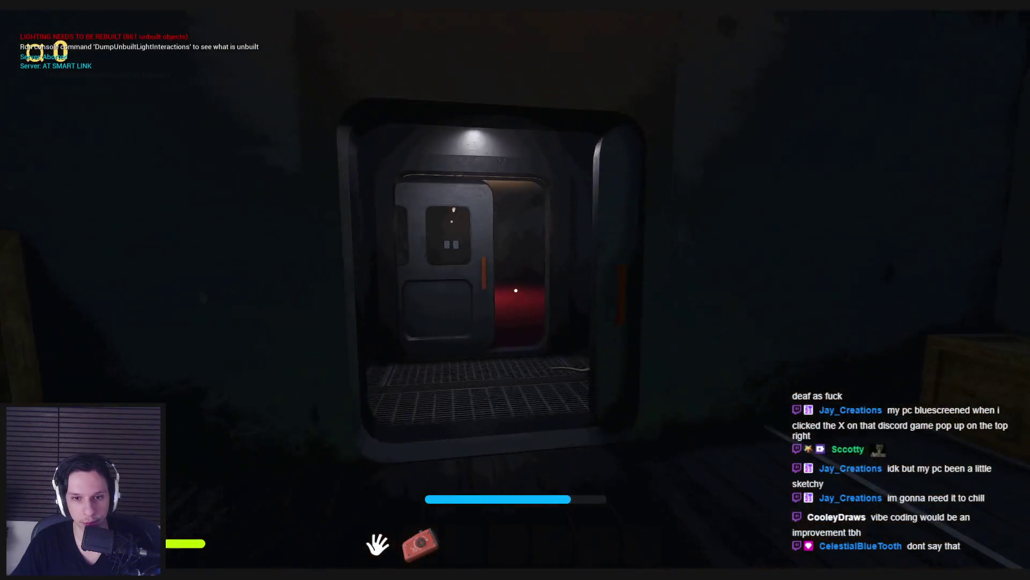
pyautogui.press('e')
pyautogui.press('w')
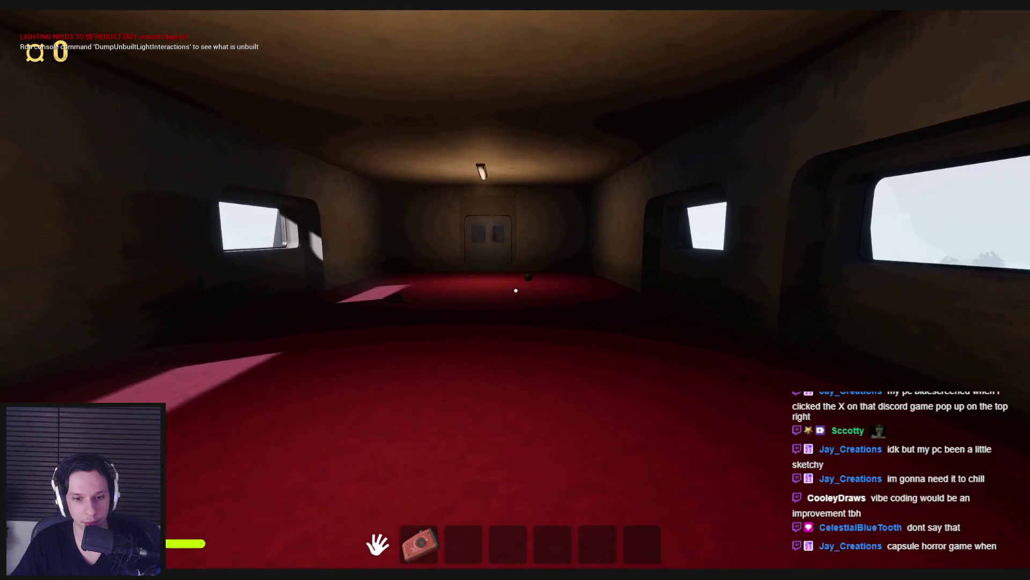
# Step: Toggle the crank device and pick up the glowstick and the tomato in the red corridor
pyautogui.press('2')
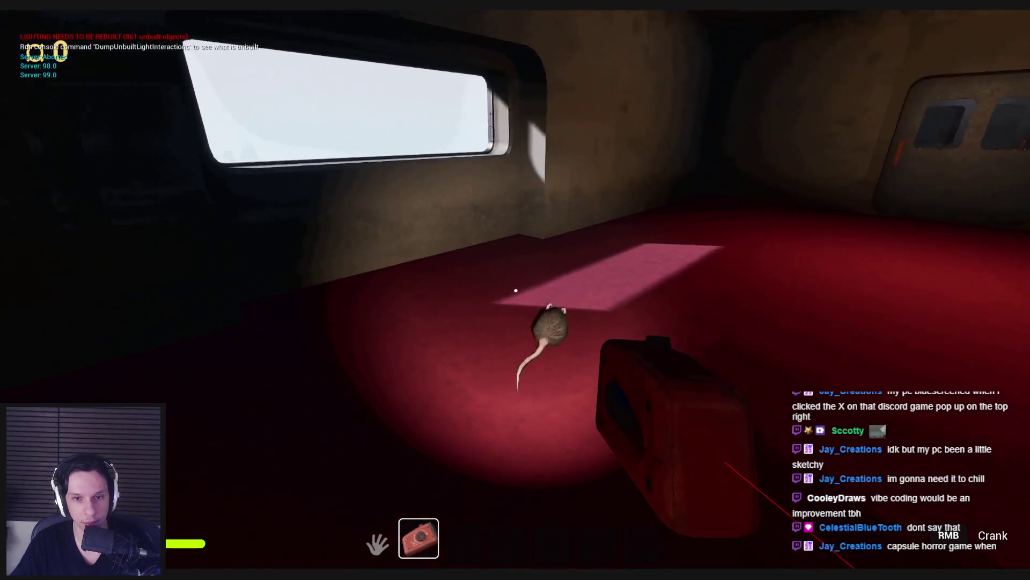
pyautogui.press('w')
pyautogui.press('2')
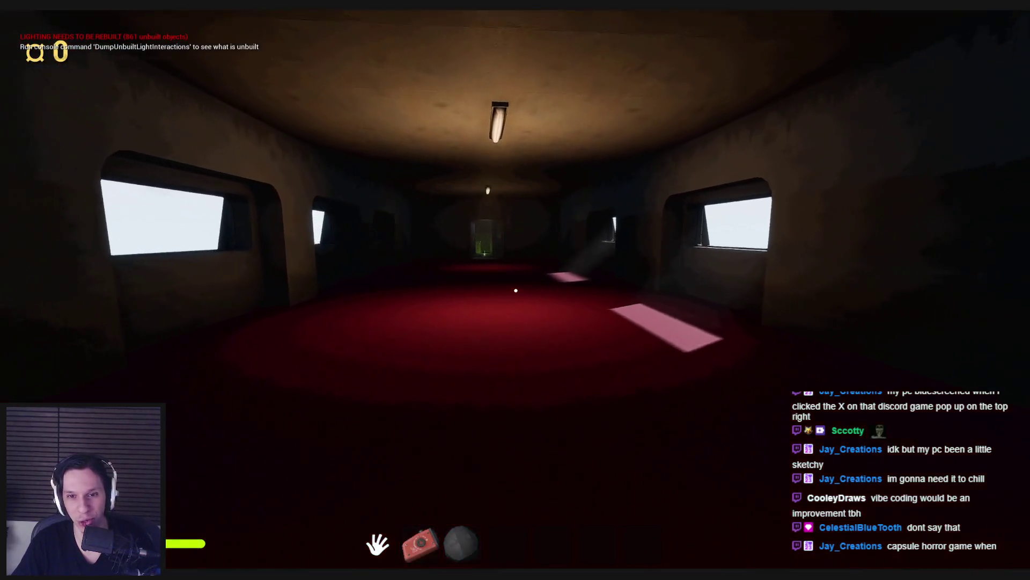
pyautogui.moveTo(516, 291); pyautogui.dragTo(516, 291)
pyautogui.press('2')
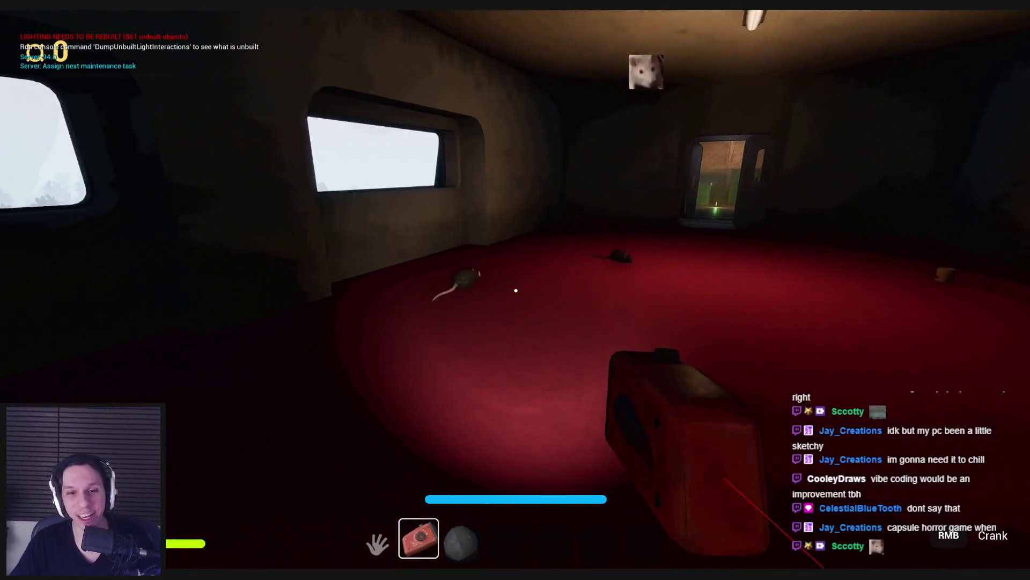
pyautogui.press('2')
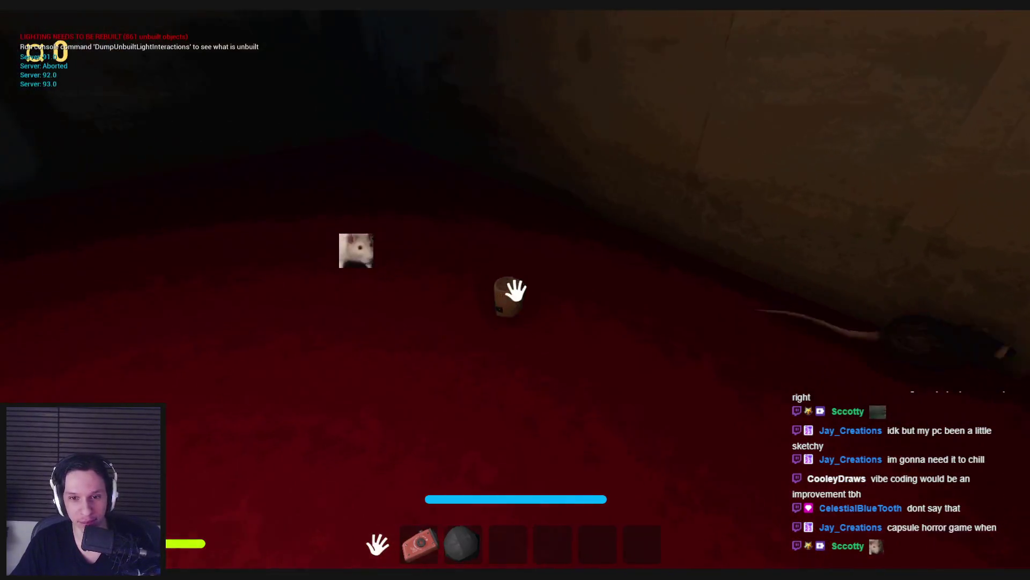
pyautogui.press('2')
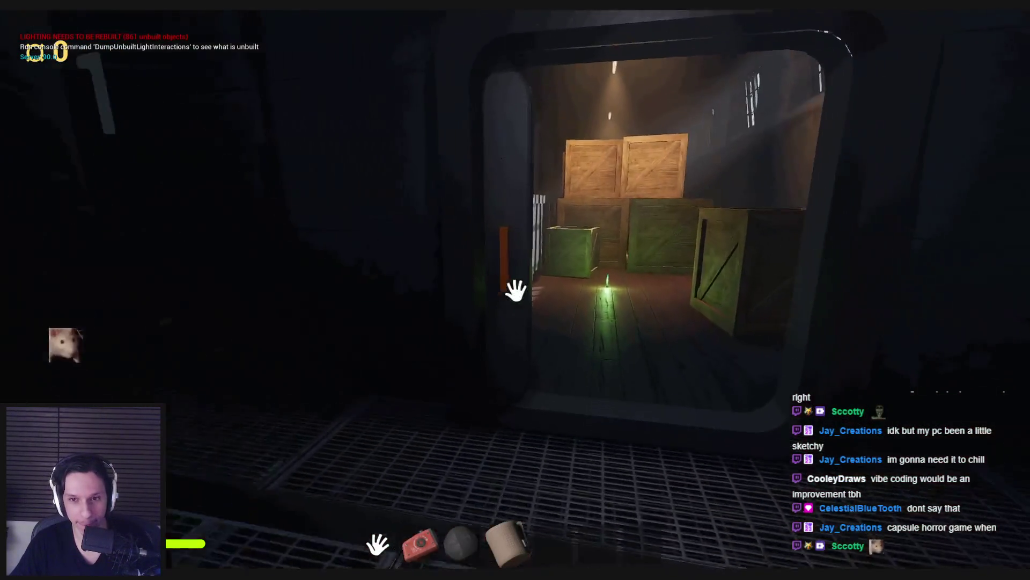
pyautogui.press('e')
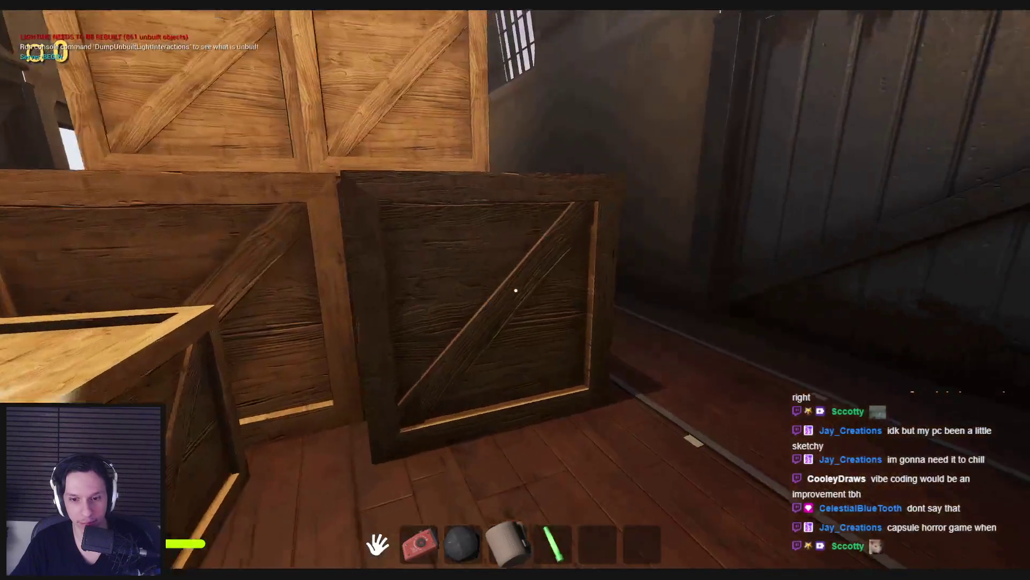
pyautogui.press('w')
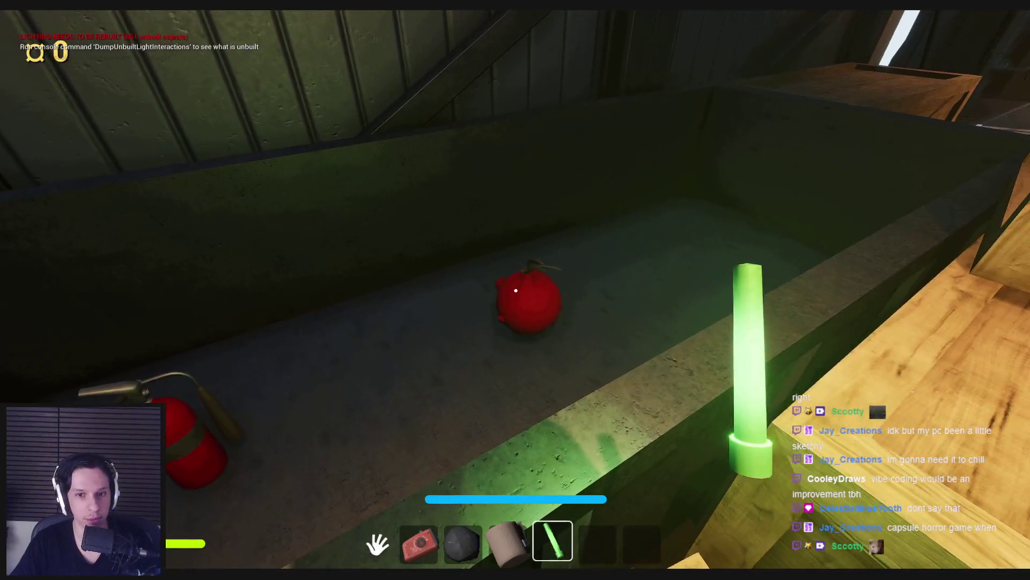
pyautogui.press('e')
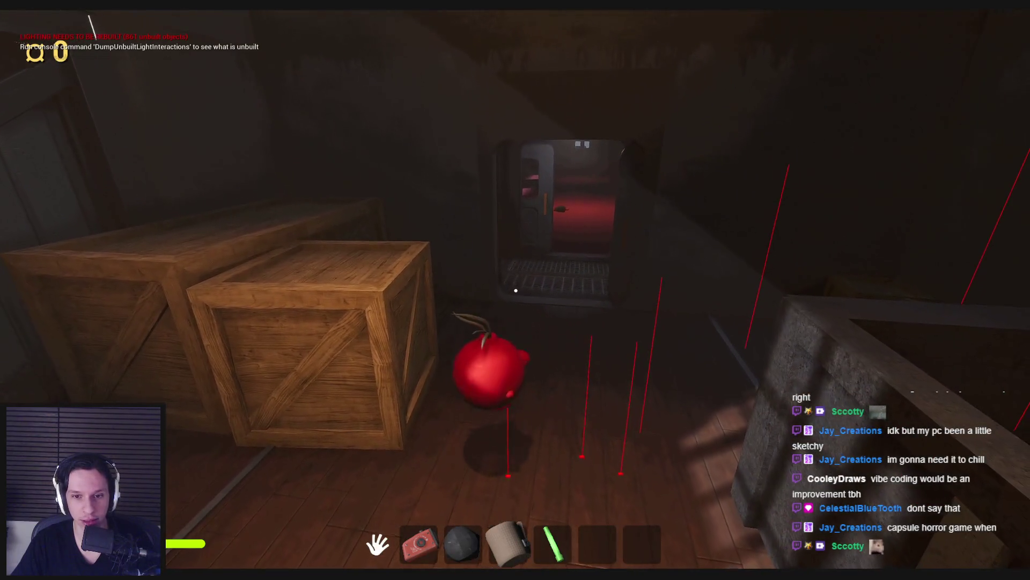
# Step: Run back through the warehouse car with the green glowstick to the walkway, then stop playing
pyautogui.hotkey('shift', 'w')
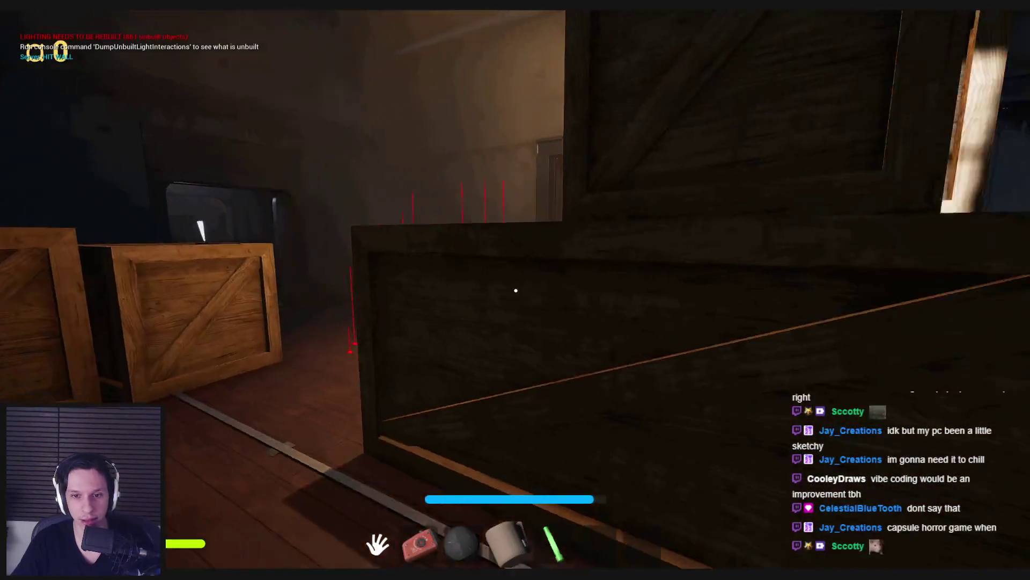
pyautogui.hotkey('shift', 'w')
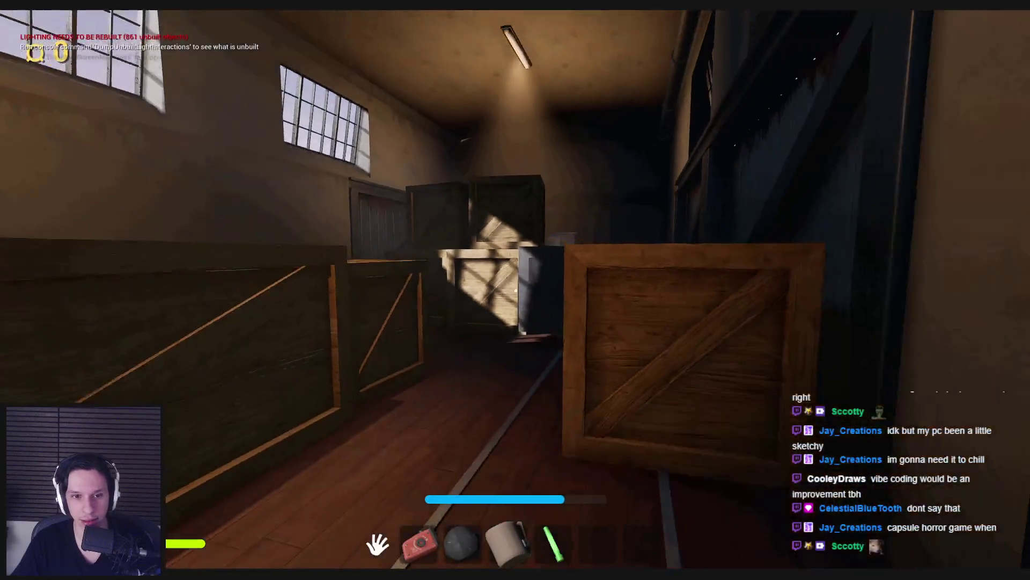
pyautogui.hotkey('shift', 'w')
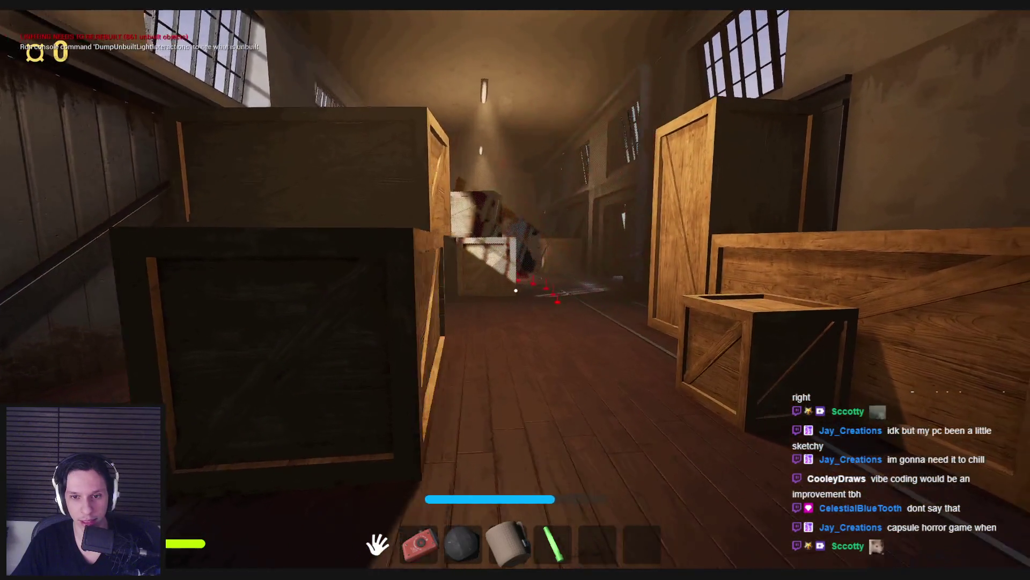
pyautogui.hotkey('shift', 'w')
pyautogui.press('5')
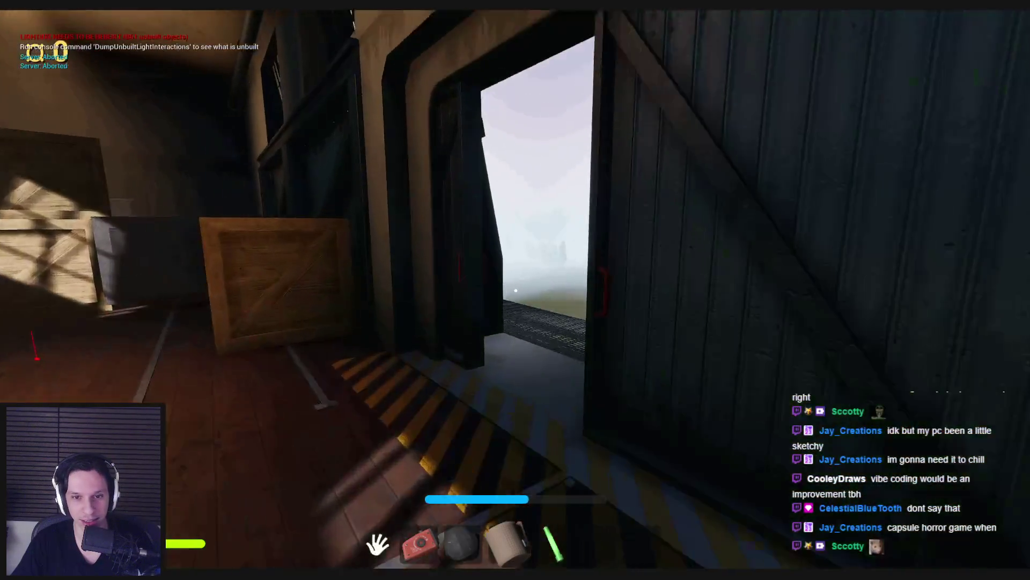
pyautogui.press('w')
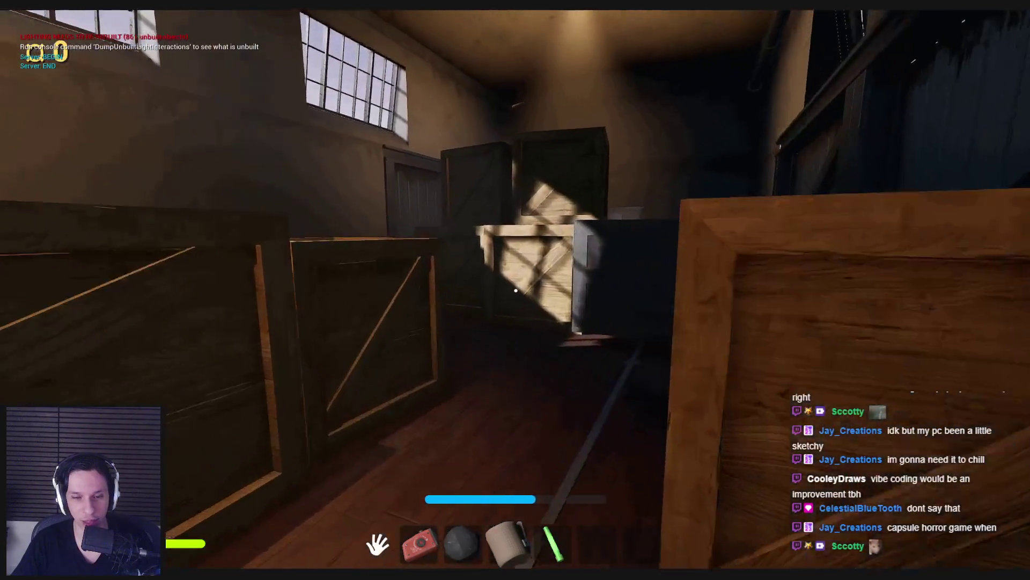
pyautogui.hotkey('shift', 'w')
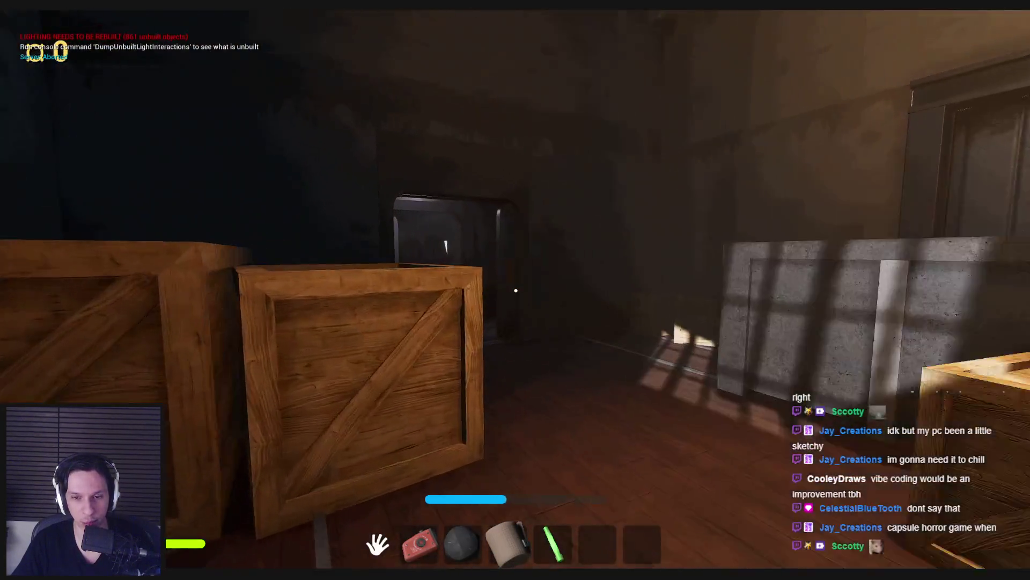
pyautogui.press('w')
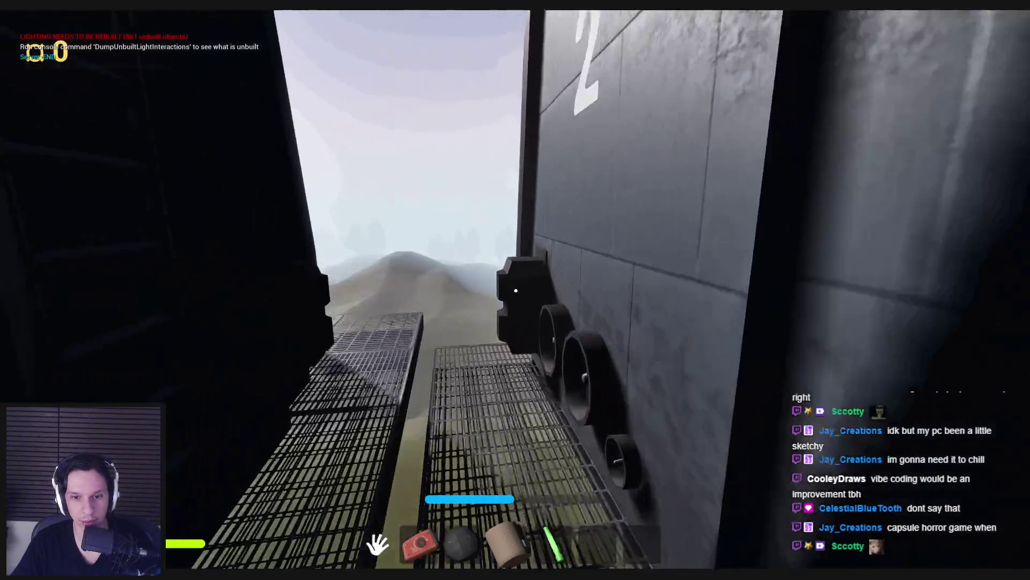
pyautogui.hotkey('shift', 'w')
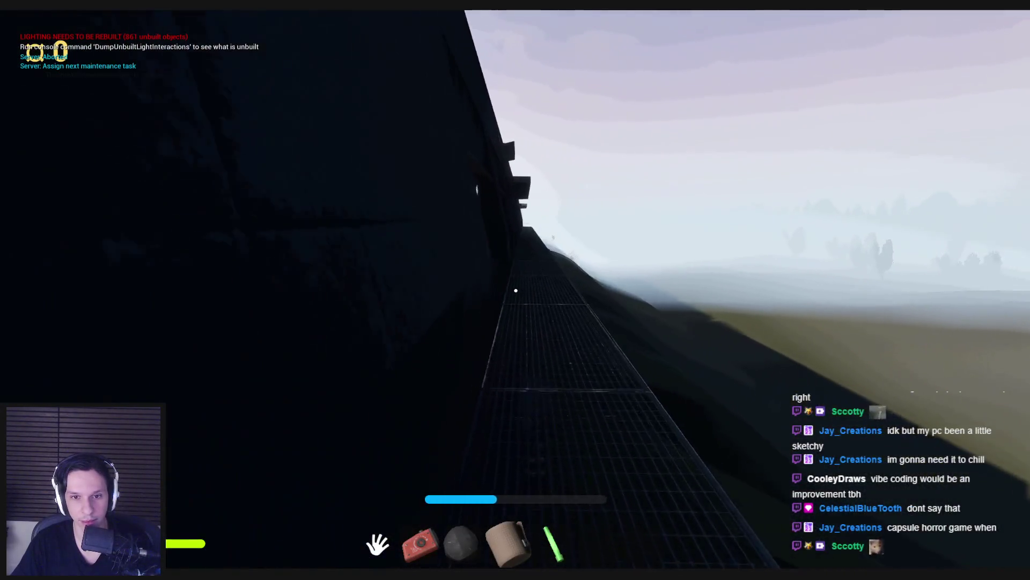
pyautogui.hotkey('shift', 'w')
pyautogui.press('Escape')
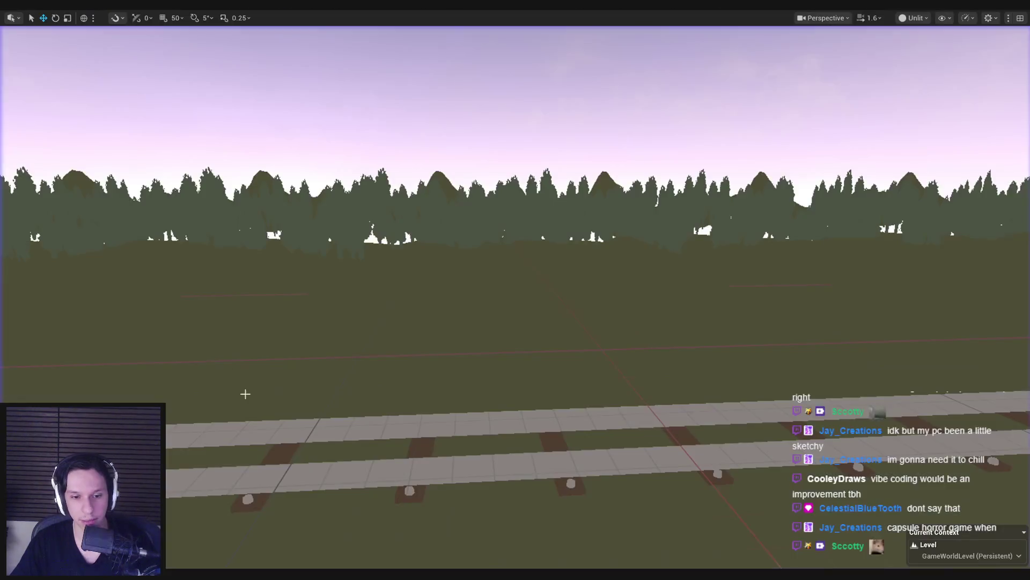
# Step: Pan NPCAI_BasePawn's TempFootstepTraceSound graph to the Line Trace By Channel node, then view Trello's Monsters card
pyautogui.hotkey('alt', 'Tab')
pyautogui.moveTo(446, 211); pyautogui.dragTo(551, 205)
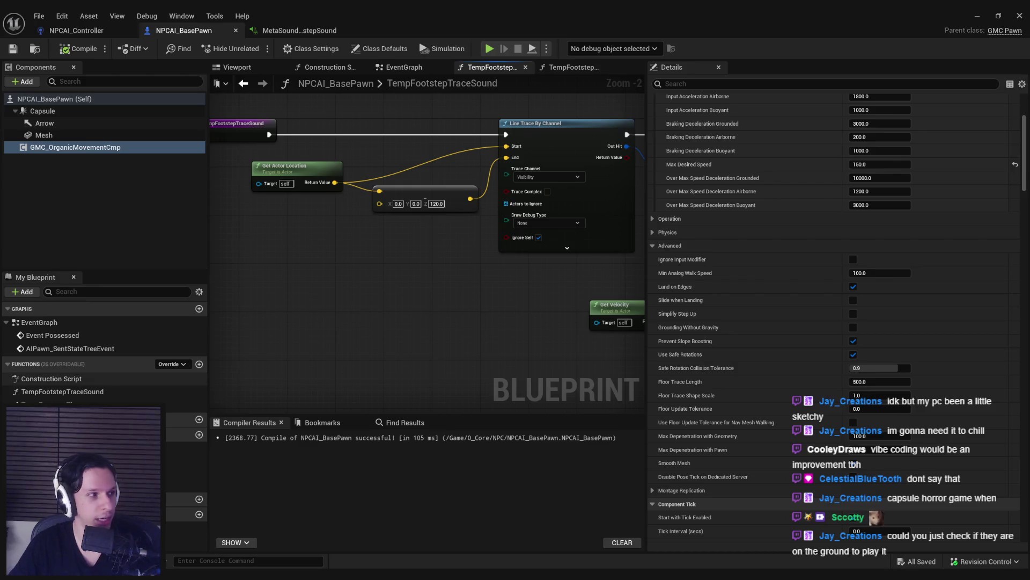
pyautogui.hotkey('alt', 'Tab')
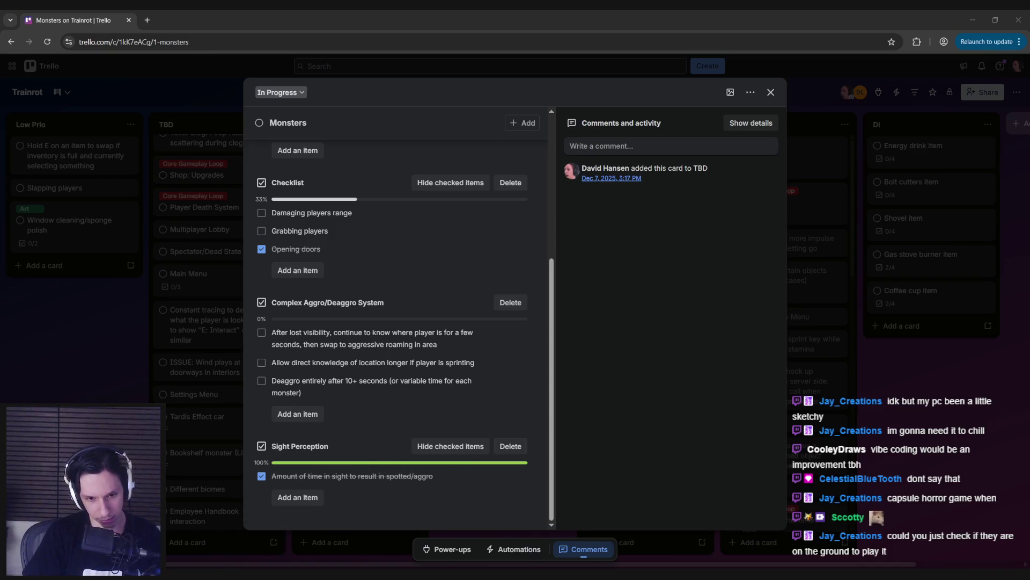
# Step: Bring the NPCAI_BasePawn Blueprint editor back to the front from the taskbar
pyautogui.click(376, 536)
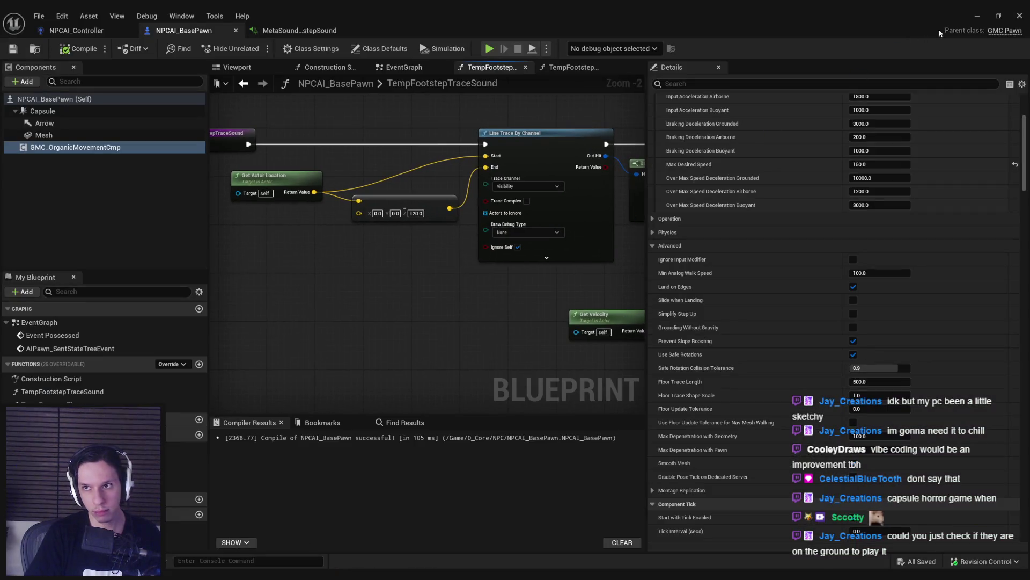
# Step: Minimize the Blueprint editor, fly the camera into the suitcase carriage, and play with Alt+P
pyautogui.click(978, 15)
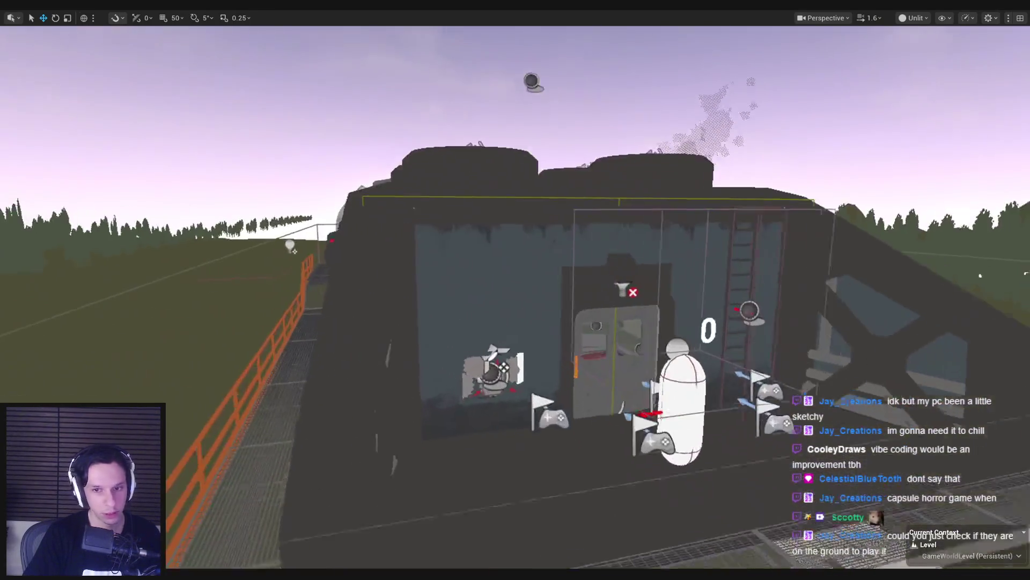
pyautogui.scroll(3, 384, 396)
pyautogui.moveTo(527, 359); pyautogui.dragTo(508, 355)
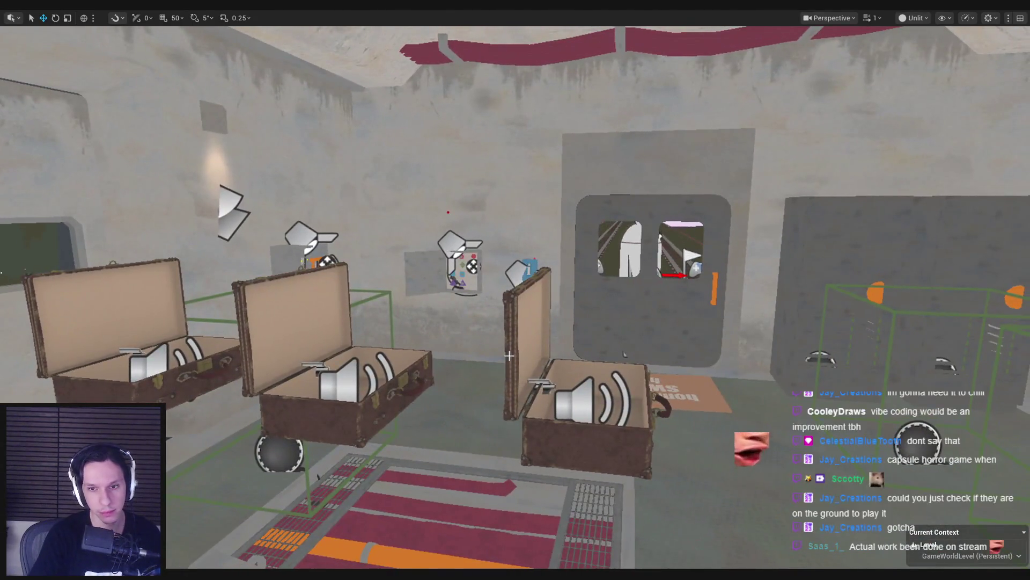
pyautogui.hotkey('alt', 'p')
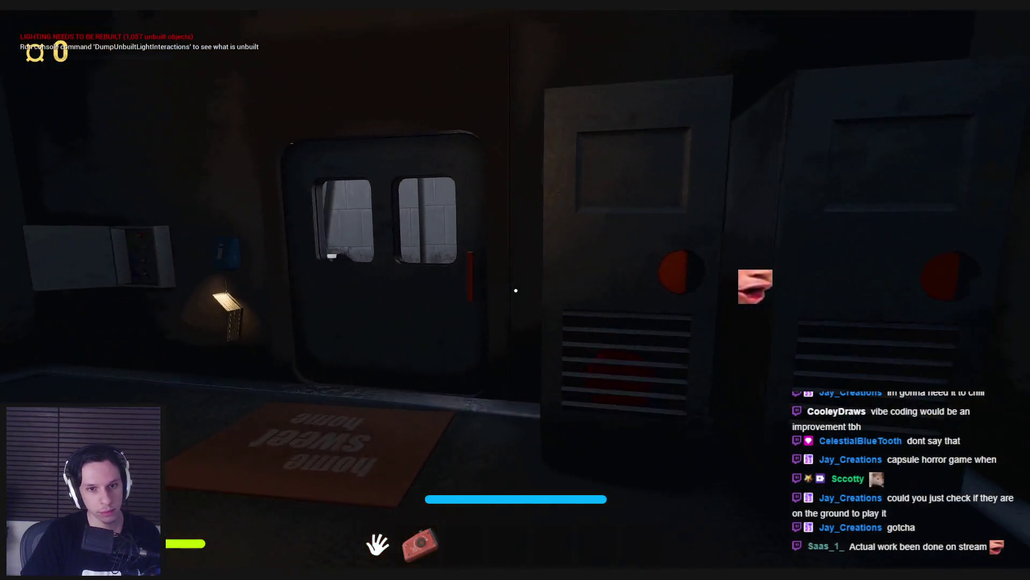
# Step: Walk through the capsule door to the furnace and hold interact on the Fuel Capacity console
pyautogui.press('w')
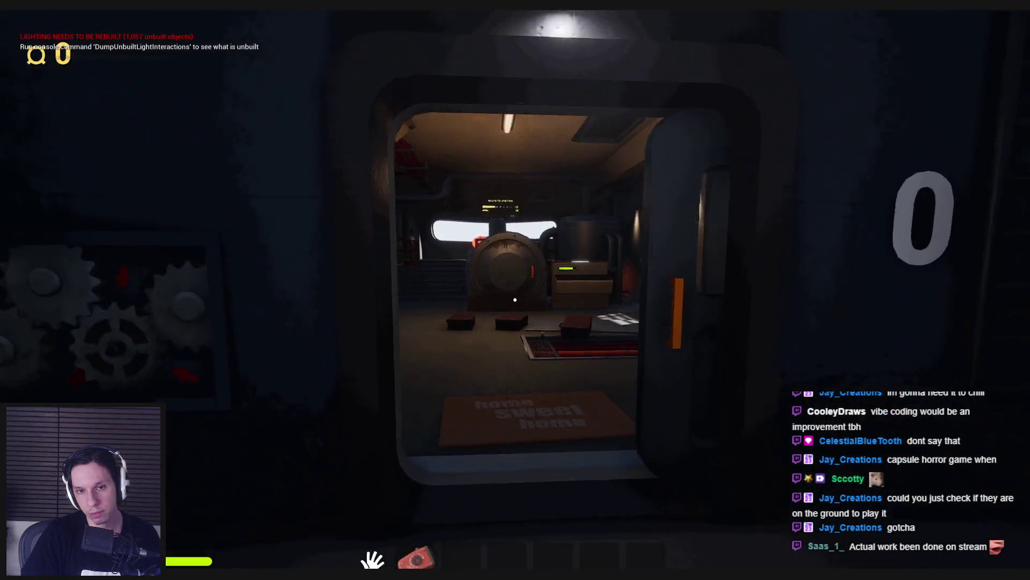
pyautogui.press('w')
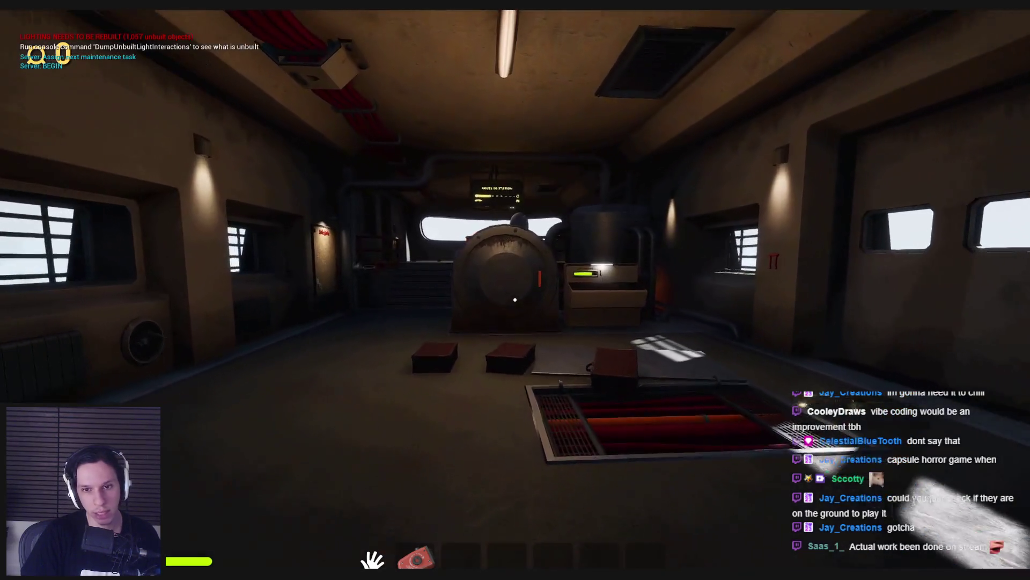
pyautogui.press('w')
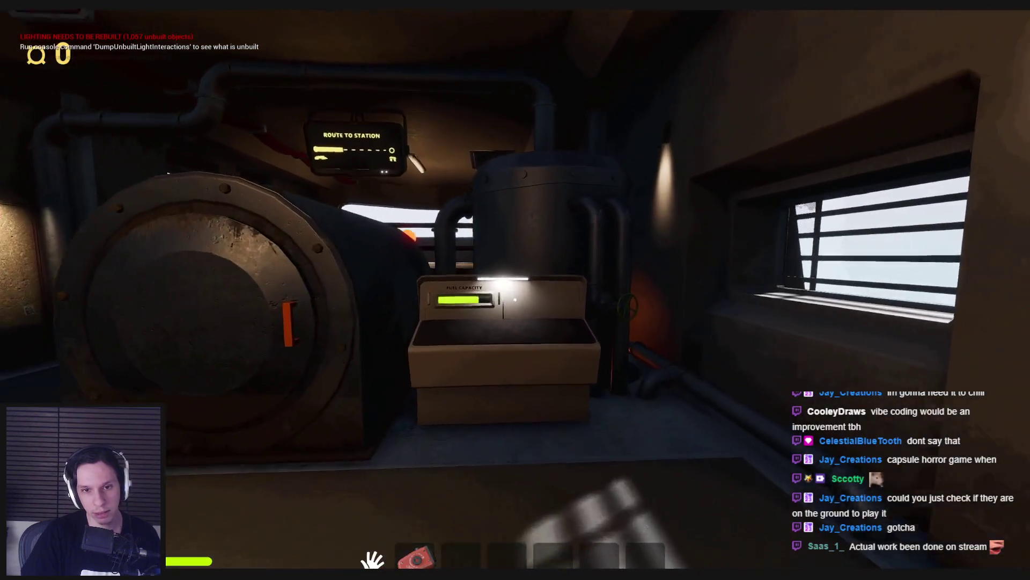
pyautogui.press('s')
pyautogui.press('a')
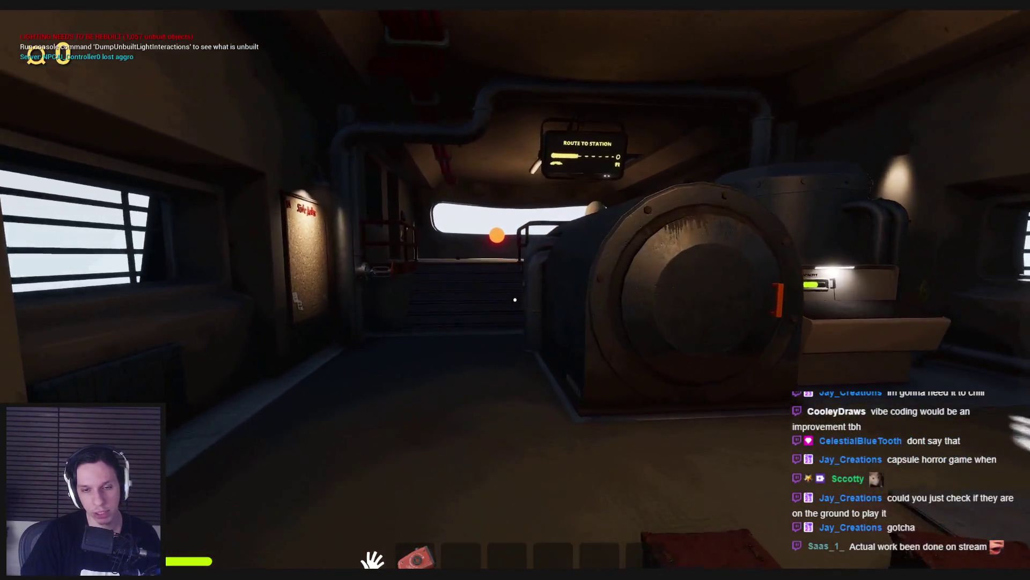
pyautogui.press('e')
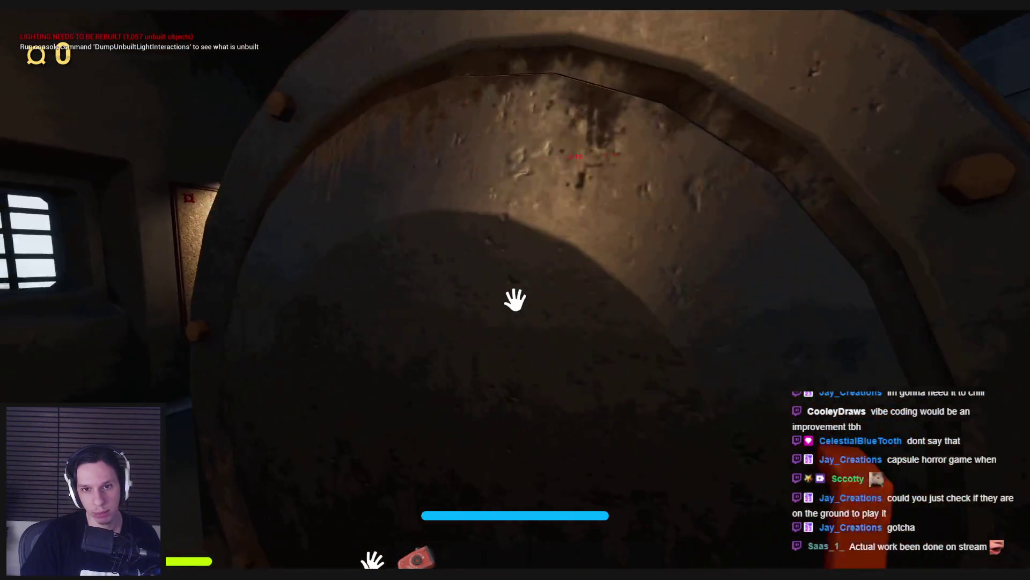
# Step: Walk around the furnace toward the Side Jobs board for a wider view of the engine room
pyautogui.press('s')
pyautogui.press('w')
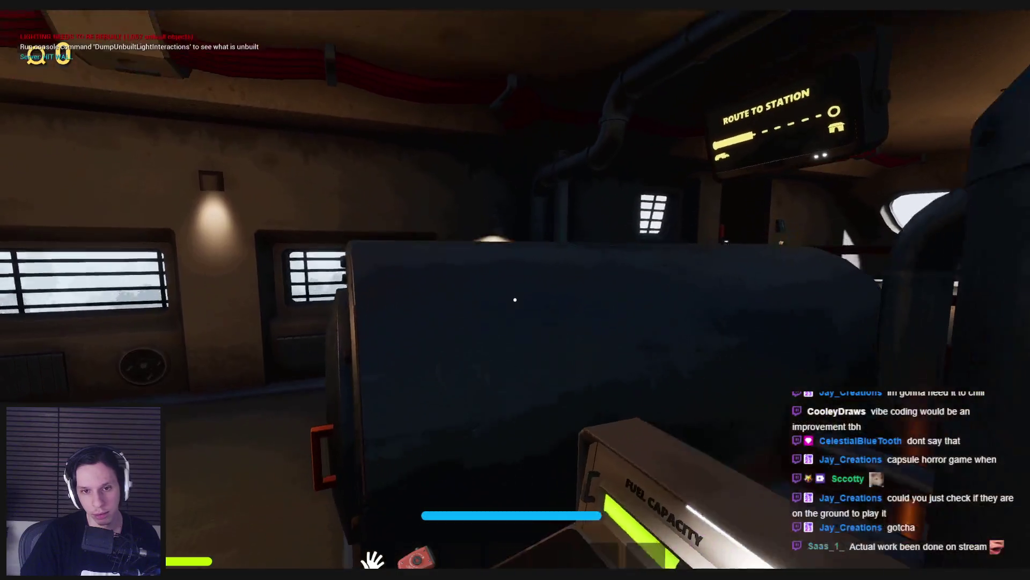
pyautogui.press('w')
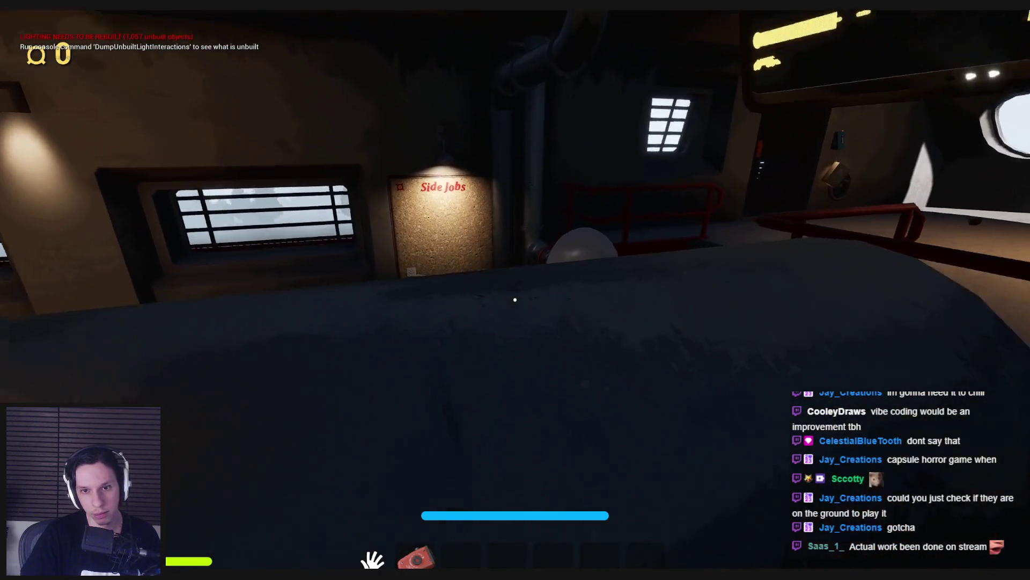
pyautogui.press('s')
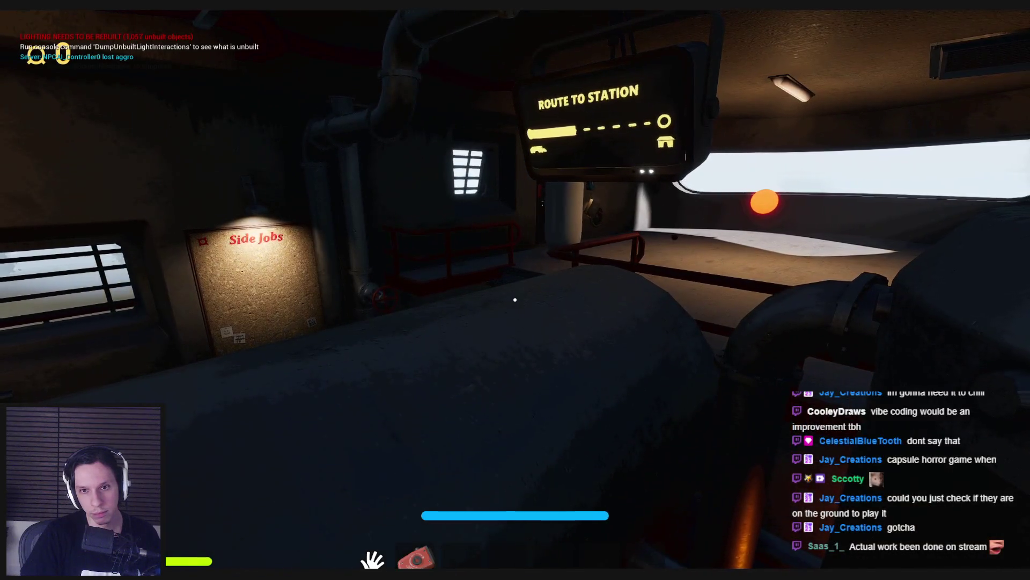
pyautogui.press('w')
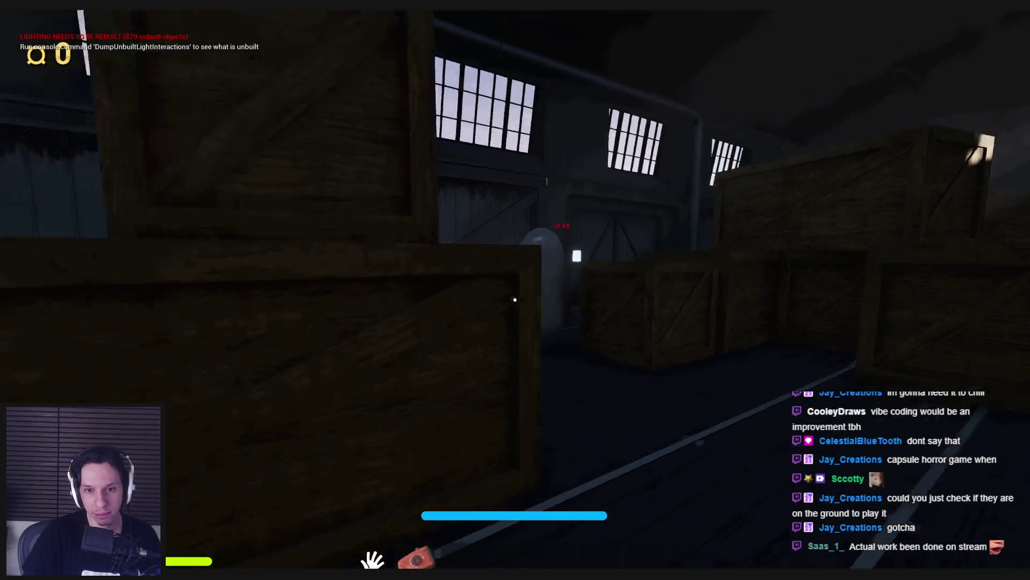
# Step: Open the dark metal door into the library and show the navigation mesh overlay with P
pyautogui.click(515, 299)
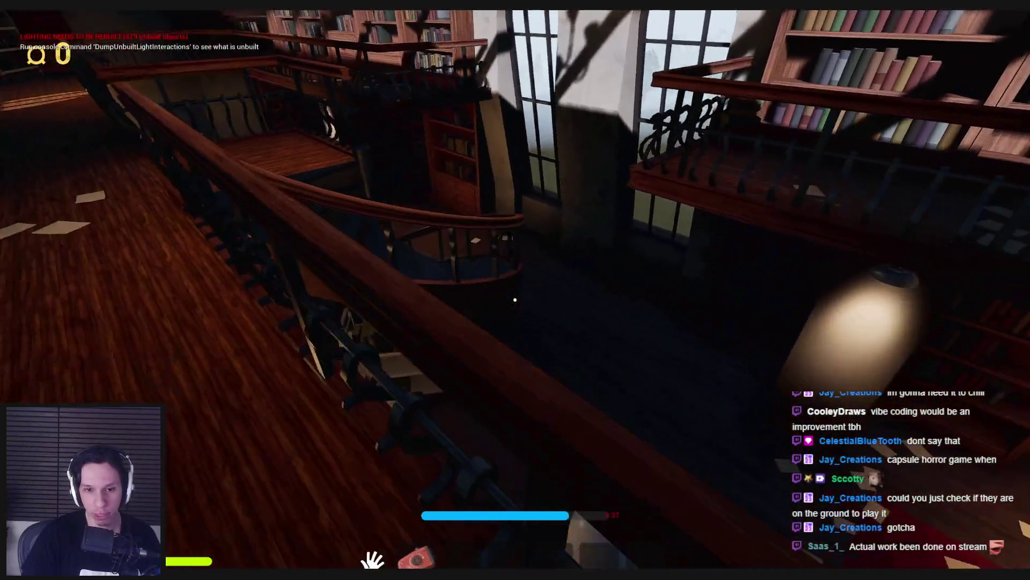
pyautogui.press('p')
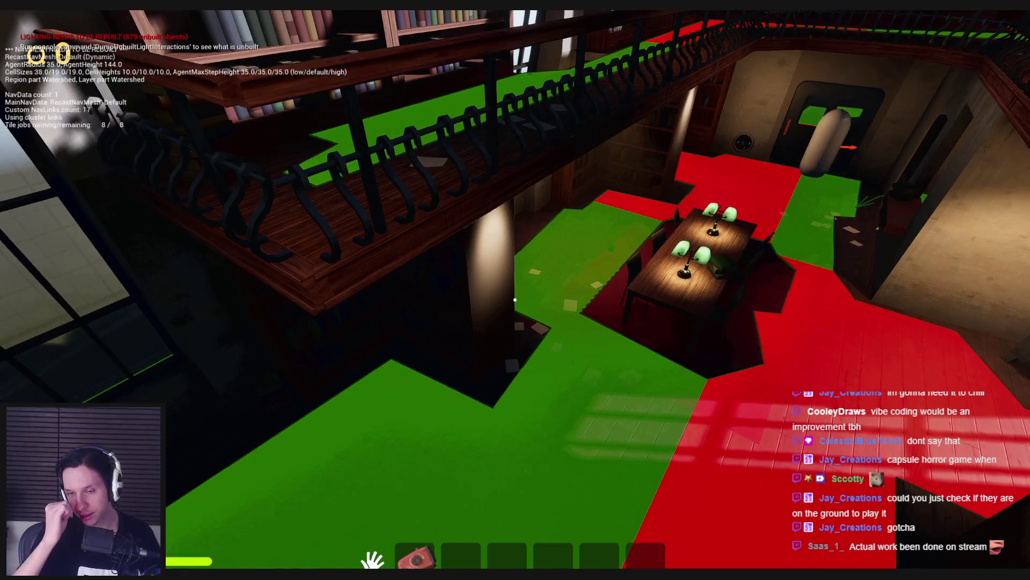
# Step: Press P to hide the navigation mesh overlay
pyautogui.press('p')
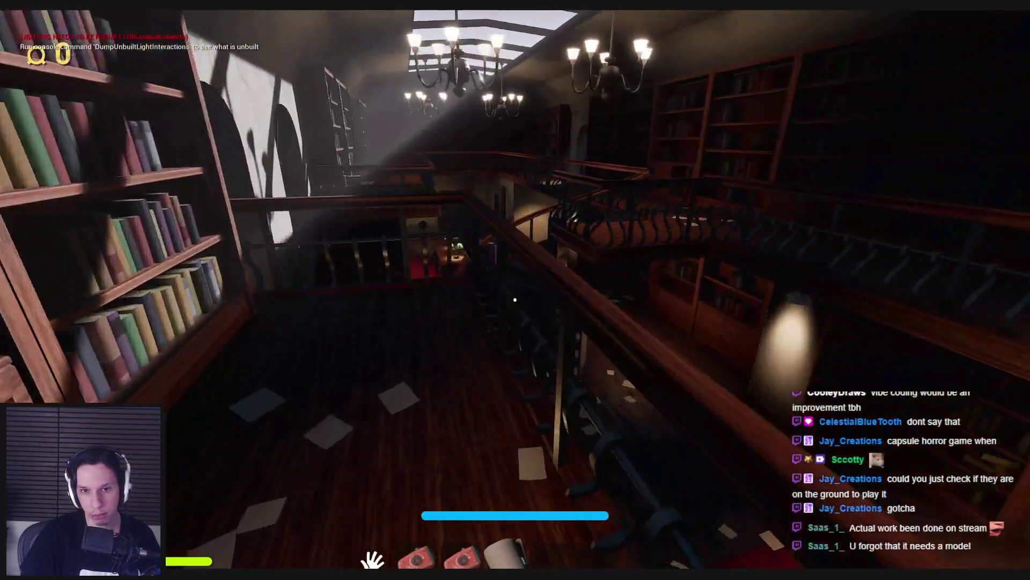
# Step: Walk along the library bookshelf and gallery railing past the capsule NPC, then end the session with Esc
pyautogui.press('w')
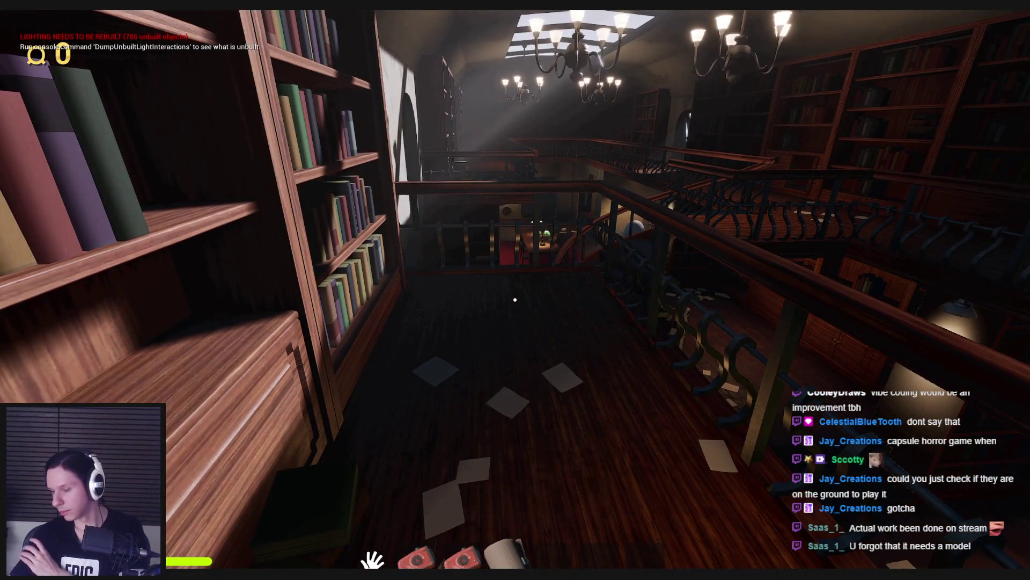
pyautogui.press('w')
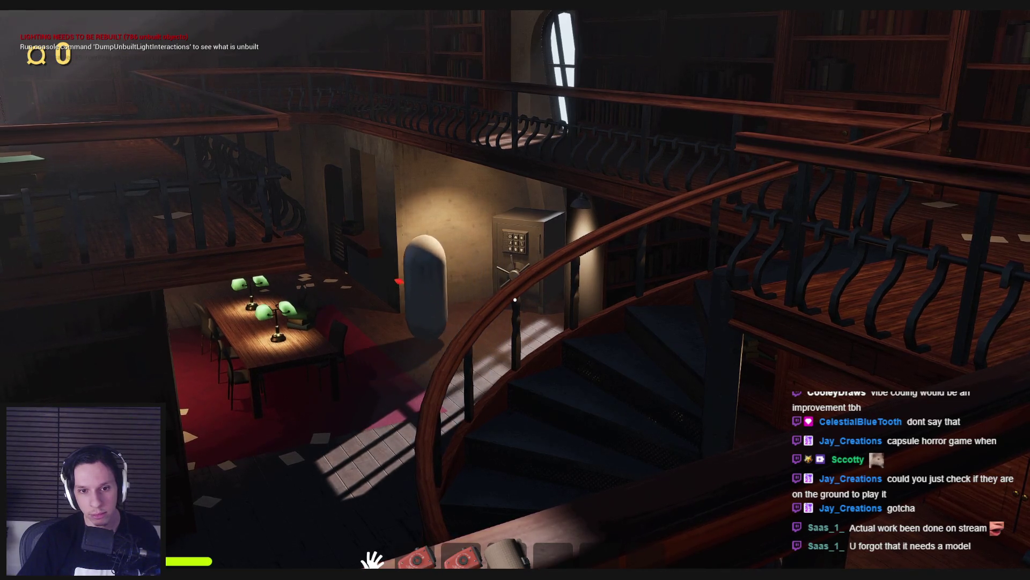
pyautogui.press('s')
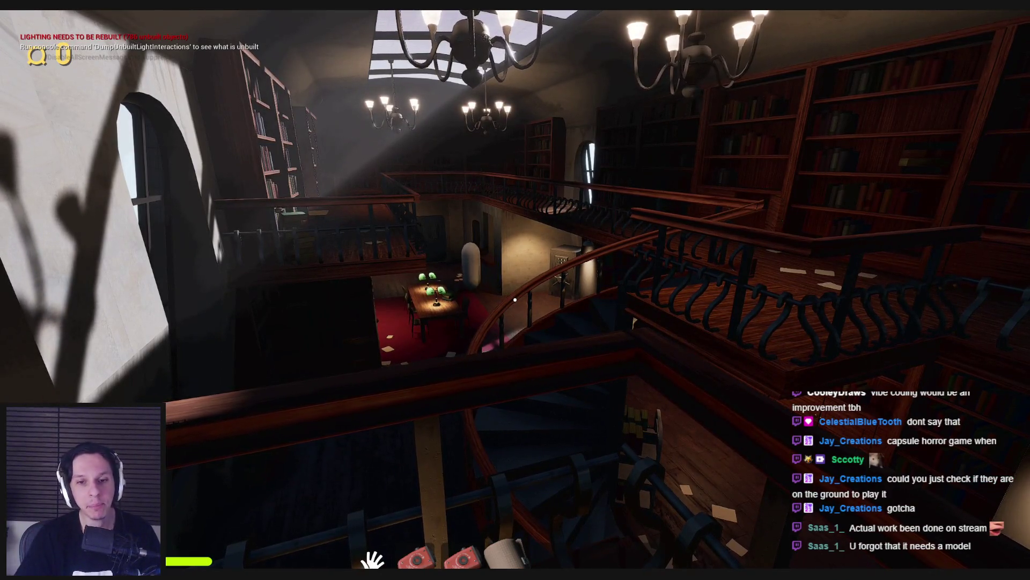
pyautogui.press('w')
pyautogui.press('d')
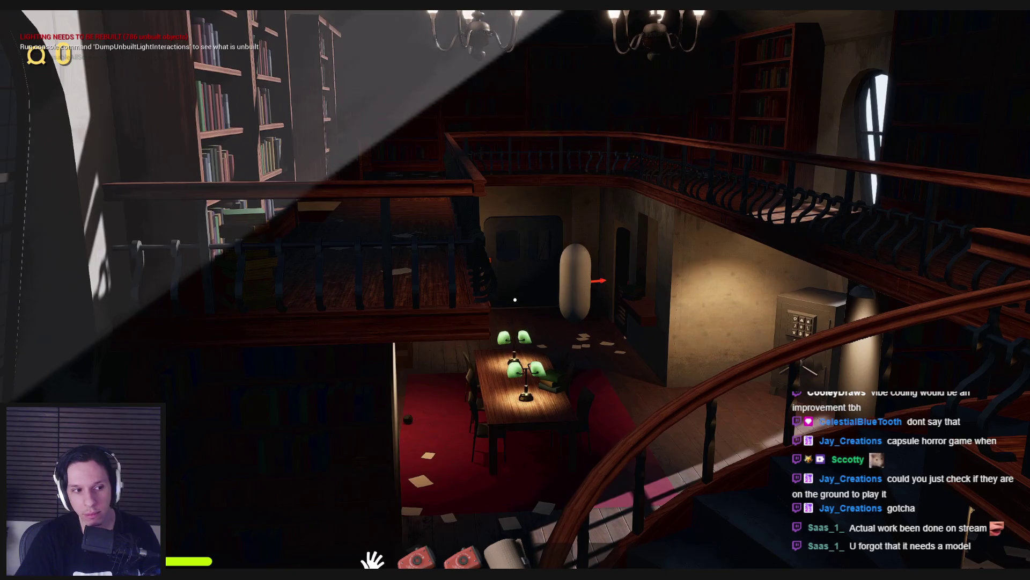
pyautogui.press('a')
pyautogui.moveTo(515, 290)
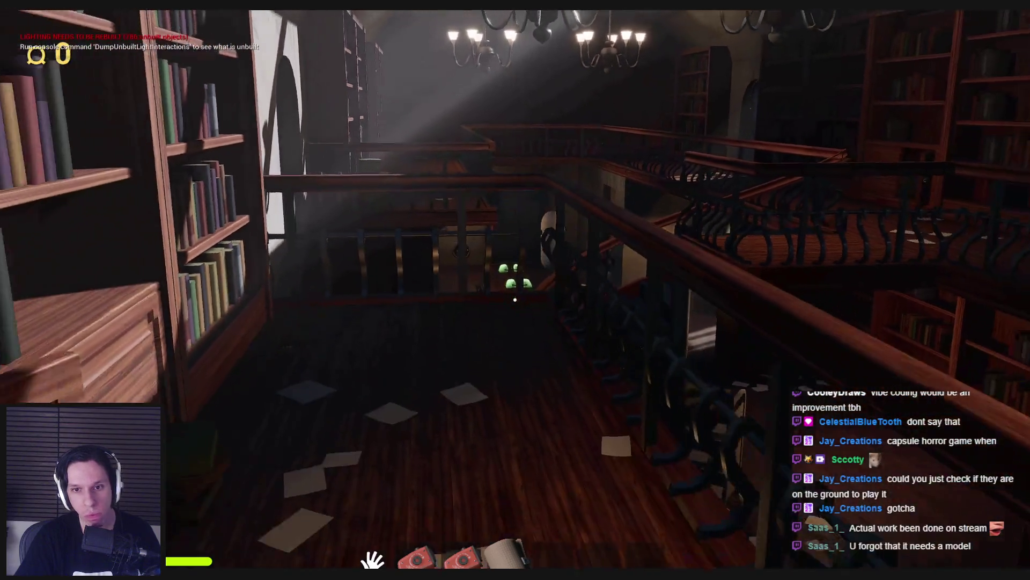
pyautogui.press('w')
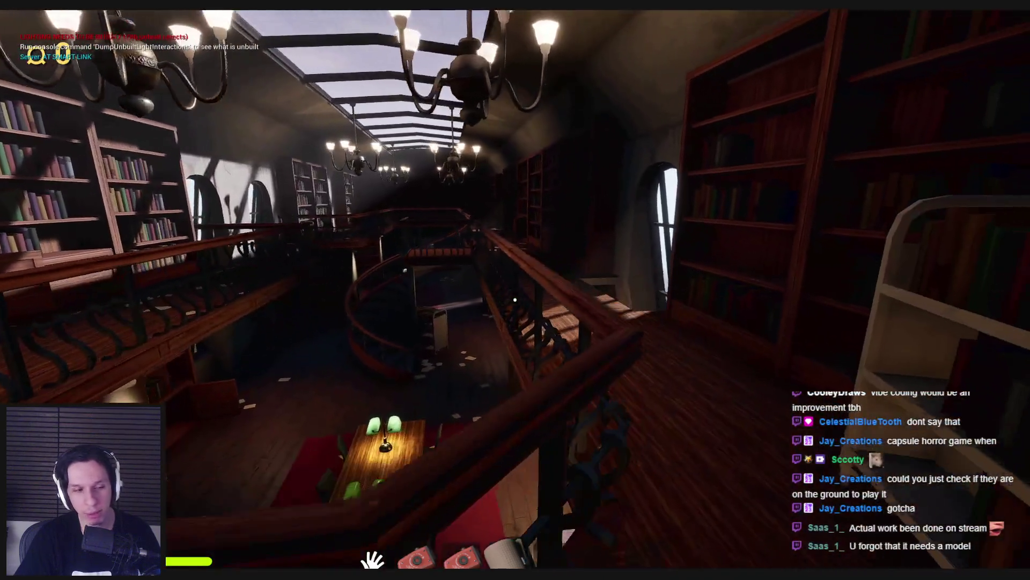
pyautogui.press('w')
pyautogui.press('shift')
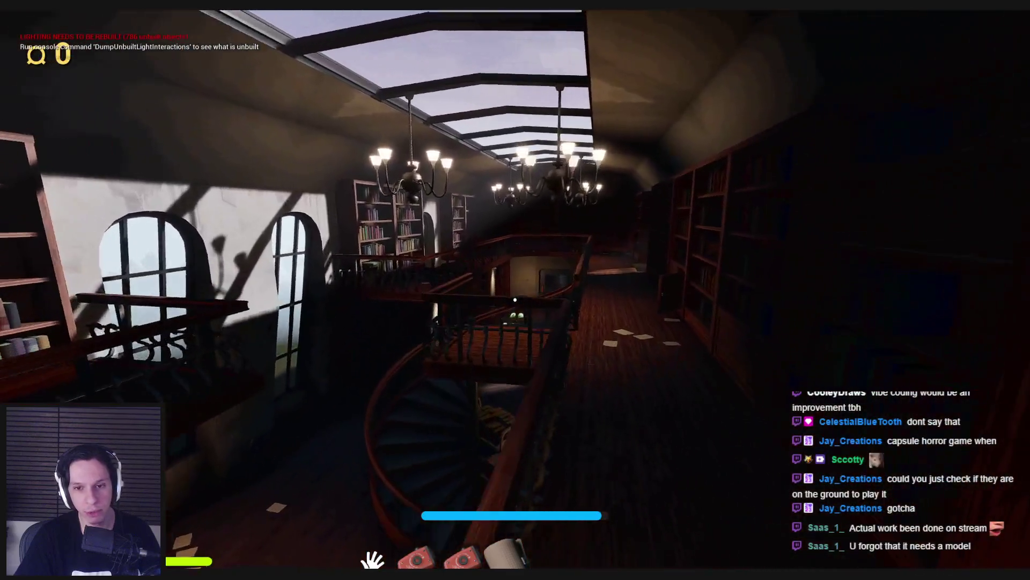
pyautogui.press('Escape')
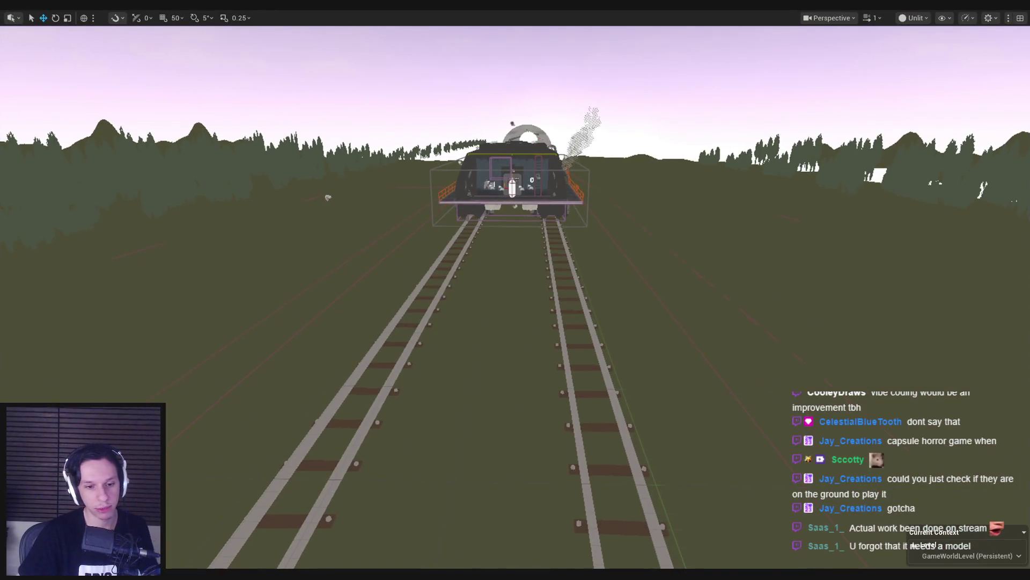
# Step: Switch to the Trainrot page in Notion and open the Monster Ideas sub-page
pyautogui.hotkey('alt', 'Tab')
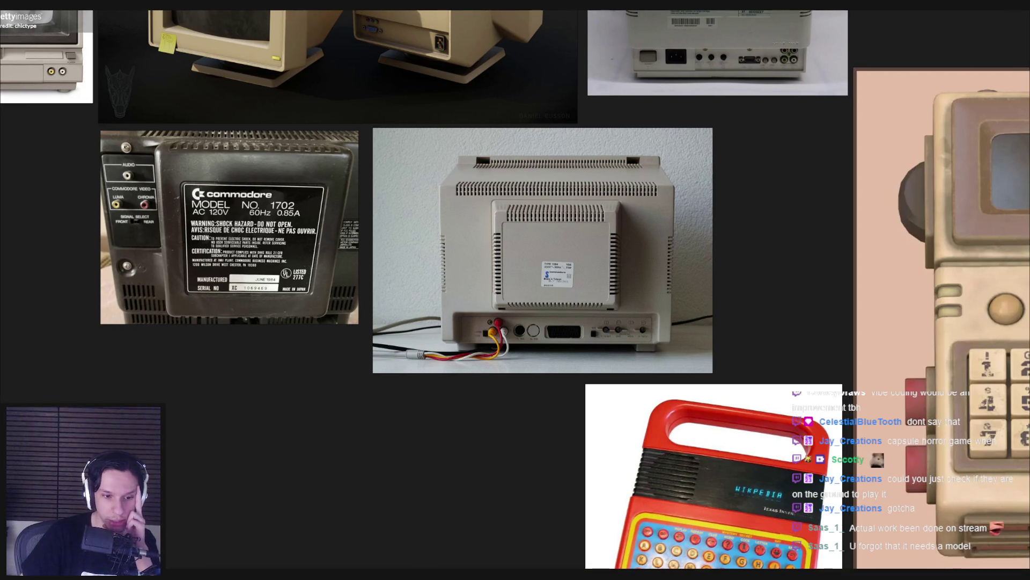
pyautogui.hotkey('alt', 'Tab')
pyautogui.scroll(-4, 415, 326)
pyautogui.scroll(-5, 414, 326)
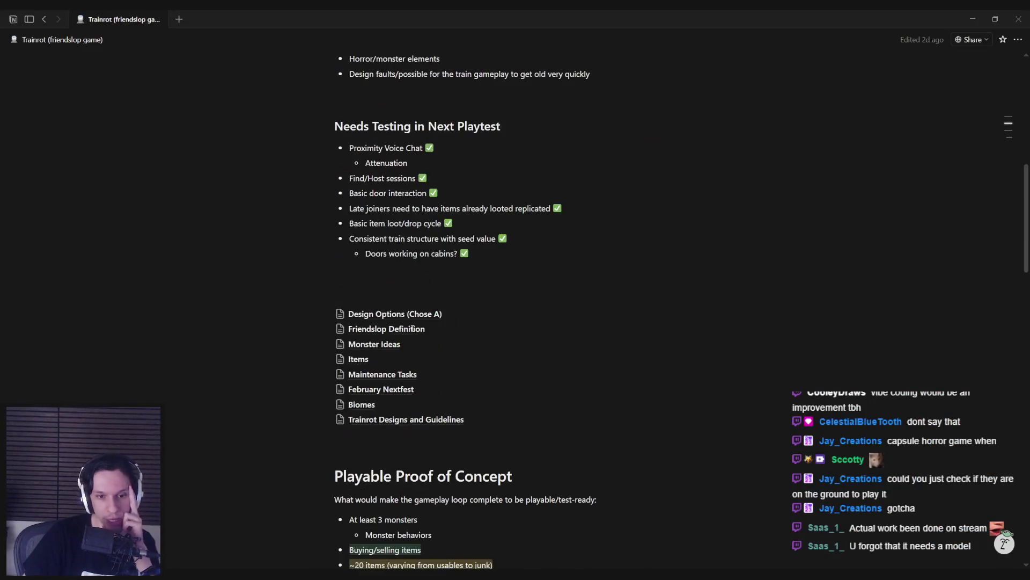
pyautogui.click(375, 343)
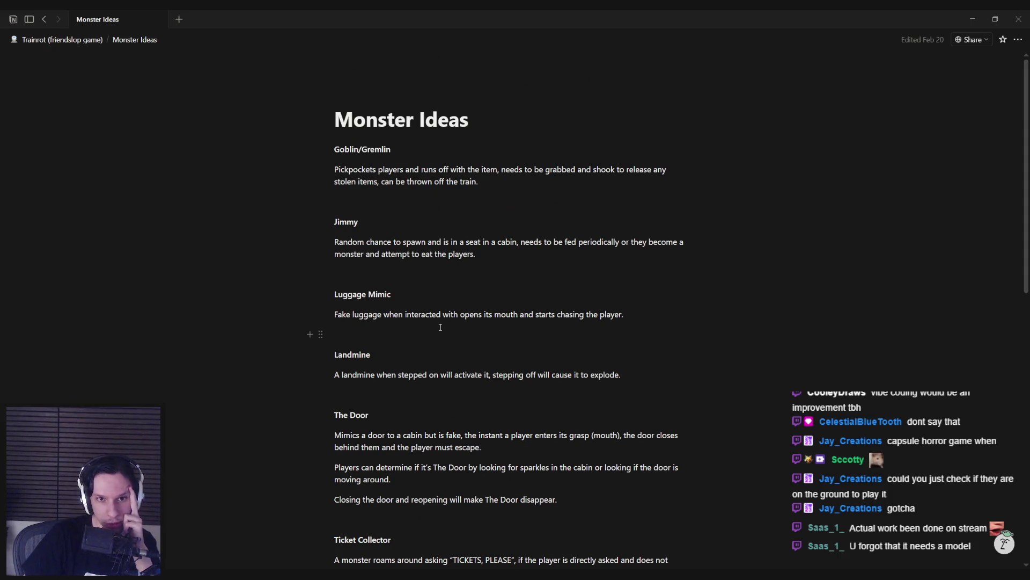
# Step: Place the cursor after the Goblin/Gremlin and Jimmy descriptions while scrolling down the monster list
pyautogui.hotkey('ctrl', 'a')
pyautogui.press('Right')
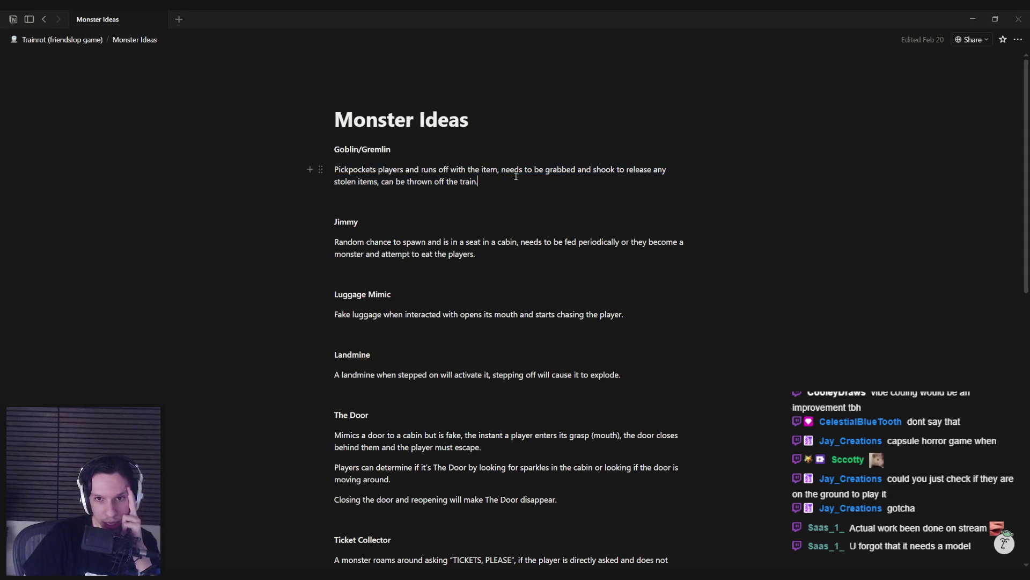
pyautogui.hotkey('ctrl', 'a')
pyautogui.click(491, 180)
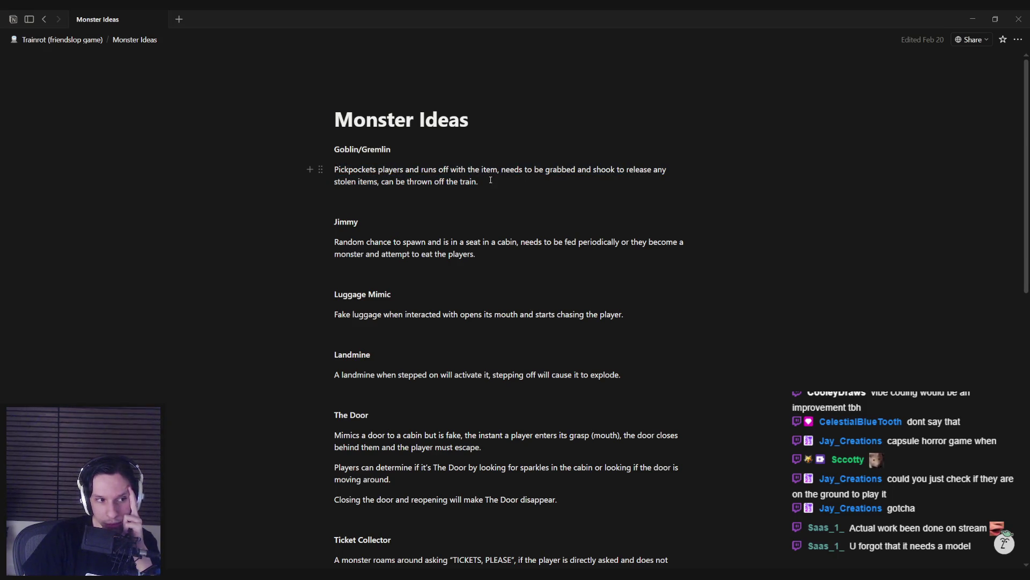
pyautogui.scroll(-1, 413, 209)
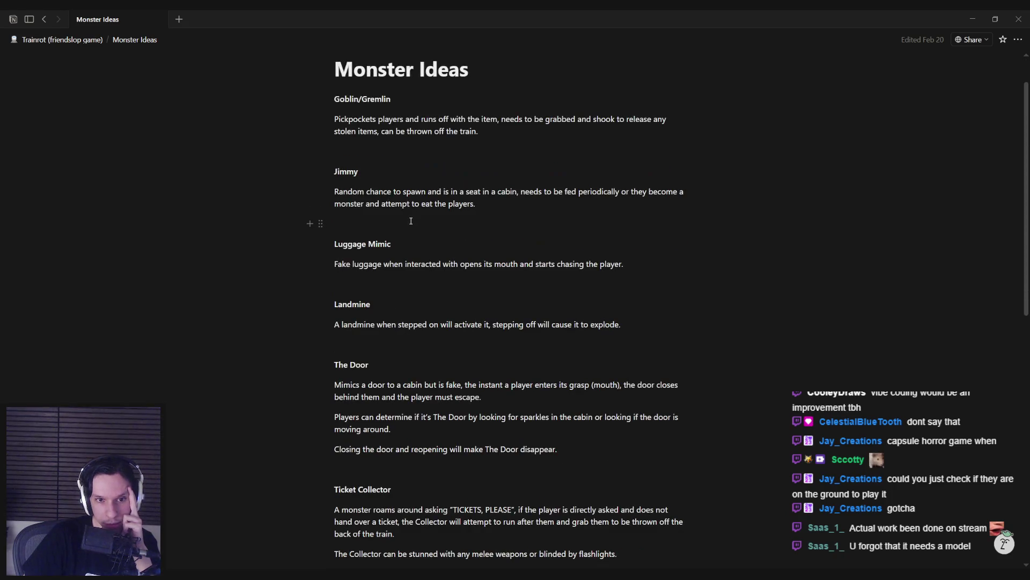
pyautogui.tripleClick(496, 207)
pyautogui.click(520, 209)
pyautogui.scroll(-1, 423, 216)
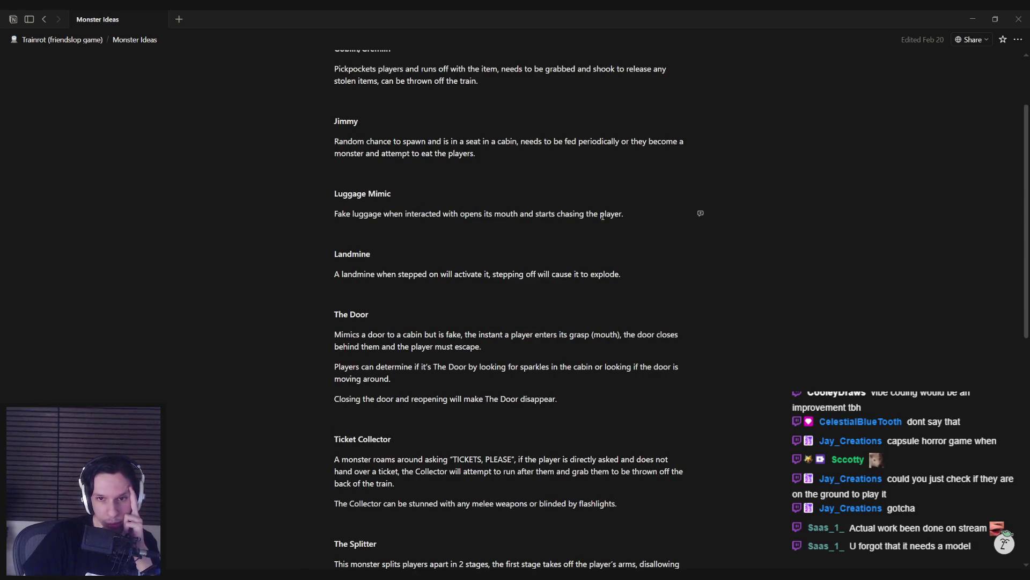
pyautogui.moveTo(697, 213); pyautogui.dragTo(316, 213)
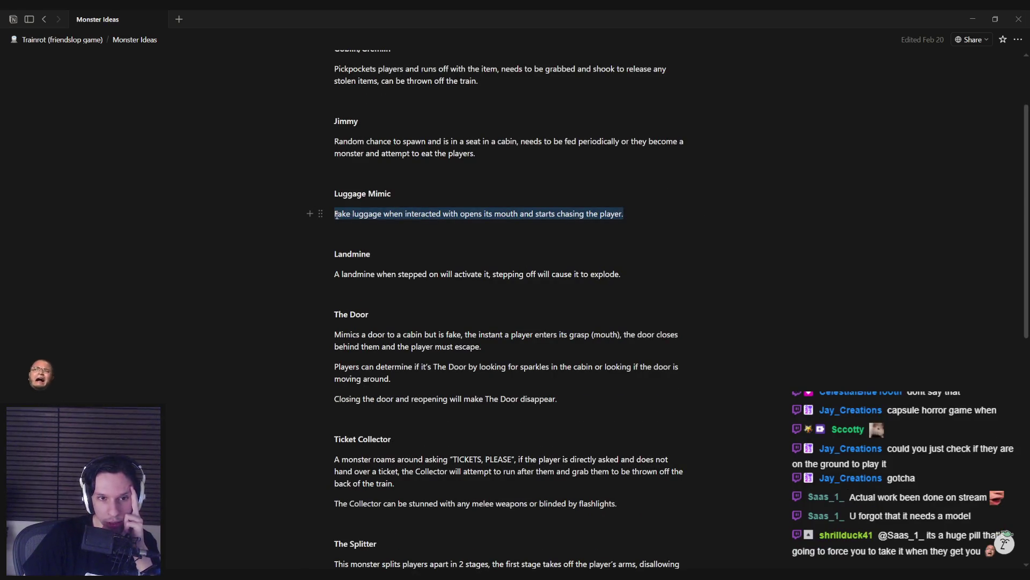
# Step: Review the monster entries from Luggage Mimic down past The Splitter, Spider and The Chef to Mafia
pyautogui.click(336, 215)
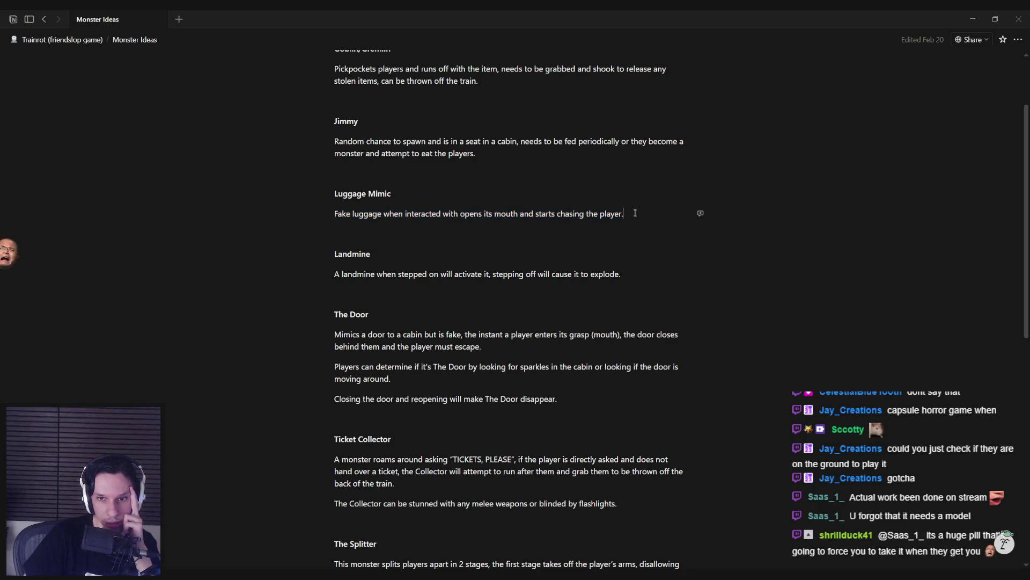
pyautogui.moveTo(634, 213)
pyautogui.mouseDown()
pyautogui.moveTo(357, 191)
pyautogui.moveTo(456, 214)
pyautogui.moveTo(645, 214)
pyautogui.mouseUp()
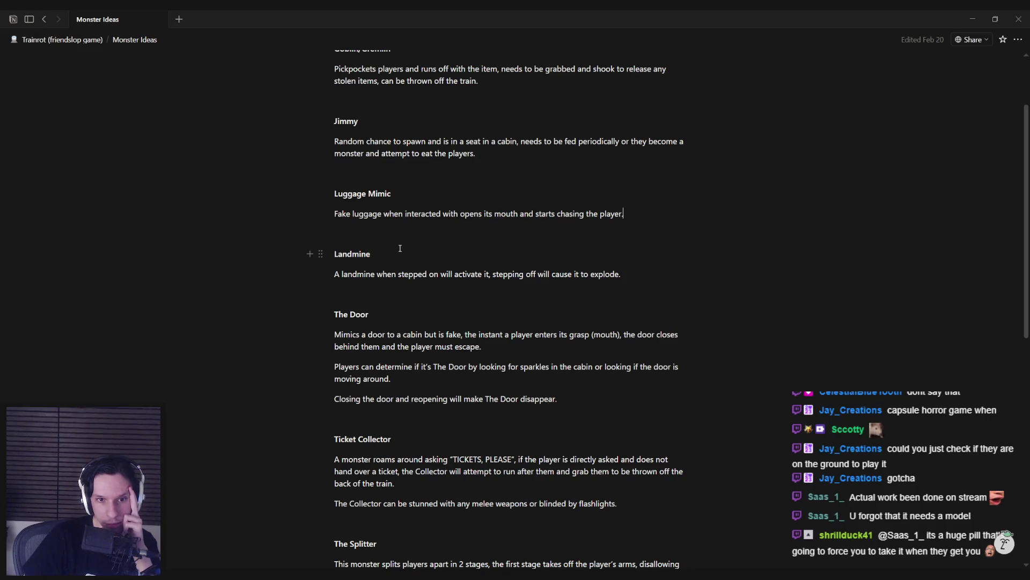
pyautogui.scroll(-3, 386, 296)
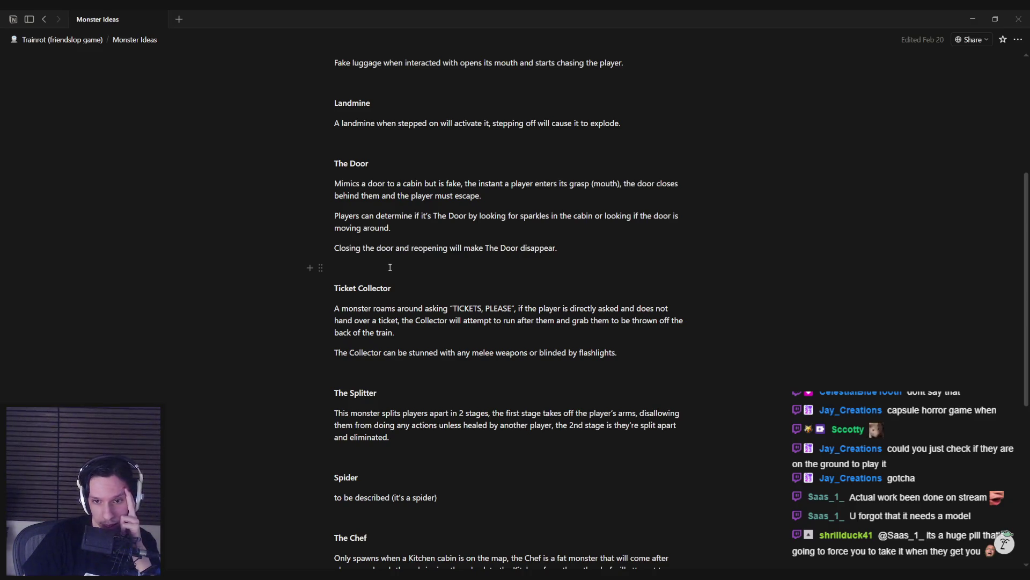
pyautogui.scroll(-1, 390, 267)
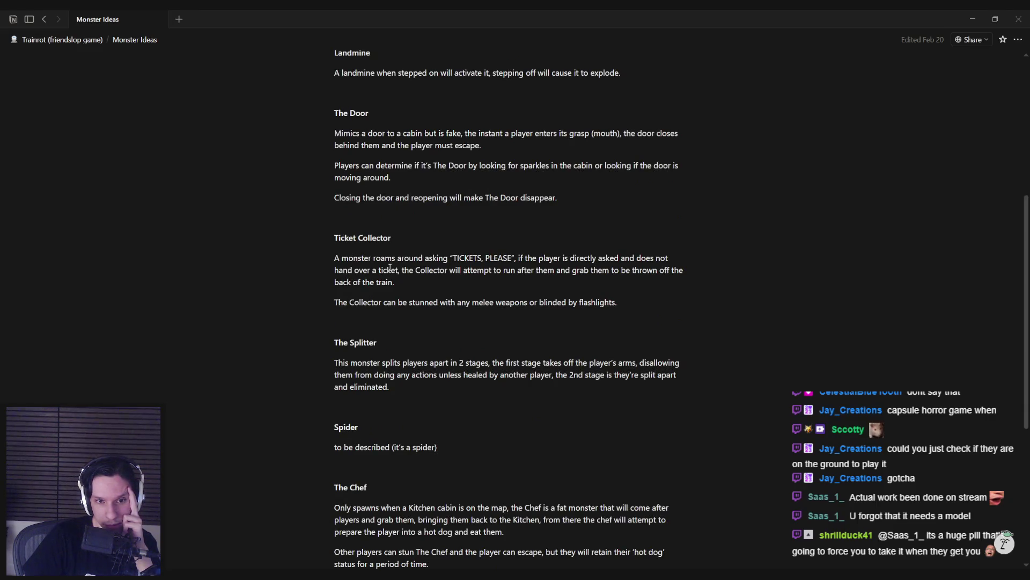
pyautogui.scroll(-1, 391, 266)
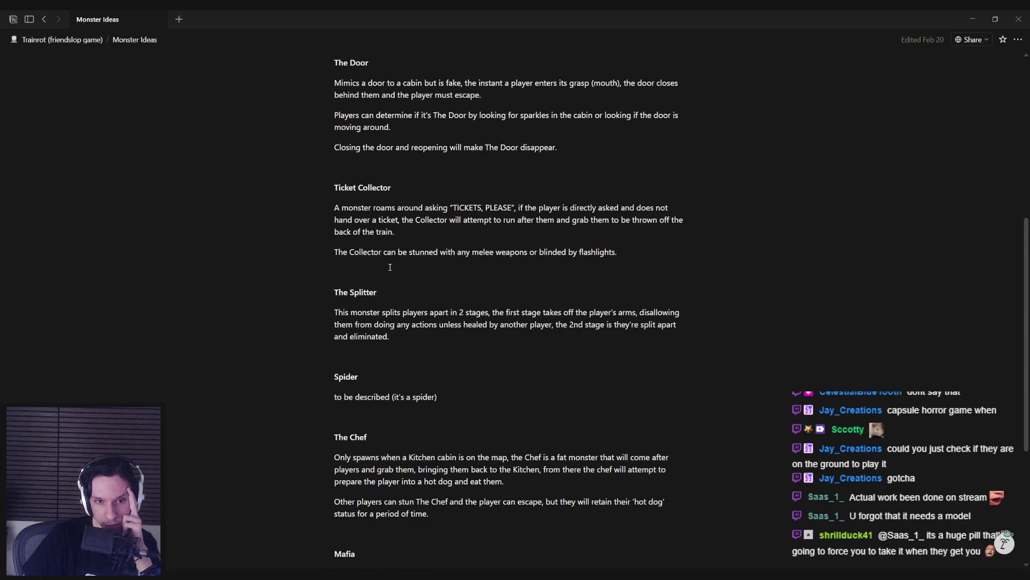
pyautogui.scroll(-1, 390, 267)
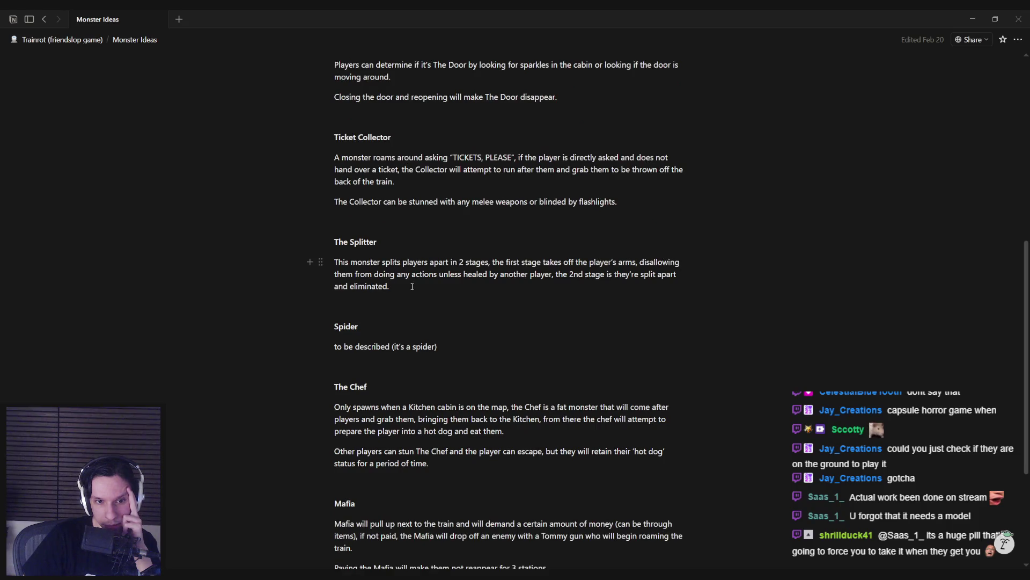
pyautogui.scroll(-1, 412, 286)
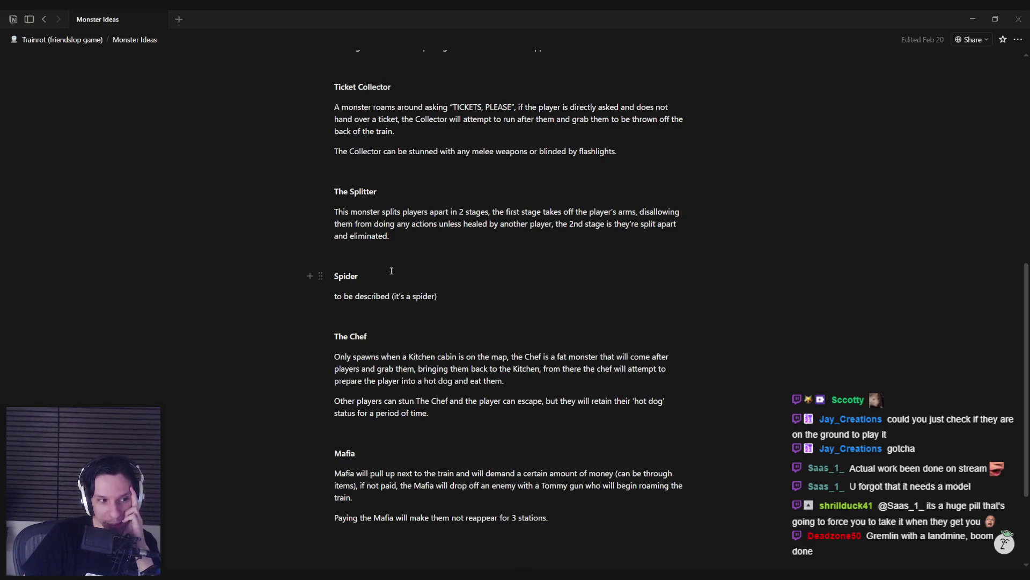
pyautogui.scroll(1, 392, 268)
pyautogui.scroll(-1, 395, 260)
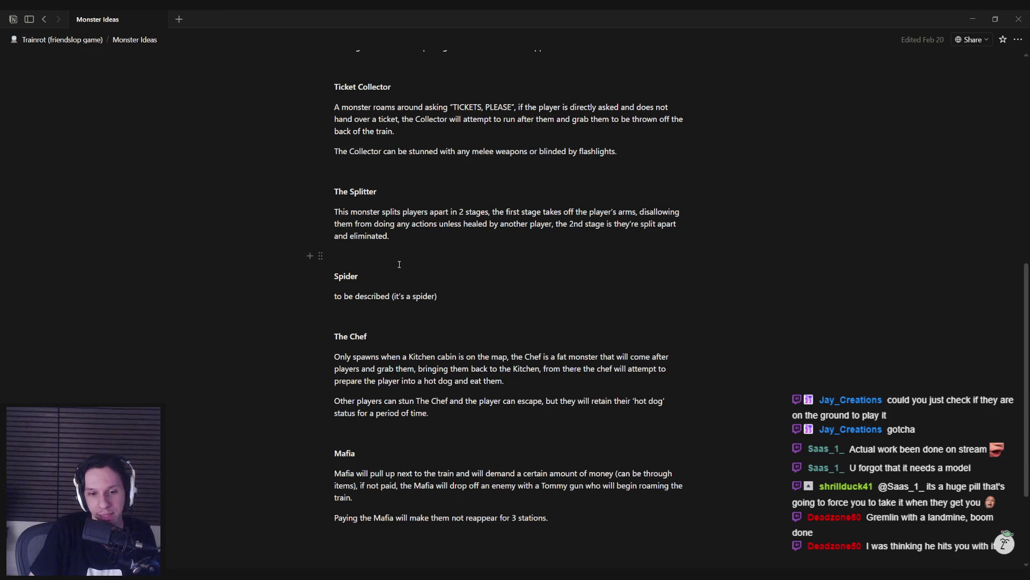
pyautogui.scroll(5, 399, 264)
pyautogui.scroll(-5, 400, 265)
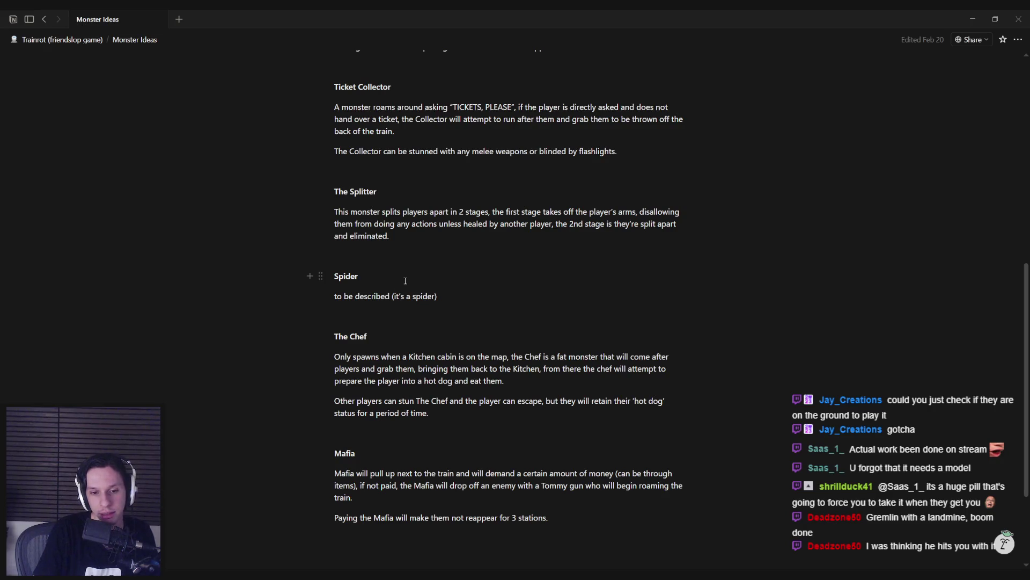
pyautogui.scroll(-1, 447, 449)
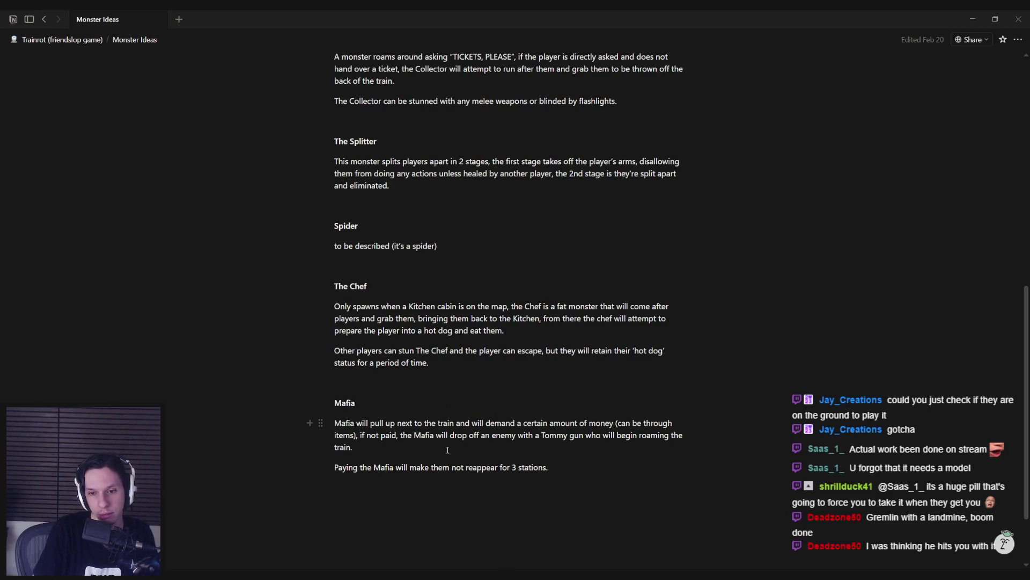
pyautogui.scroll(10, 447, 450)
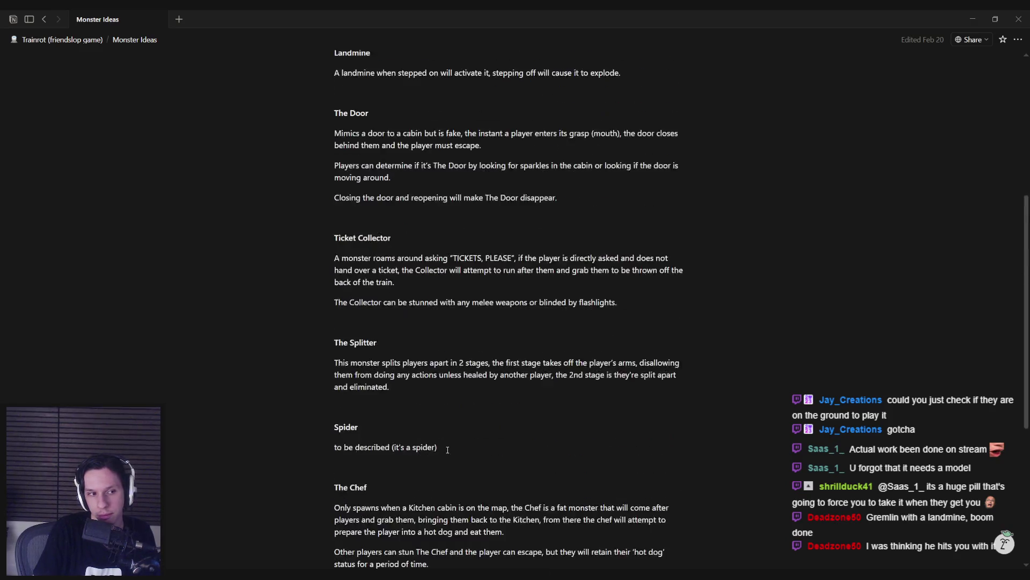
pyautogui.scroll(-2, 448, 450)
pyautogui.scroll(-8, 448, 450)
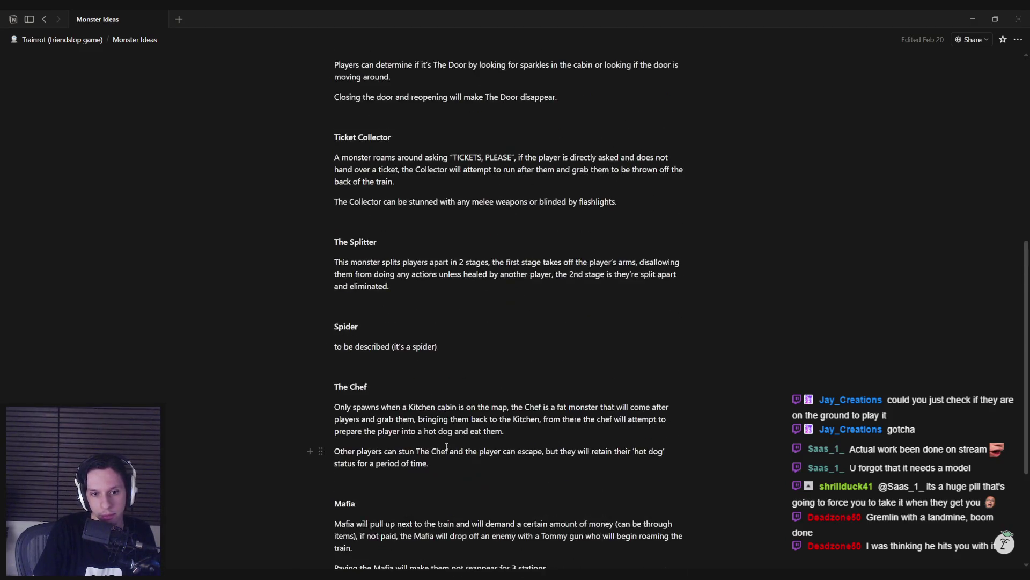
# Step: Create an empty block directly beneath the last line of the Mafia entry
pyautogui.click(361, 445)
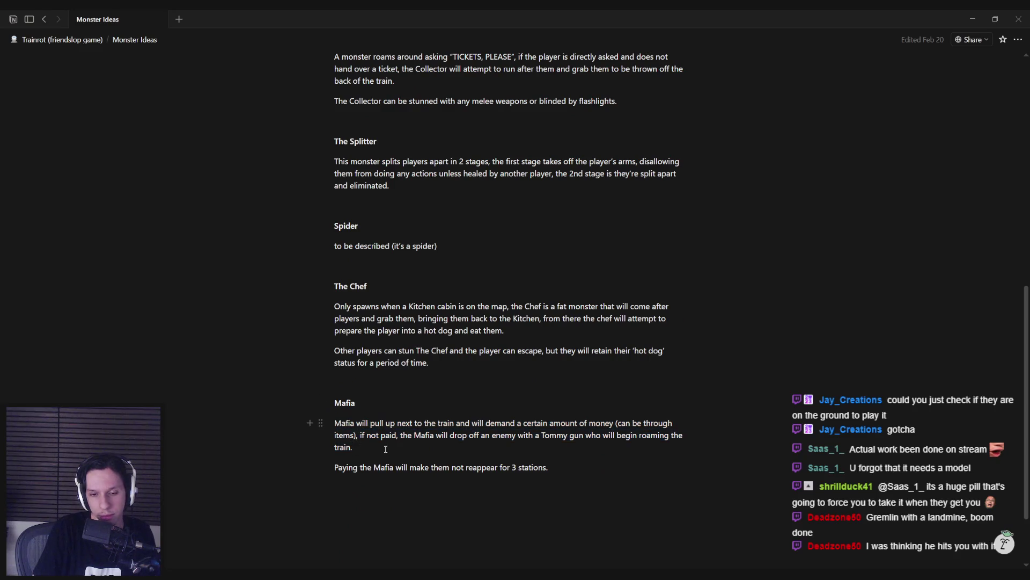
pyautogui.moveTo(549, 467)
pyautogui.mouseDown()
pyautogui.moveTo(346, 404)
pyautogui.moveTo(548, 467)
pyautogui.moveTo(385, 435)
pyautogui.moveTo(336, 403)
pyautogui.moveTo(547, 457)
pyautogui.mouseUp()
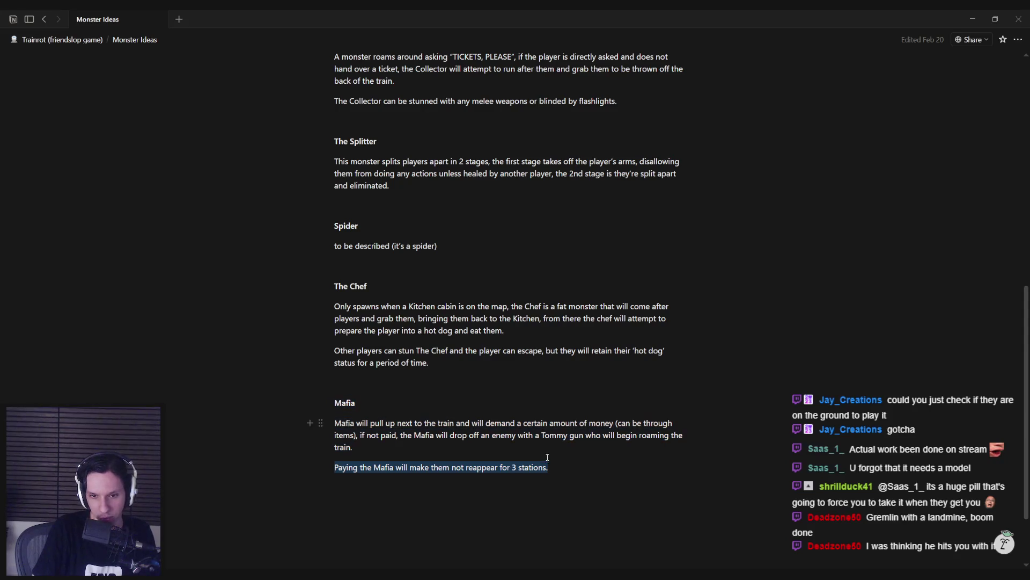
pyautogui.click(548, 457)
pyautogui.scroll(2, 497, 441)
pyautogui.scroll(8, 497, 441)
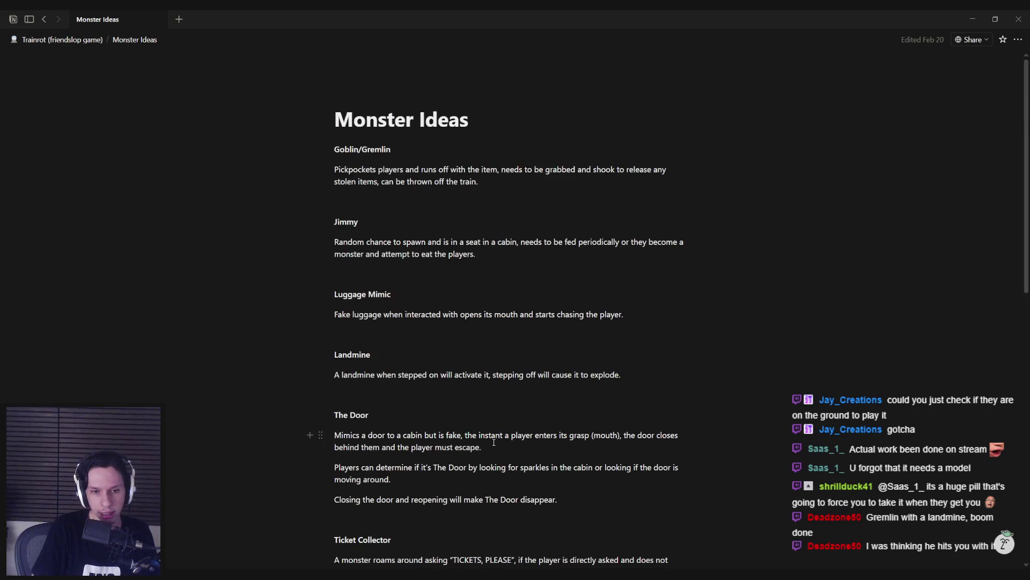
pyautogui.scroll(-7, 494, 443)
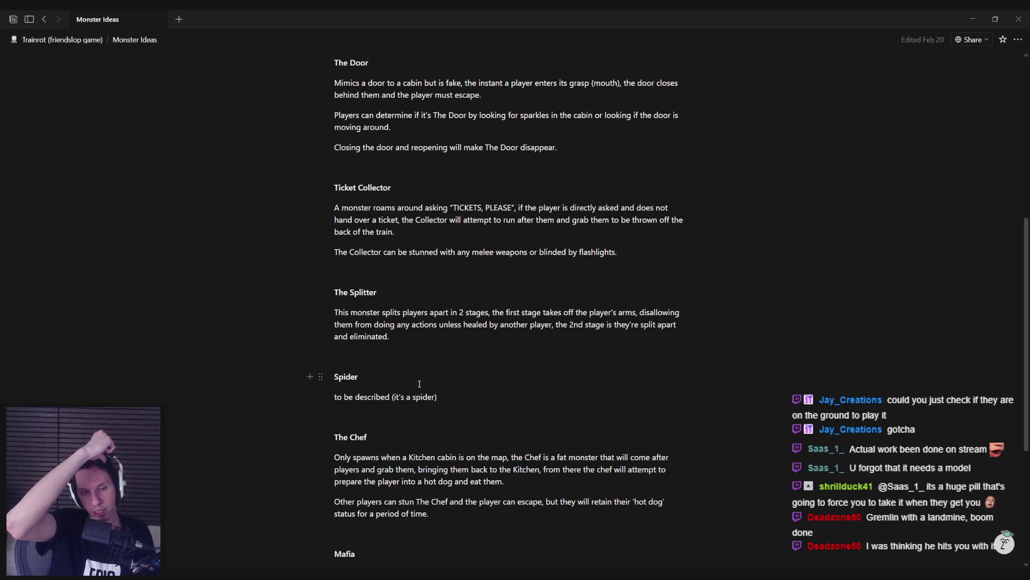
pyautogui.scroll(-4, 419, 384)
pyautogui.click(568, 454)
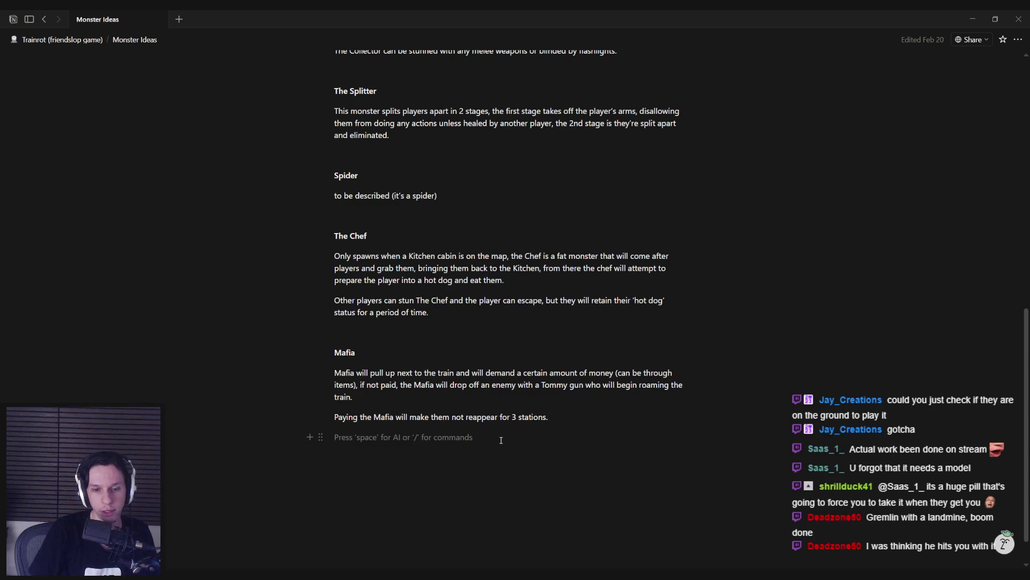
pyautogui.scroll(10, 500, 440)
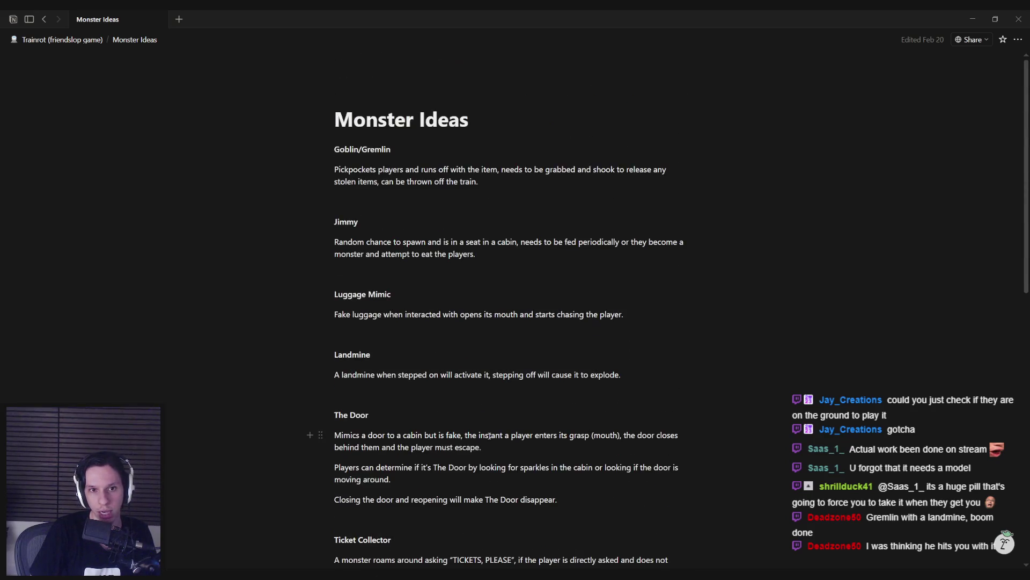
pyautogui.scroll(-5, 489, 435)
pyautogui.scroll(5, 489, 435)
pyautogui.scroll(-5, 489, 433)
pyautogui.scroll(-5, 489, 432)
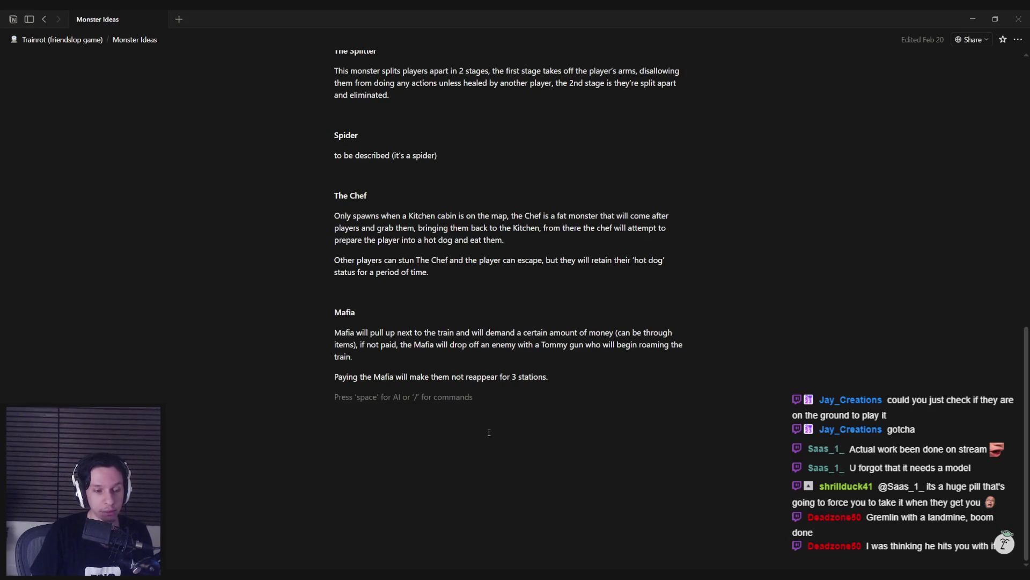
# Step: Add a 'Werewolf' heading line below the Mafia entry
pyautogui.press('Return')
pyautogui.write('Werewolf')
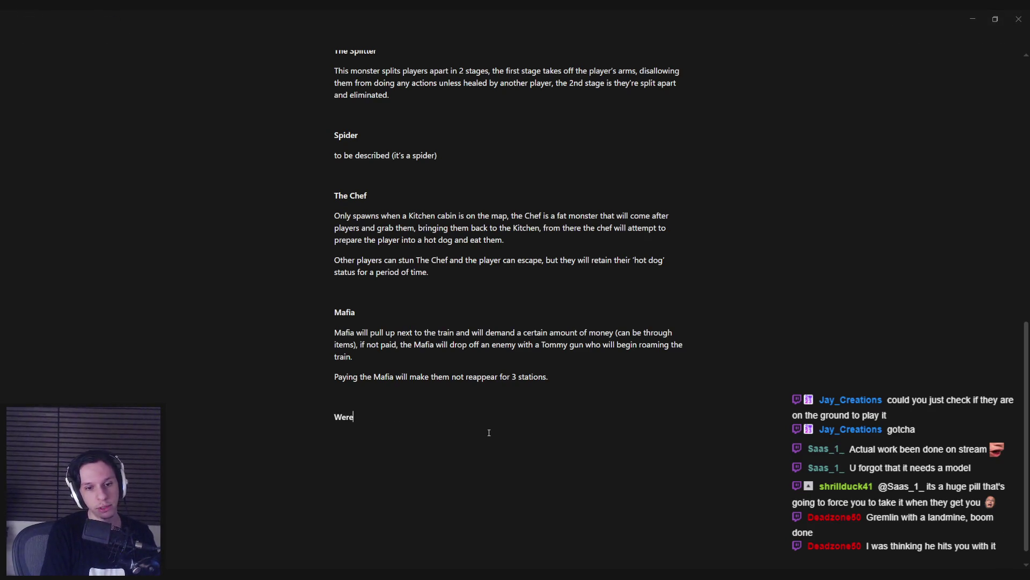
pyautogui.press('Return')
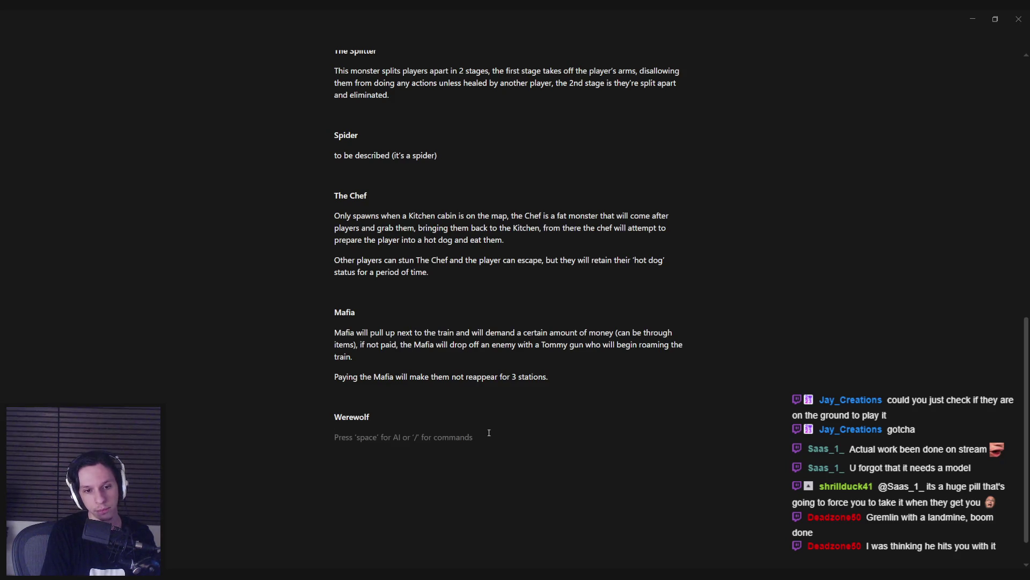
# Step: Write the Werewolf description: slashes players, runs on 4 legs, aggro scream cuts vision for 30 seconds
pyautogui.write('Slashes')
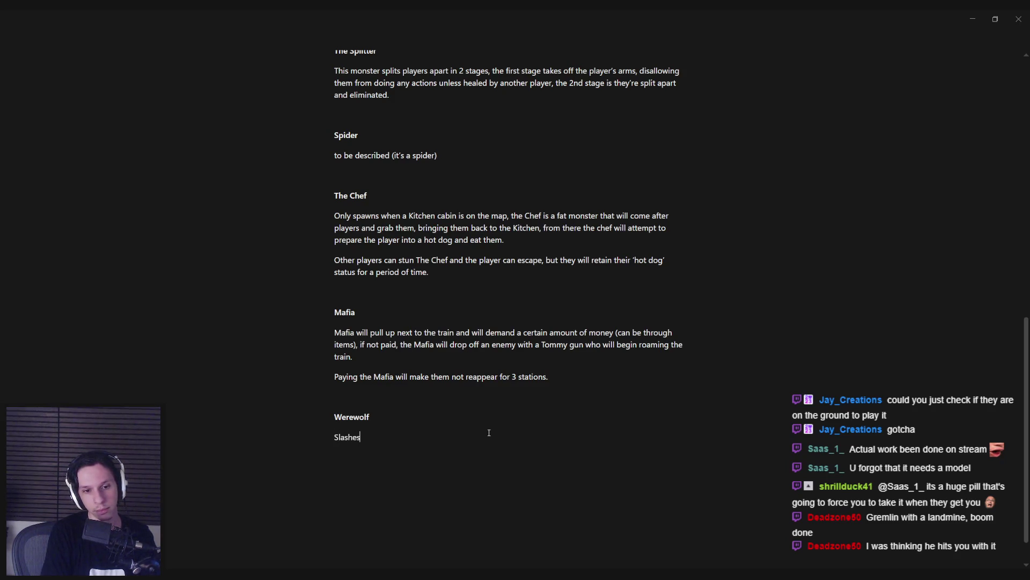
pyautogui.write('players')
pyautogui.press('BackSpace')
pyautogui.press('BackSpace')
pyautogui.press('BackSpace')
pyautogui.write('ayers and can ')
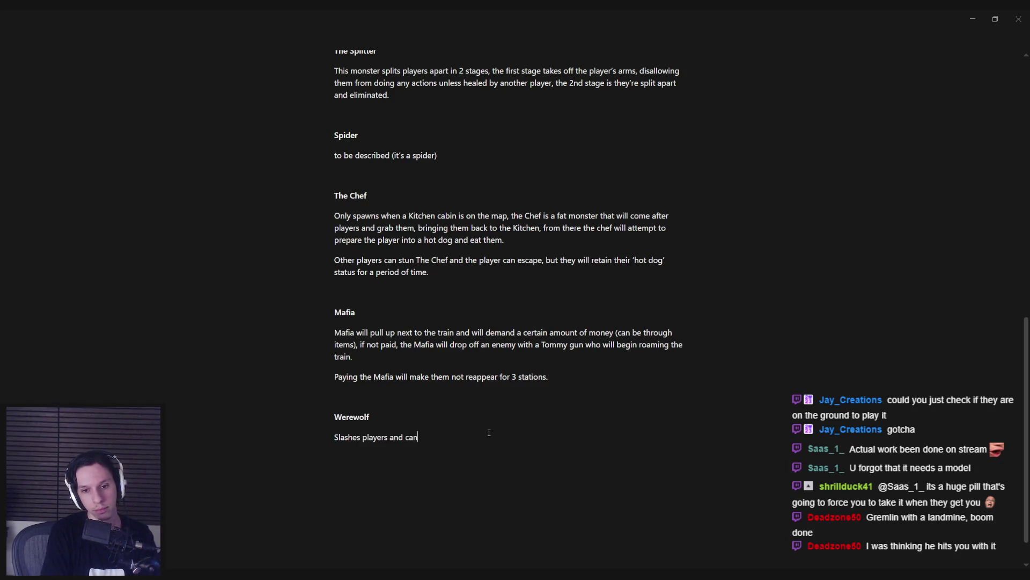
pyautogui.write('run on ')
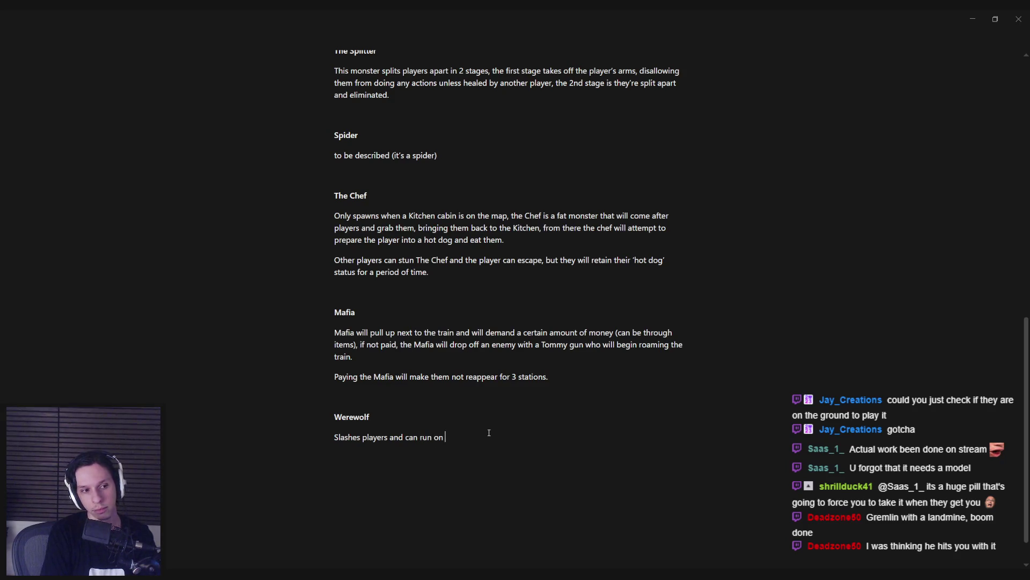
pyautogui.write('two legs')
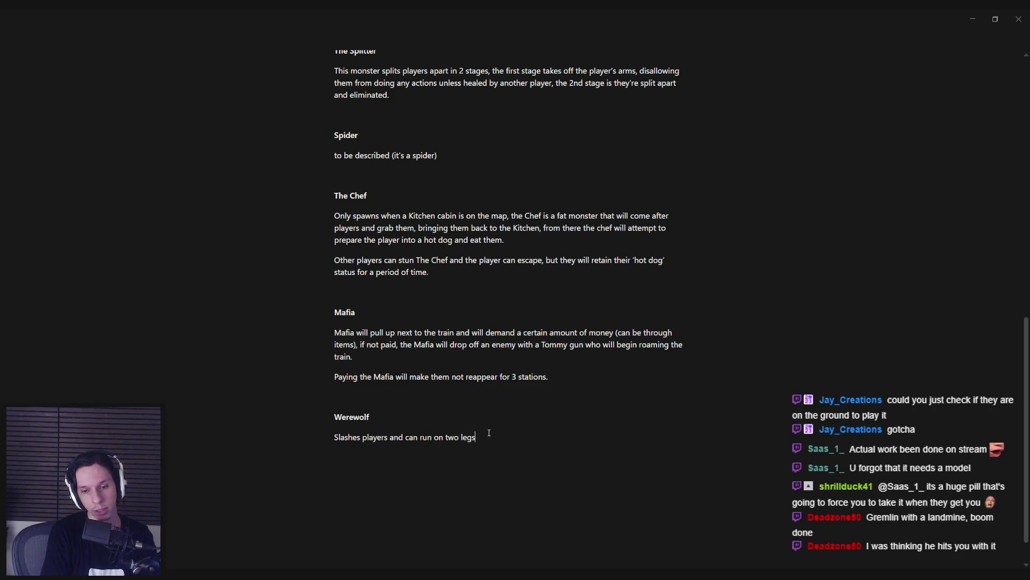
pyautogui.press('BackSpace')
pyautogui.press('BackSpace')
pyautogui.press('BackSpace')
pyautogui.press('BackSpace')
pyautogui.press('BackSpace')
pyautogui.press('BackSpace')
pyautogui.press('BackSpace')
pyautogui.press('BackSpace')
pyautogui.write('4 legs')
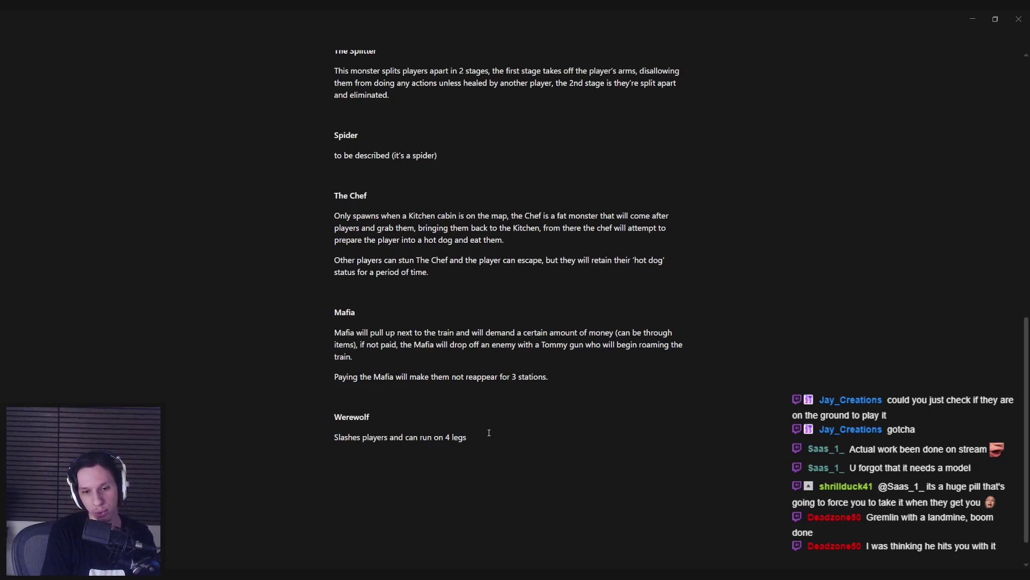
pyautogui.write('upon aggro it wil')
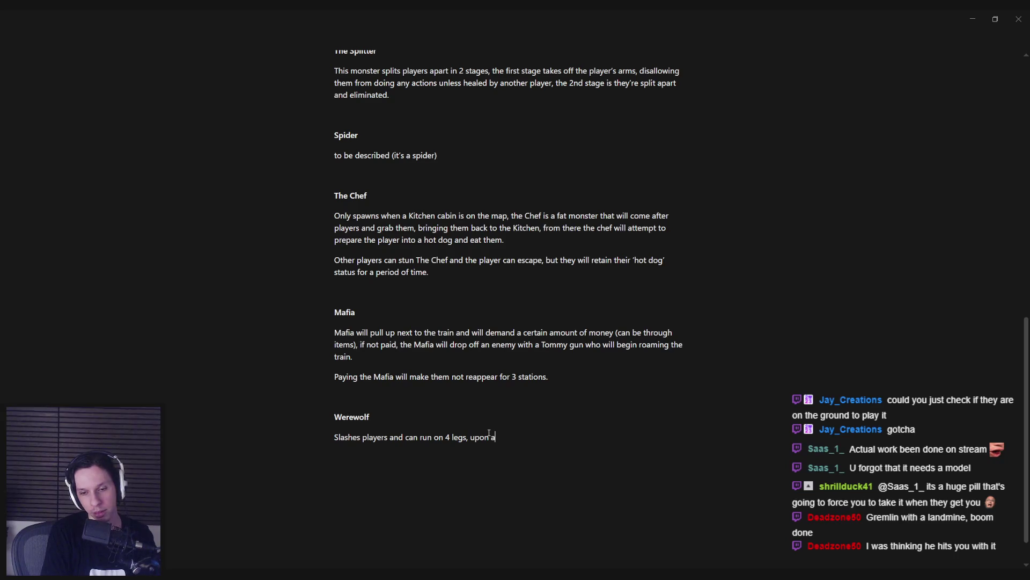
pyautogui.write('l ')
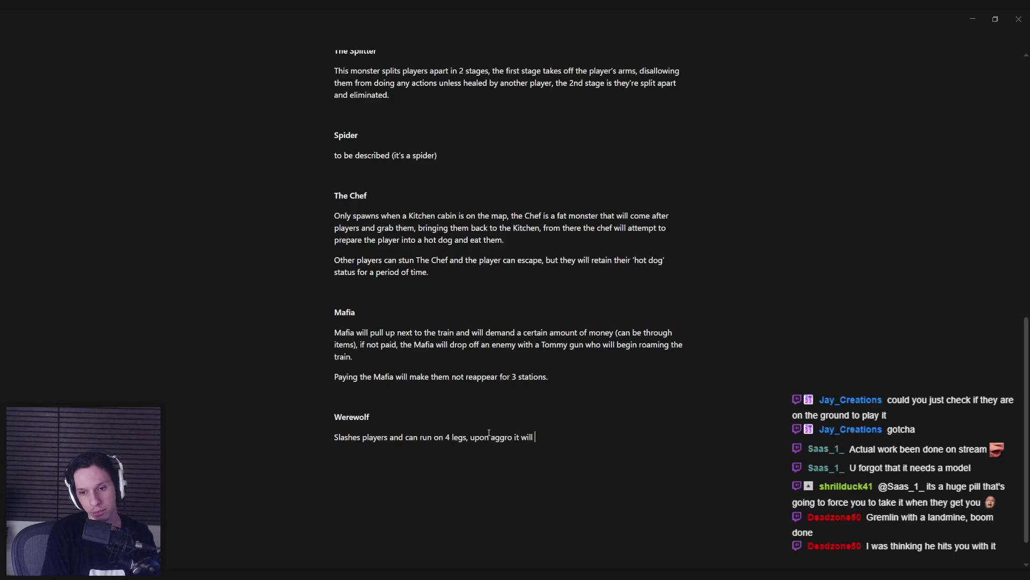
pyautogui.write('unleash a l')
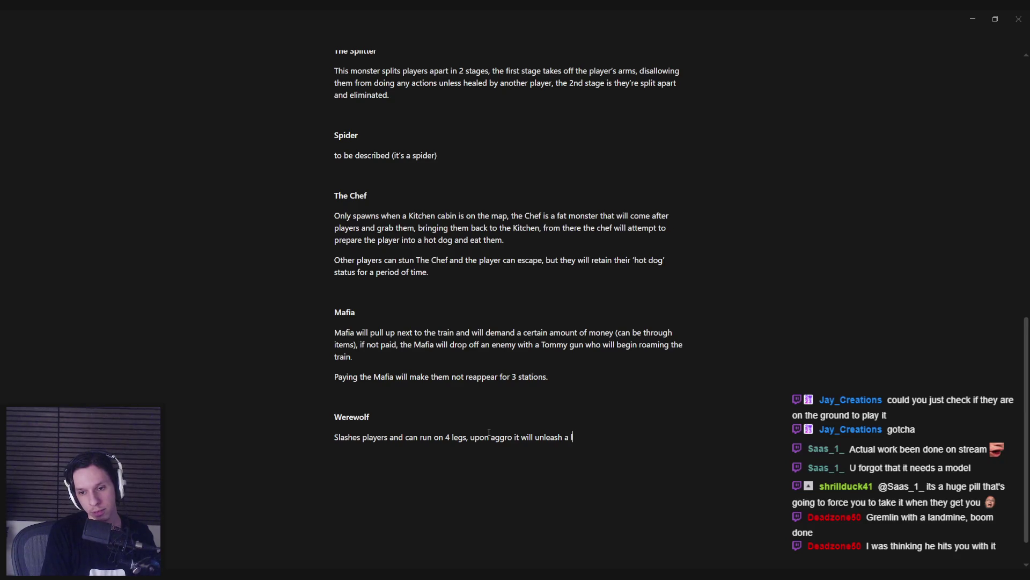
pyautogui.write('oud scream that r')
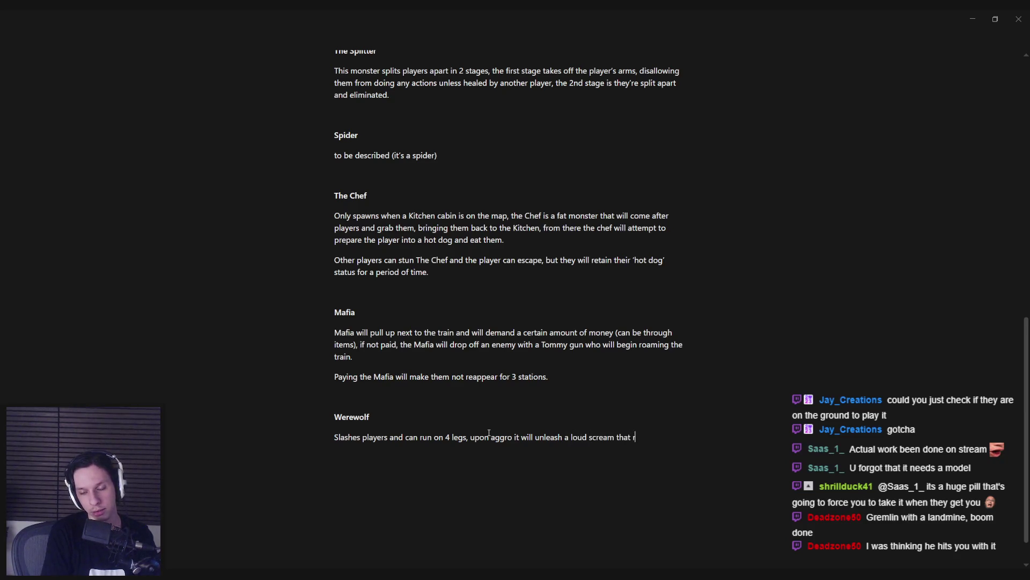
pyautogui.write("educes player's vision range")
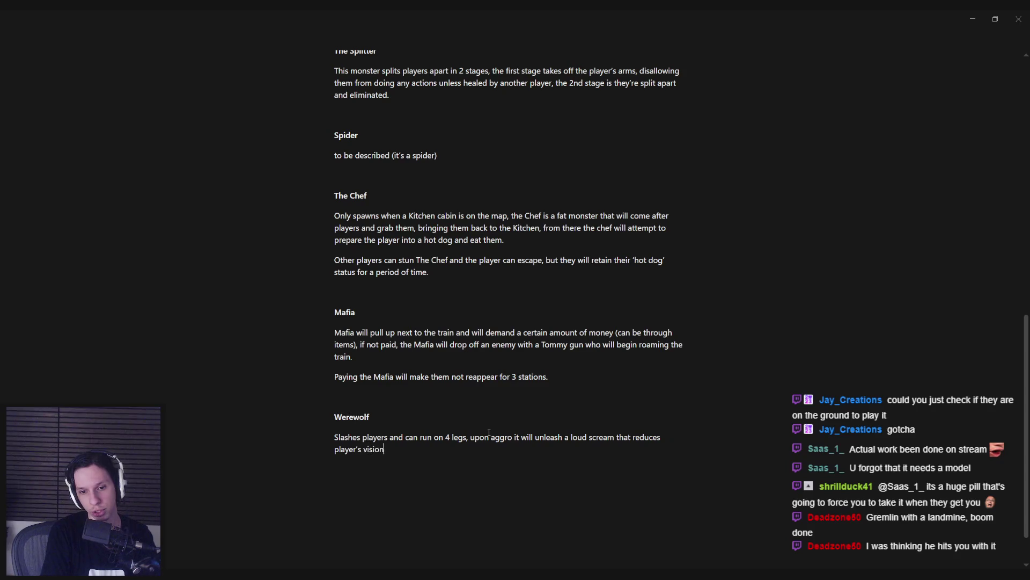
pyautogui.write(' for 30 seconds')
pyautogui.write('.')
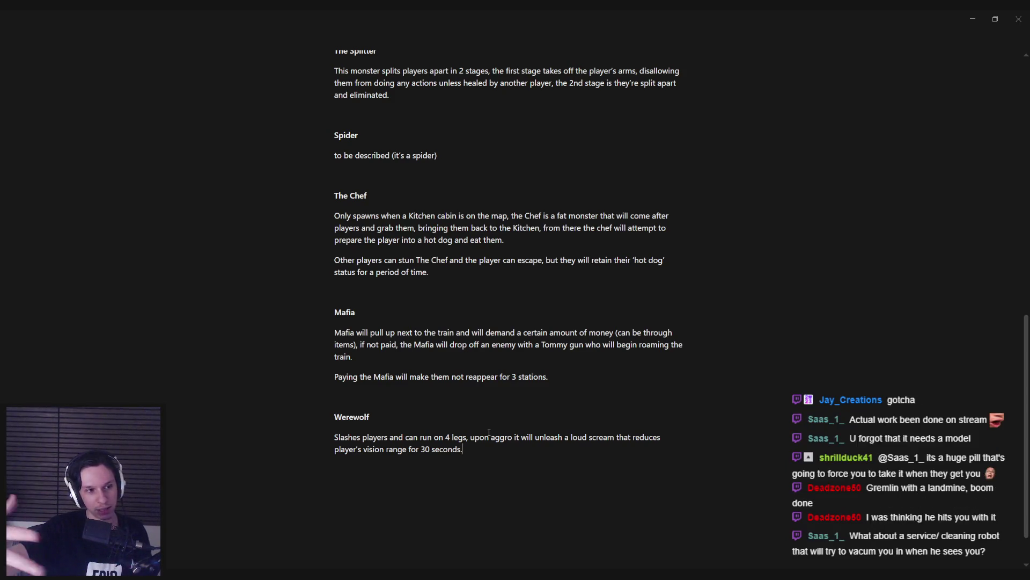
pyautogui.moveTo(363, 437); pyautogui.dragTo(467, 449)
pyautogui.click(480, 449)
pyautogui.tripleClick(486, 453)
pyautogui.click(498, 453)
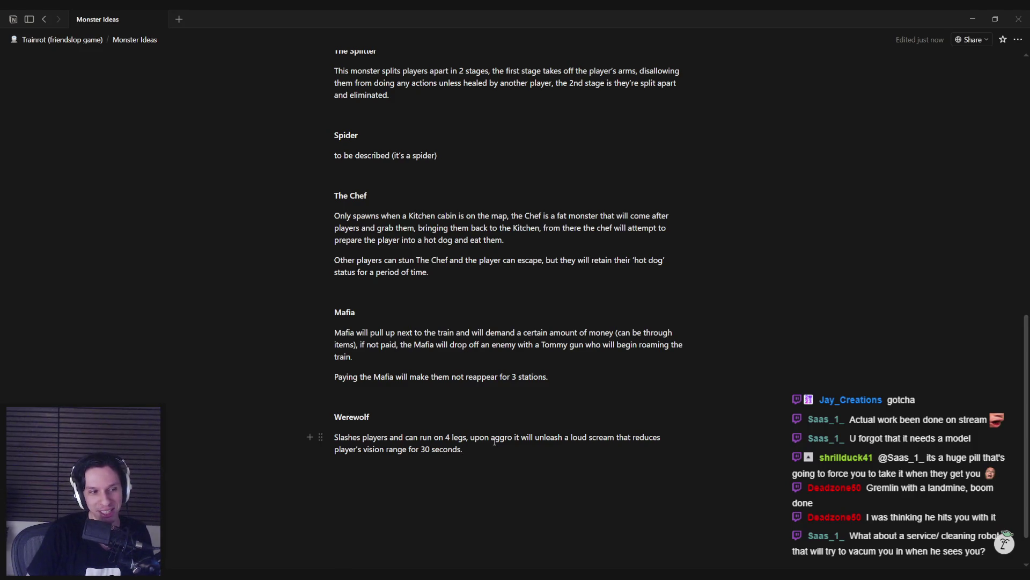
pyautogui.scroll(10, 481, 442)
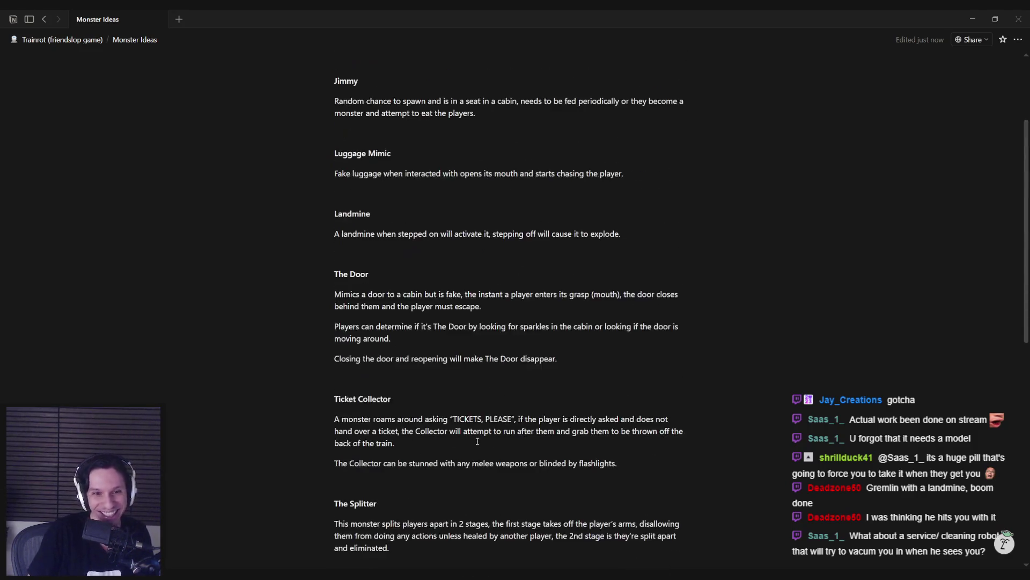
pyautogui.scroll(-10, 474, 441)
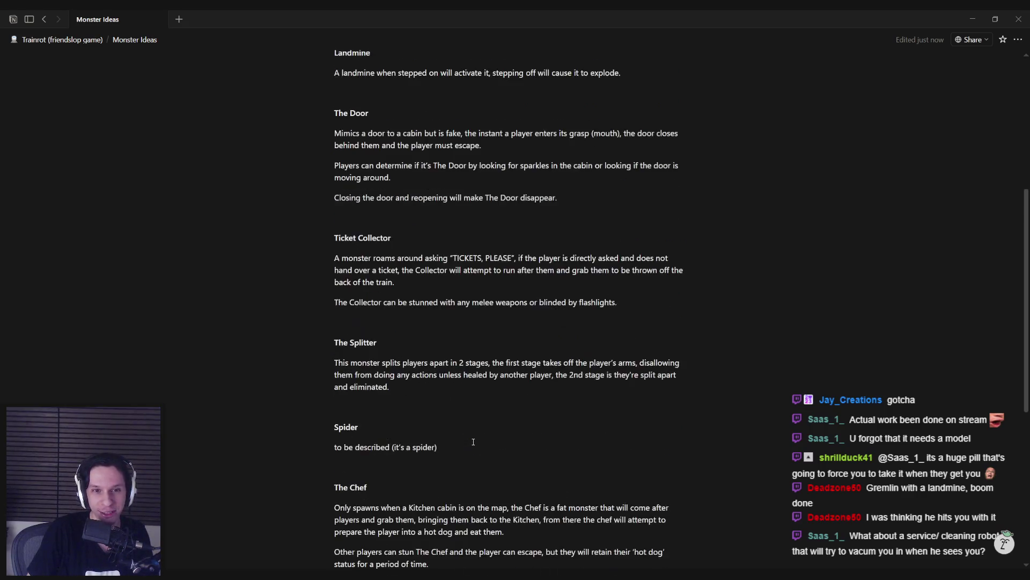
pyautogui.scroll(-2, 473, 441)
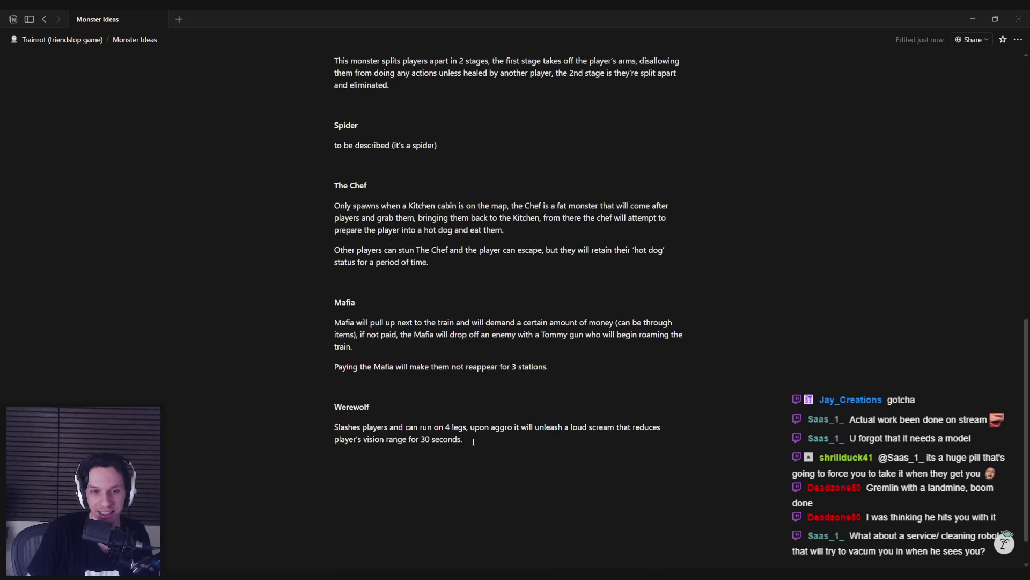
pyautogui.click(473, 441)
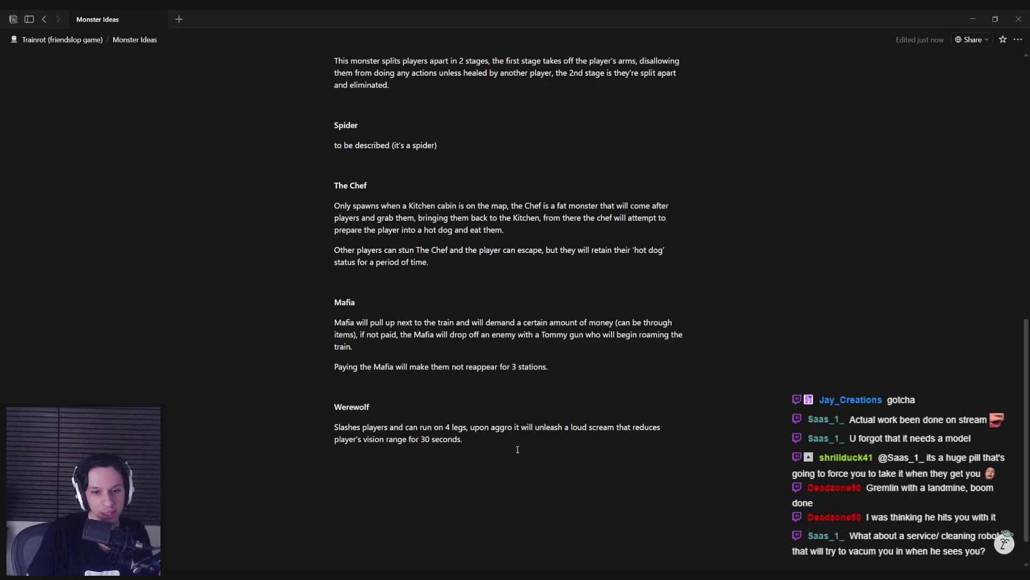
pyautogui.scroll(20, 493, 443)
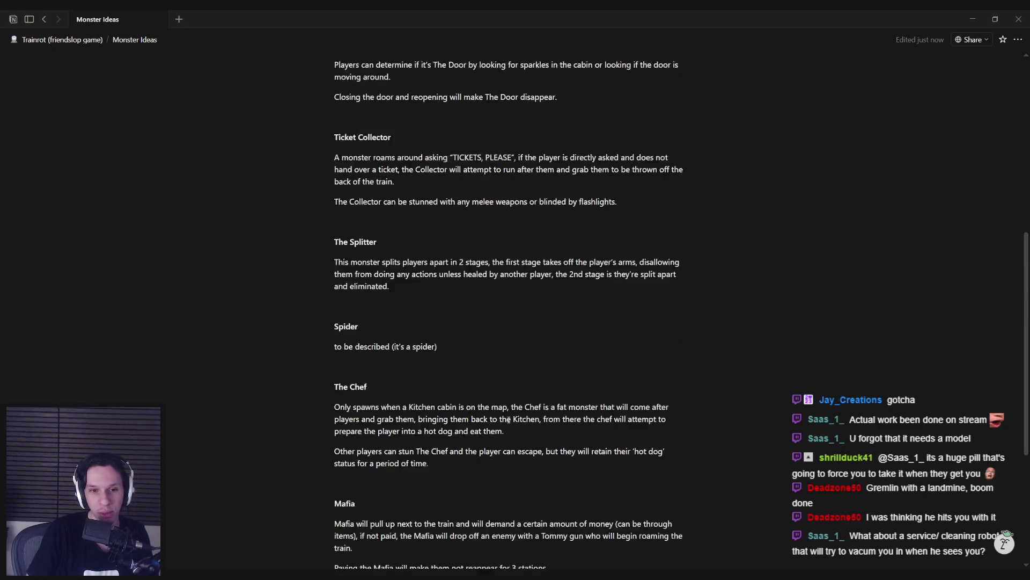
pyautogui.scroll(-10, 509, 418)
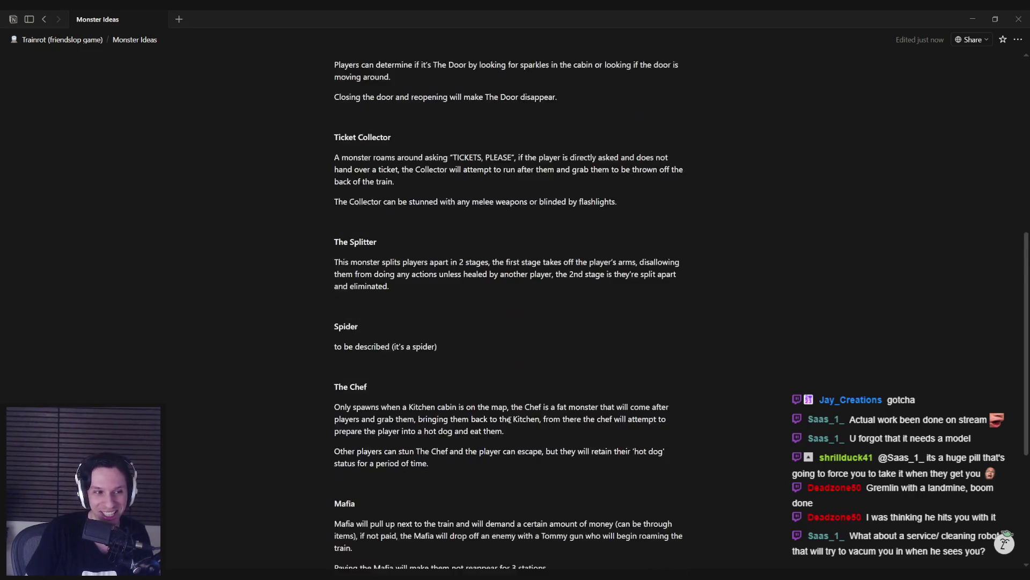
pyautogui.hotkey('alt', 'Left')
pyautogui.scroll(-13, 340, 344)
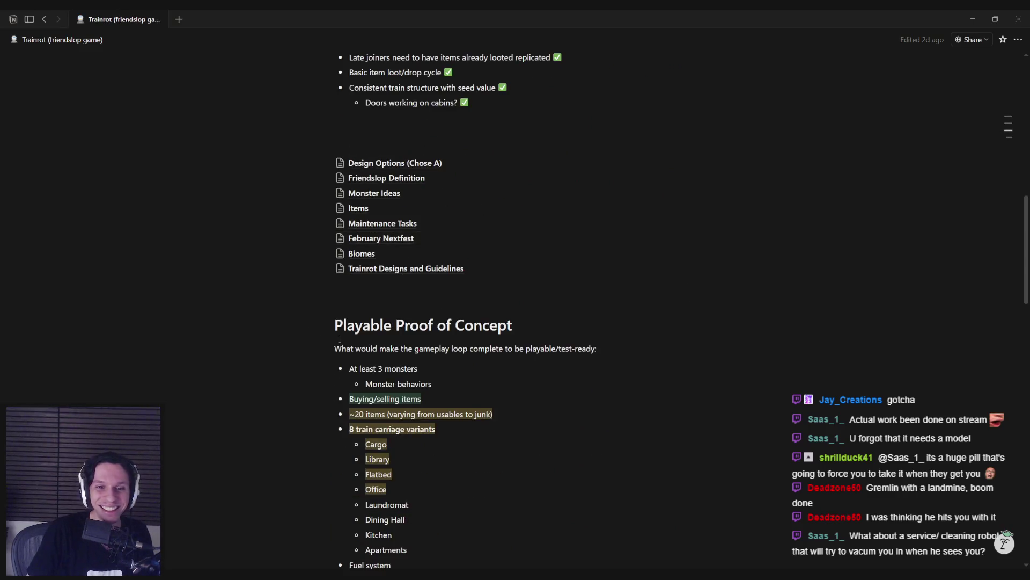
pyautogui.scroll(-5, 283, 340)
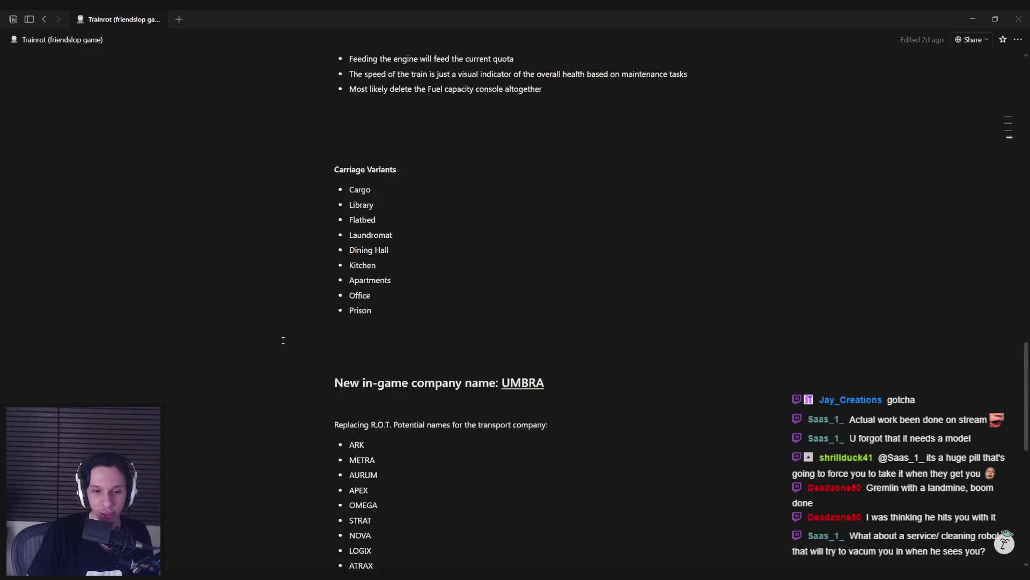
pyautogui.scroll(12, 283, 340)
pyautogui.scroll(5, 301, 299)
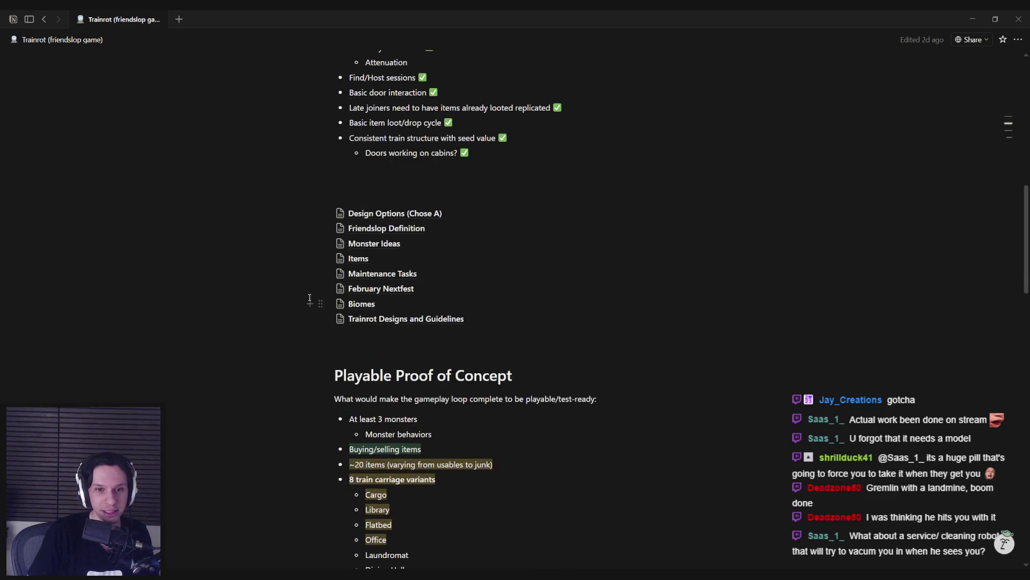
pyautogui.click(354, 295)
pyautogui.scroll(-10, 449, 401)
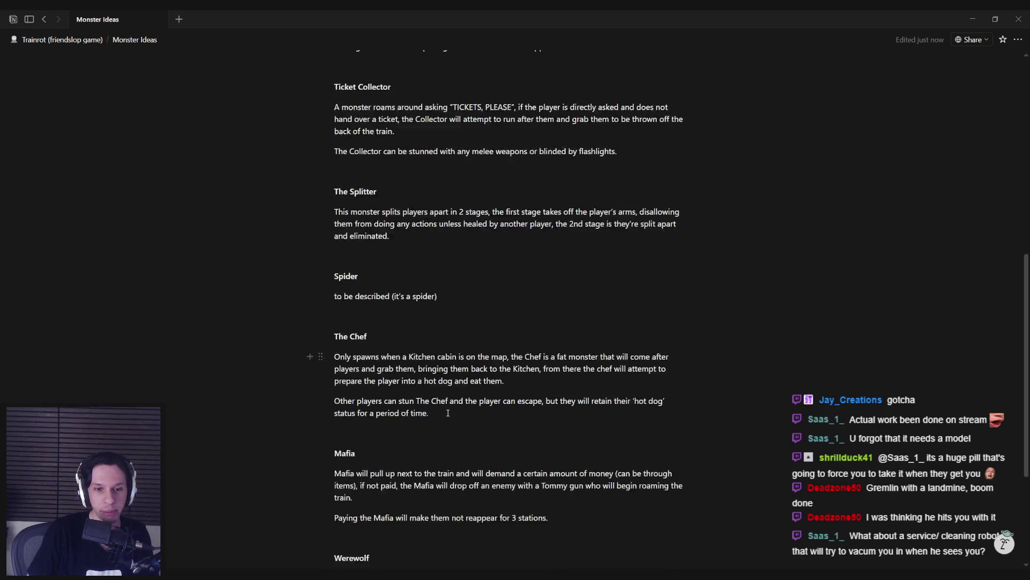
# Step: Insert two blank blocks after the Werewolf paragraph for the next monster
pyautogui.press('Return')
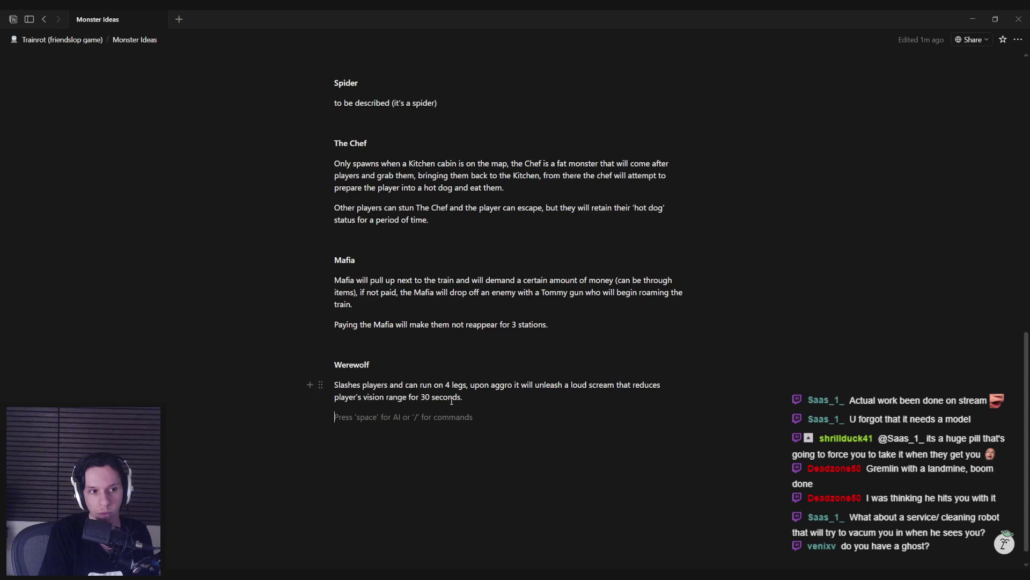
pyautogui.press('Return')
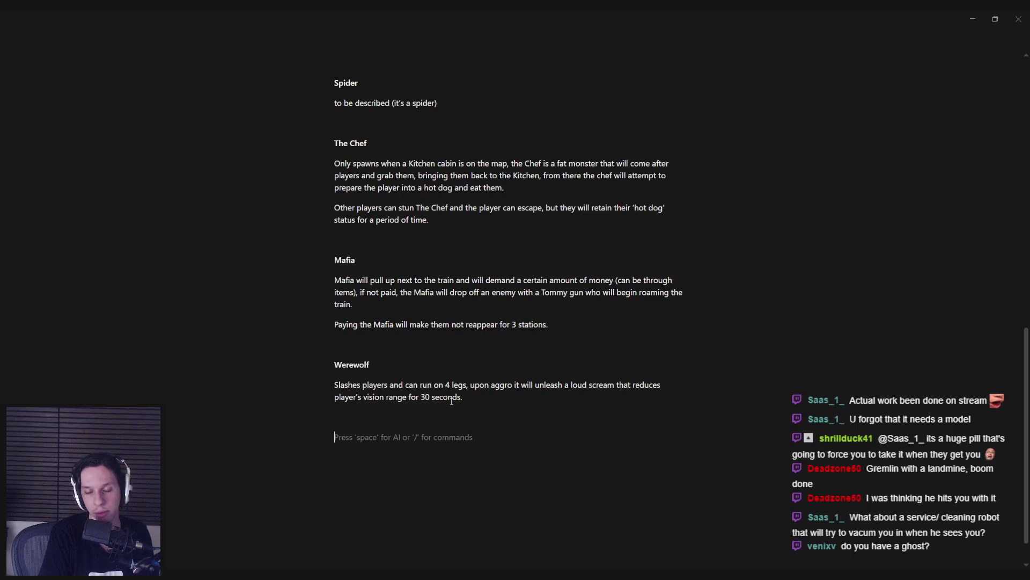